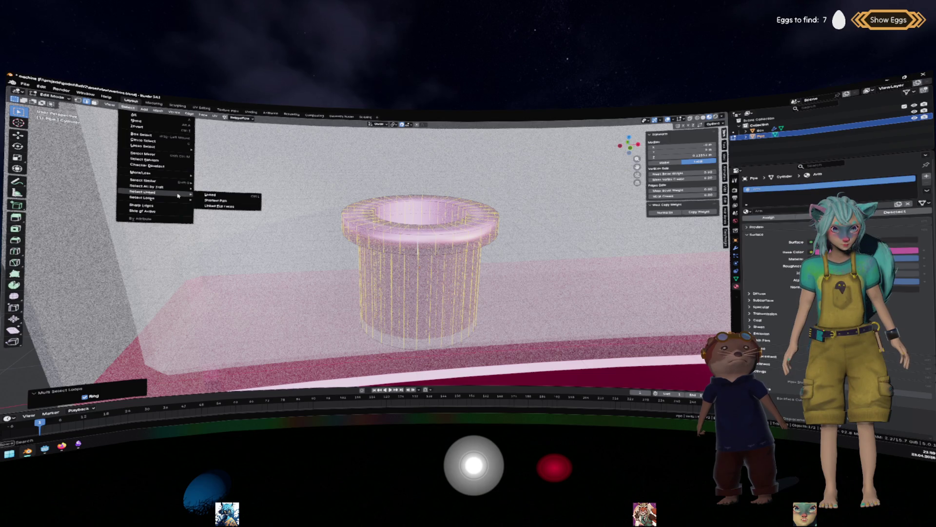
- Checker-deselect the pipe with 2 deselected at a time, then undo it
{"action": "mouse_move", "coordinate": [176, 178]}
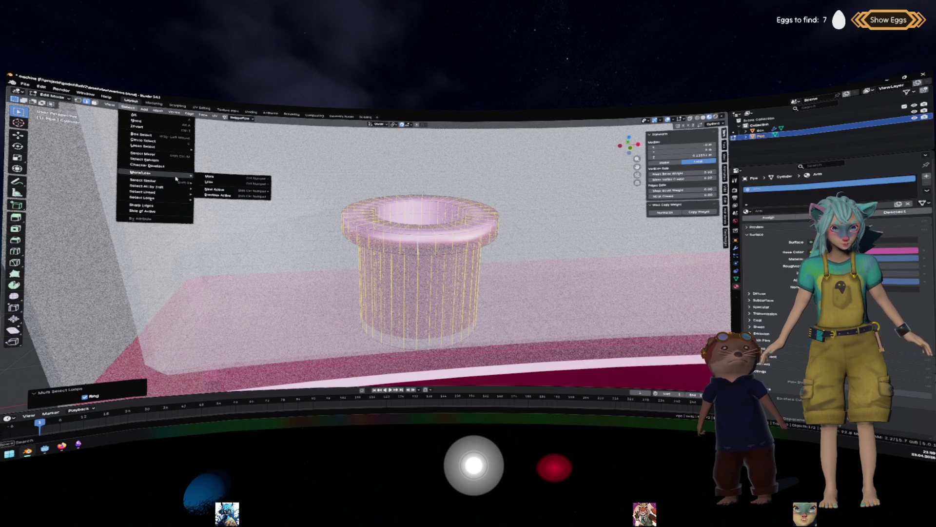
{"action": "left_click", "coordinate": [147, 165]}
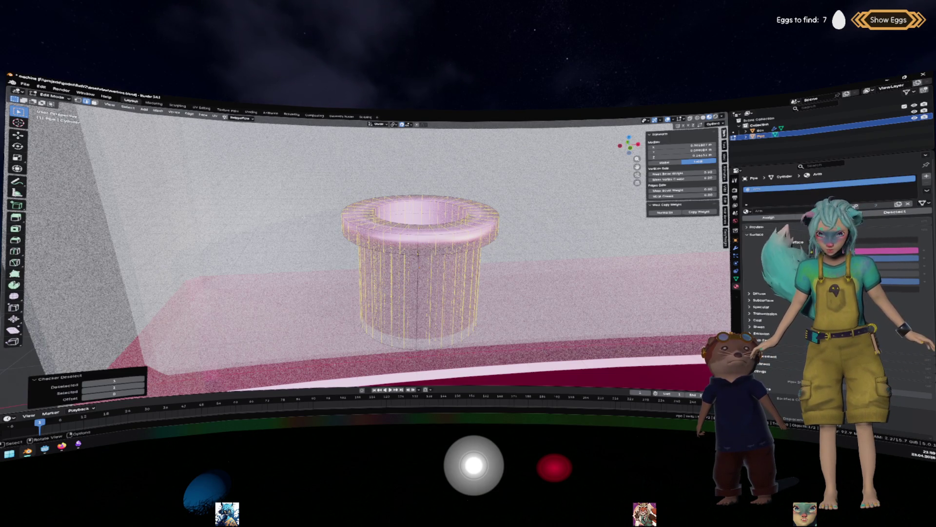
{"action": "left_click", "coordinate": [114, 384]}
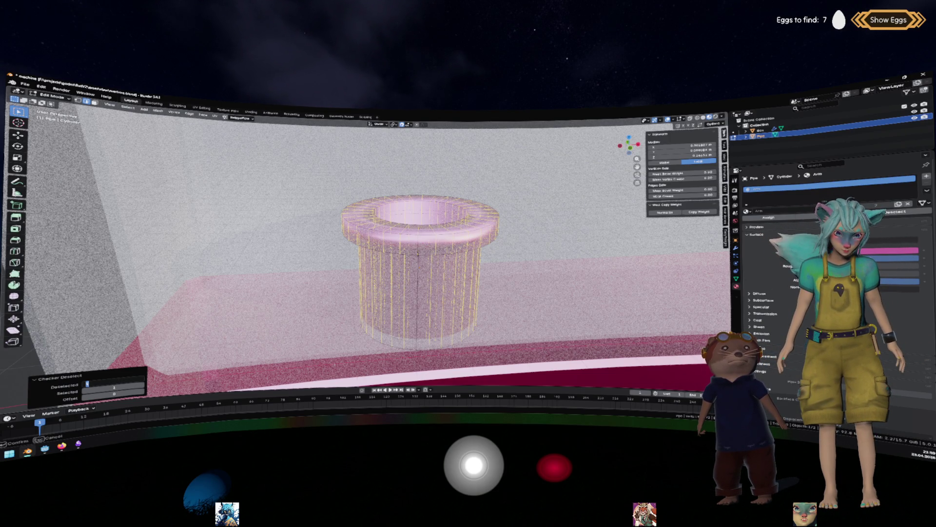
{"action": "type", "text": "2"}
{"action": "key", "text": "Return"}
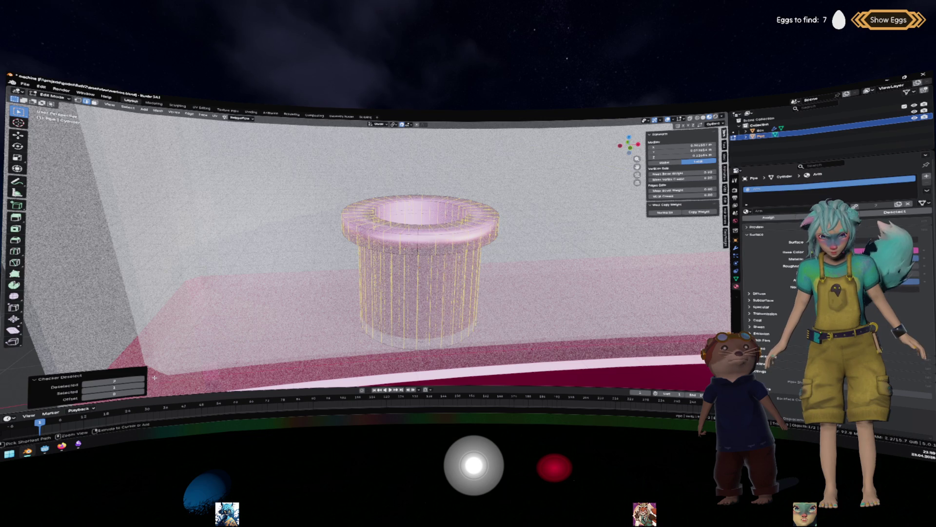
{"action": "key", "text": "ctrl+z"}
- Reapply Checker Deselect to the pipe with its offset set to about 10
{"action": "left_click", "coordinate": [129, 107]}
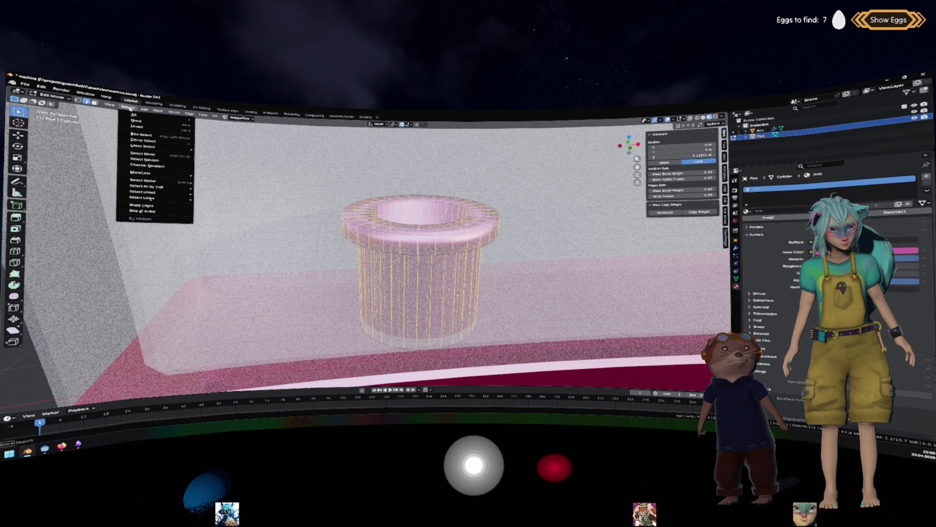
{"action": "left_click", "coordinate": [167, 166]}
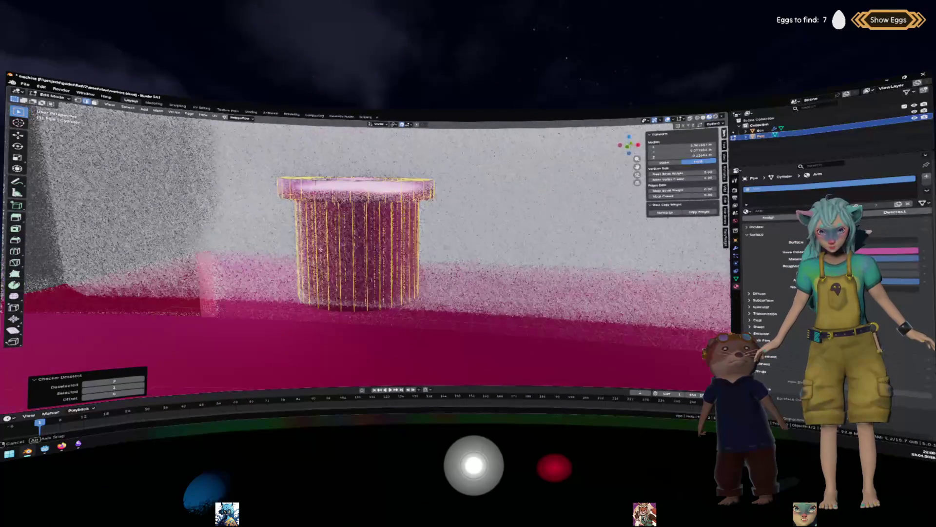
{"action": "scroll", "coordinate": [320, 249], "scroll_direction": "up", "scroll_amount": 6}
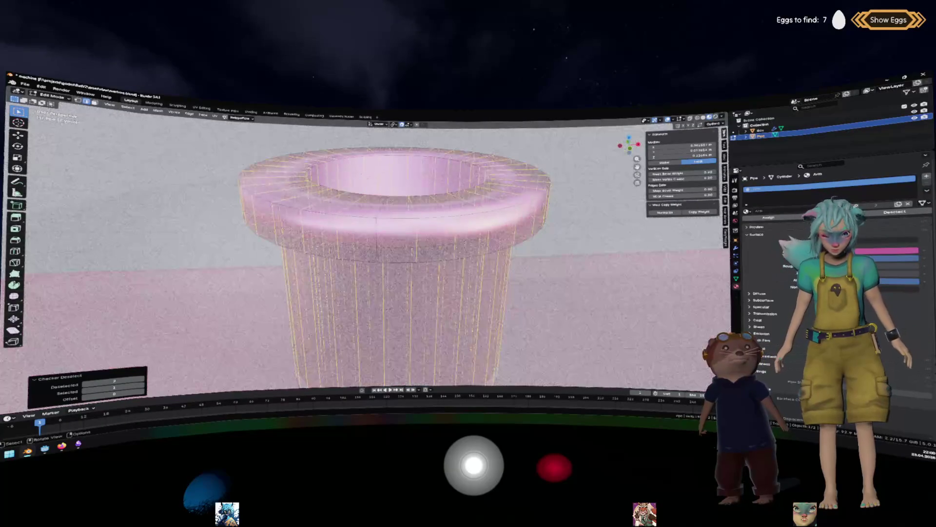
{"action": "mouse_move", "coordinate": [108, 393]}
{"action": "left_mouse_down"}
{"action": "mouse_move", "coordinate": [146, 380]}
{"action": "mouse_move", "coordinate": [114, 380]}
{"action": "left_mouse_up"}
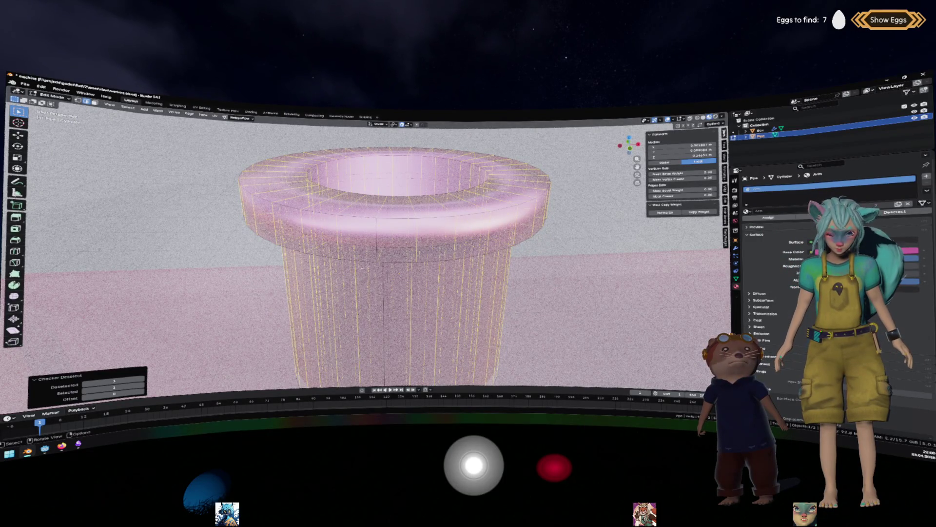
{"action": "scroll", "coordinate": [363, 268], "scroll_direction": "down", "scroll_amount": 3}
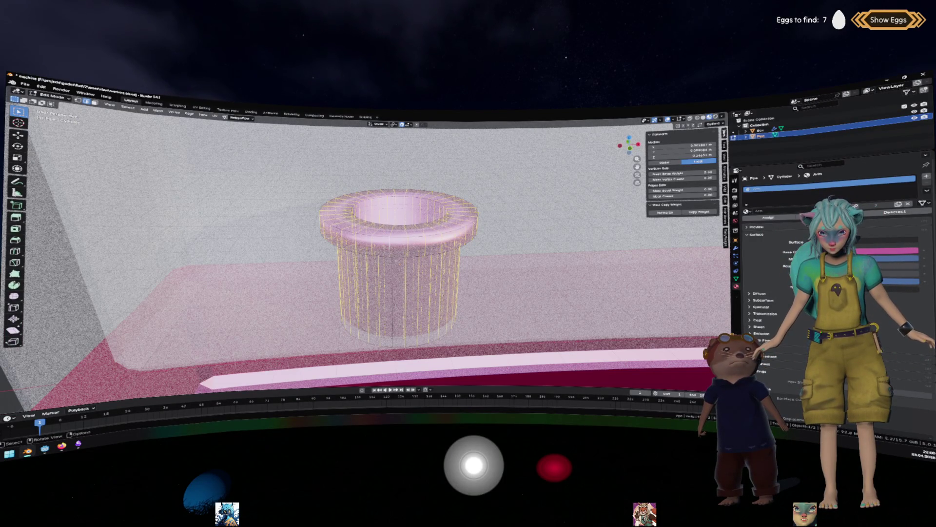
- Select a vertical edge loop, grow and shrink it, then isolate the pipe in Local View
{"action": "left_click", "coordinate": [393, 263], "text": "alt"}
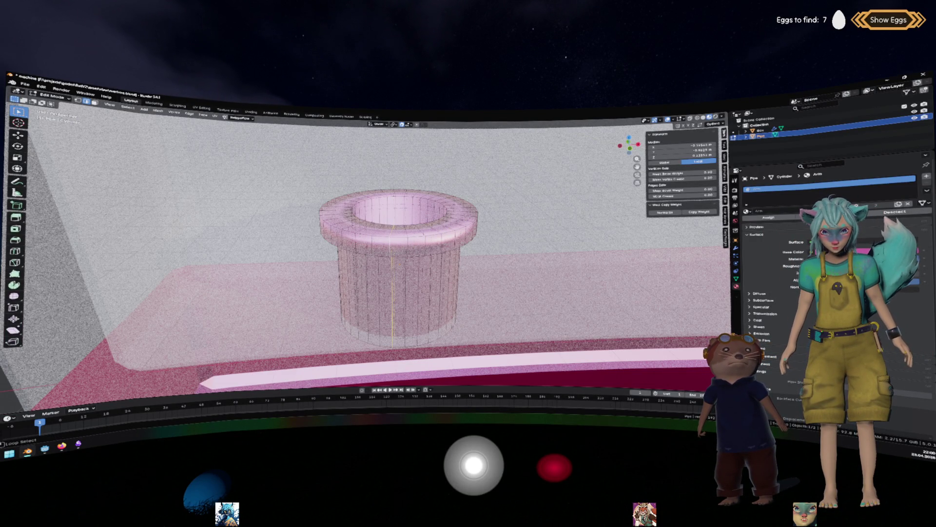
{"action": "key", "text": "ctrl+KP_Add"}
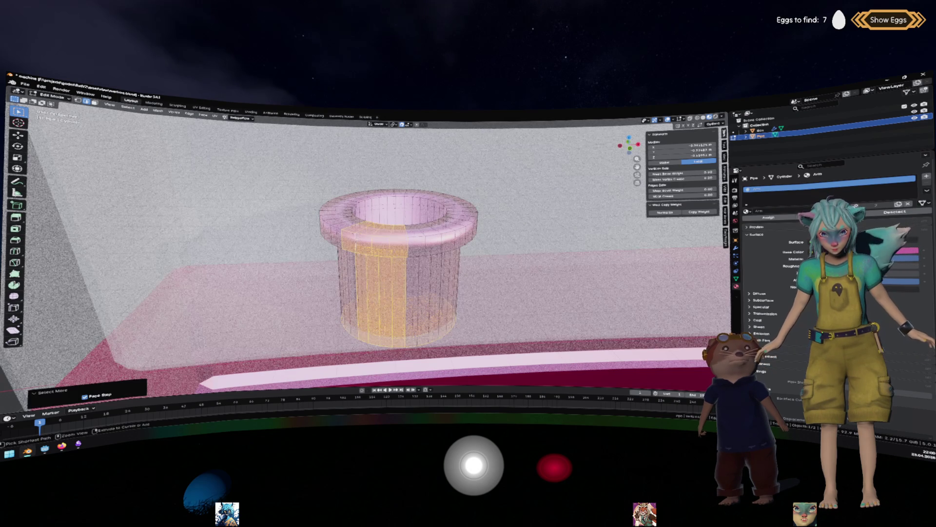
{"action": "key", "text": "ctrl+z"}
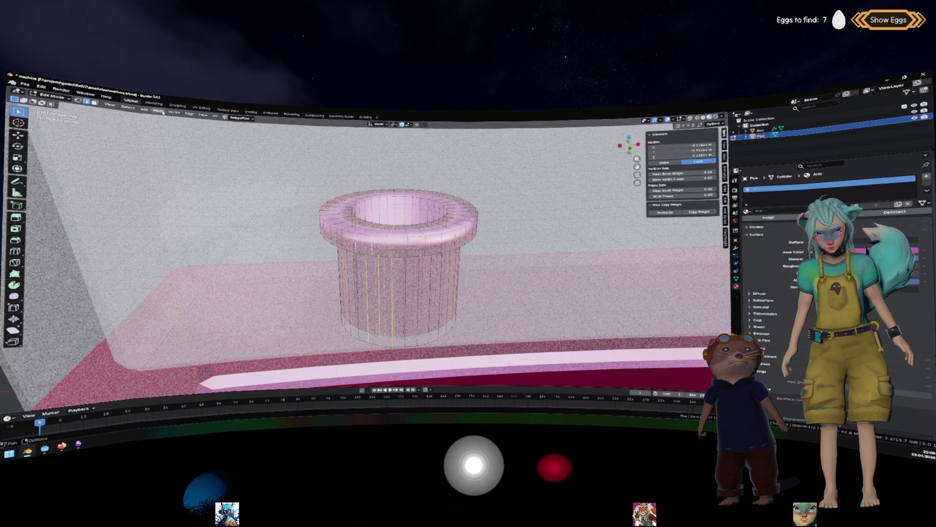
{"action": "left_click_drag", "start_coordinate": [162, 112], "coordinate": [186, 161]}
{"action": "scroll", "coordinate": [422, 247], "scroll_direction": "up", "scroll_amount": 5}
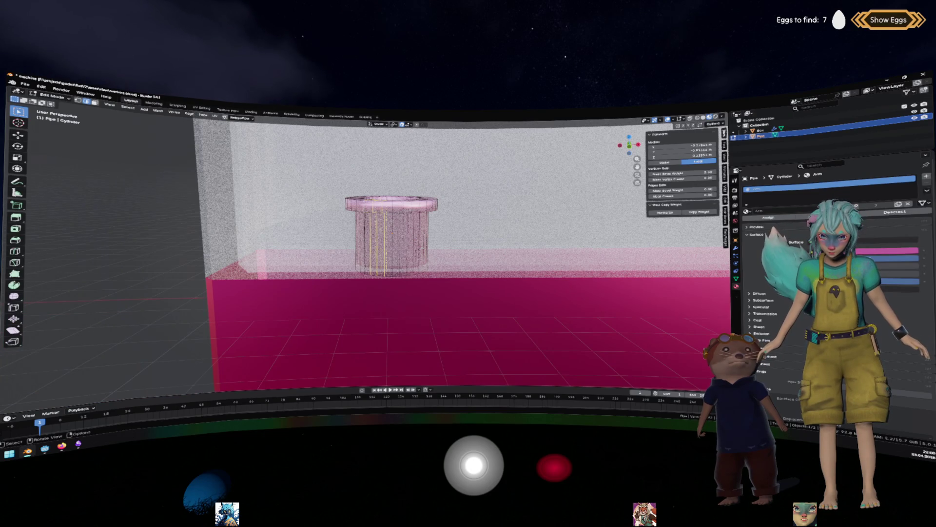
{"action": "key", "text": "KP_Divide"}
- Expand a vertical edge into the full edge rings around the pipe
{"action": "left_click", "coordinate": [383, 229], "text": "alt"}
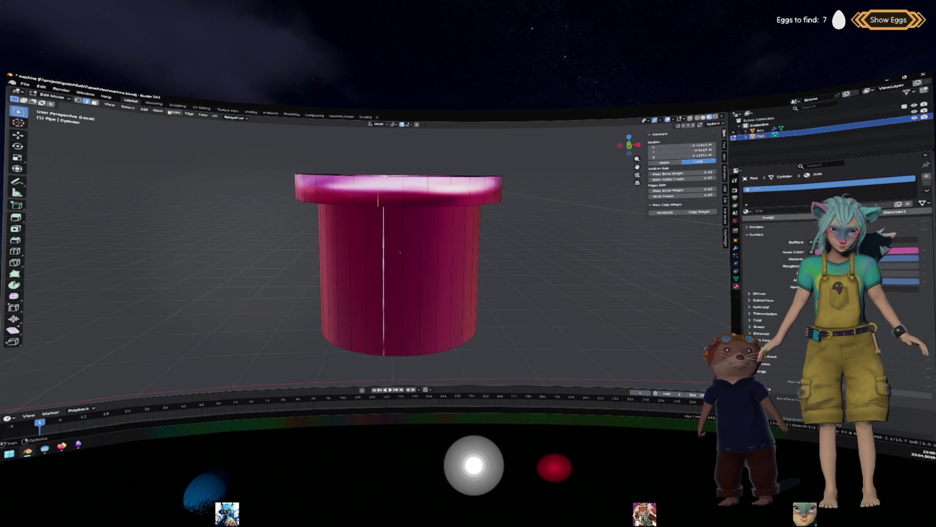
{"action": "left_click", "coordinate": [136, 109]}
{"action": "mouse_move", "coordinate": [161, 198]}
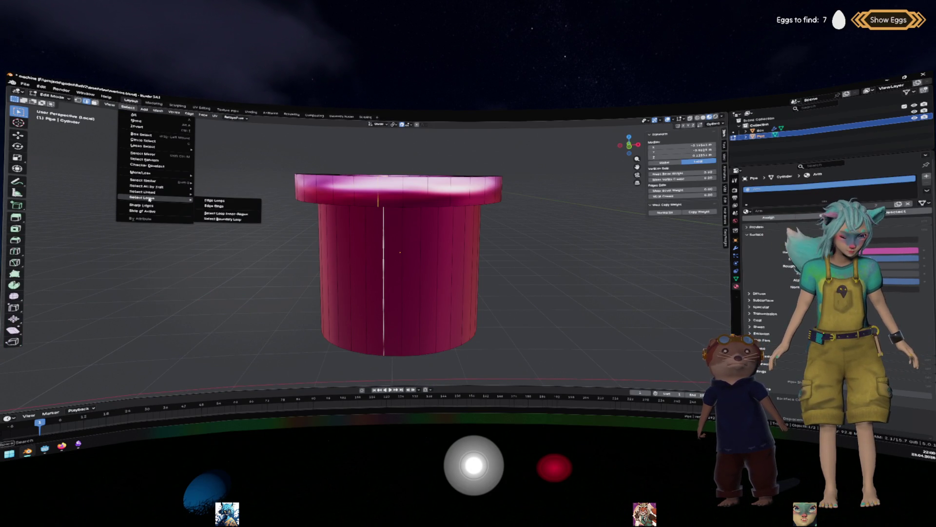
{"action": "left_click", "coordinate": [240, 202]}
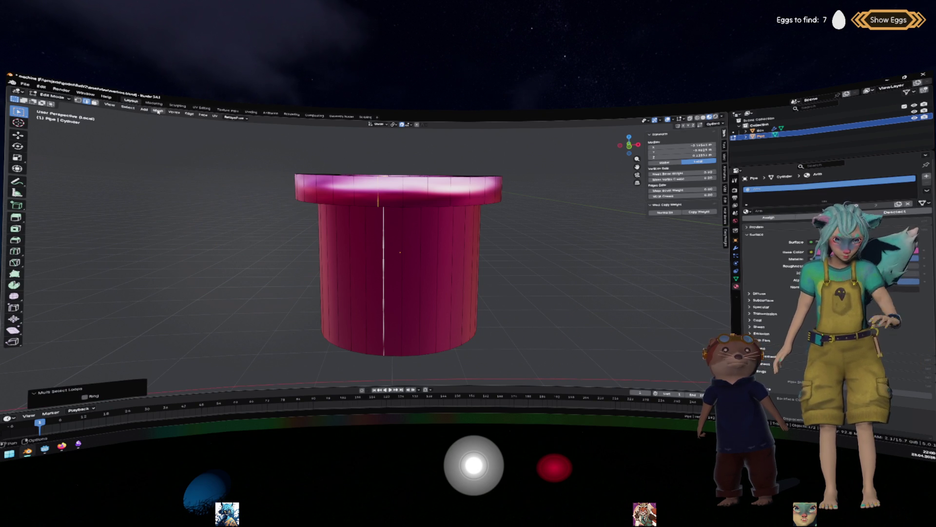
{"action": "left_click", "coordinate": [128, 106]}
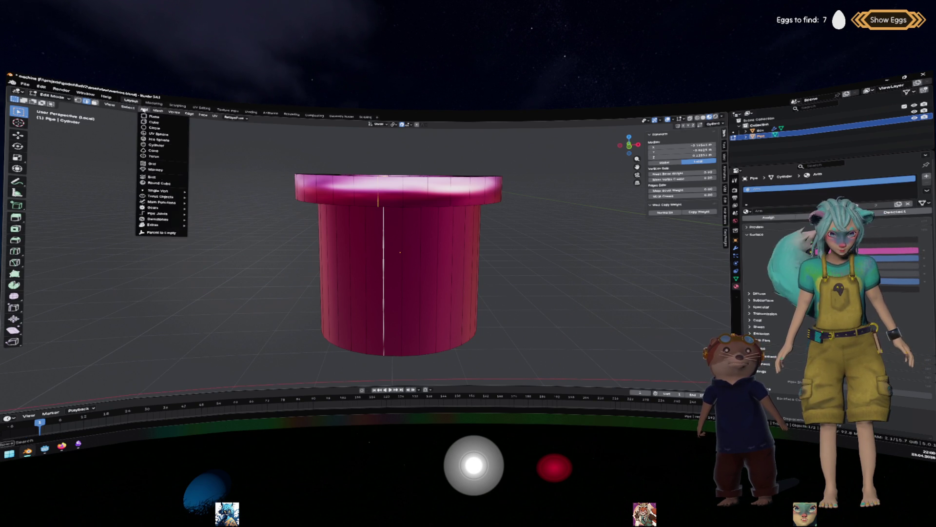
{"action": "mouse_move", "coordinate": [146, 198]}
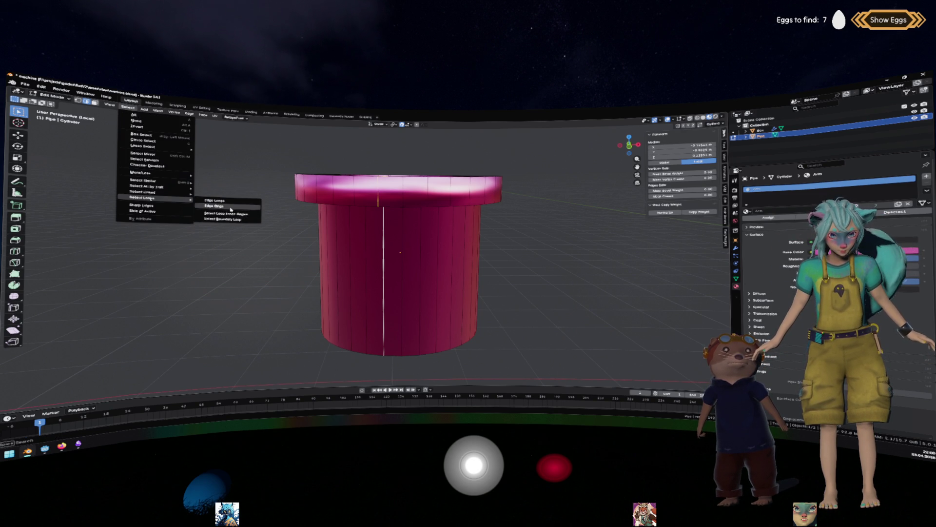
{"action": "left_click", "coordinate": [230, 207]}
- Checker-deselect the edge rings with Selected set to 2
{"action": "left_click", "coordinate": [128, 107]}
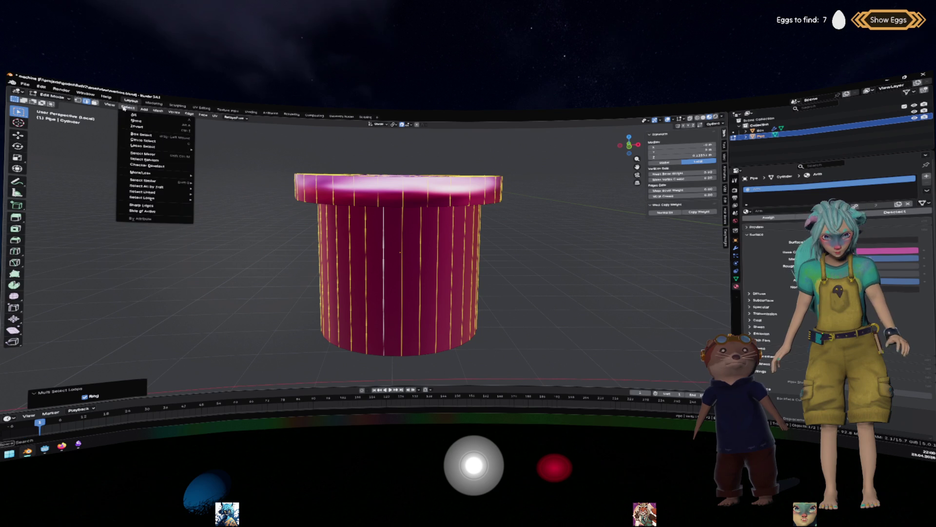
{"action": "left_click", "coordinate": [147, 165]}
{"action": "left_click_drag", "start_coordinate": [246, 275], "coordinate": [244, 286]}
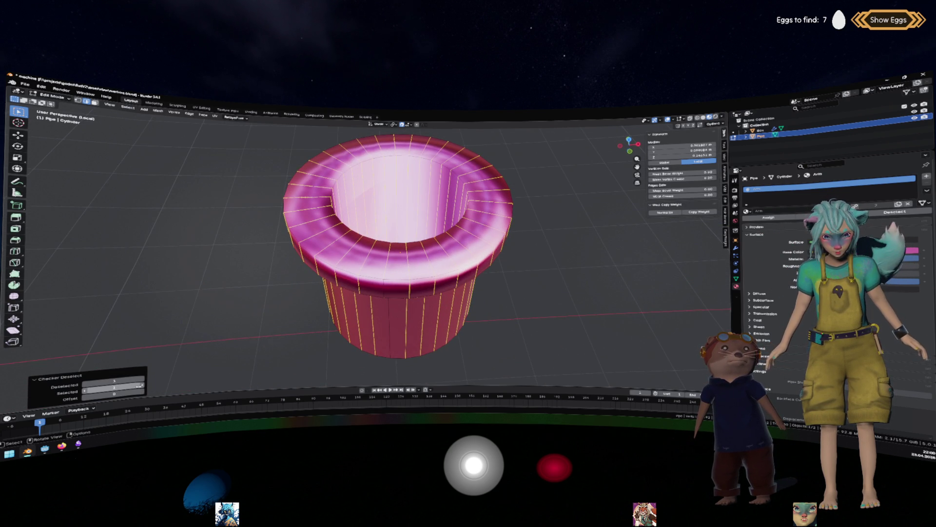
{"action": "left_click", "coordinate": [142, 385]}
{"action": "left_click", "coordinate": [142, 385]}
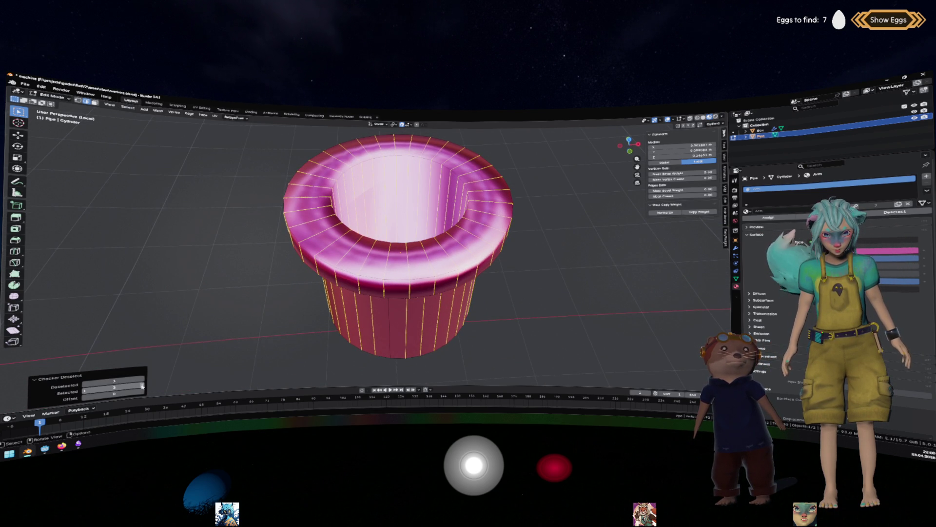
{"action": "left_click", "coordinate": [85, 391]}
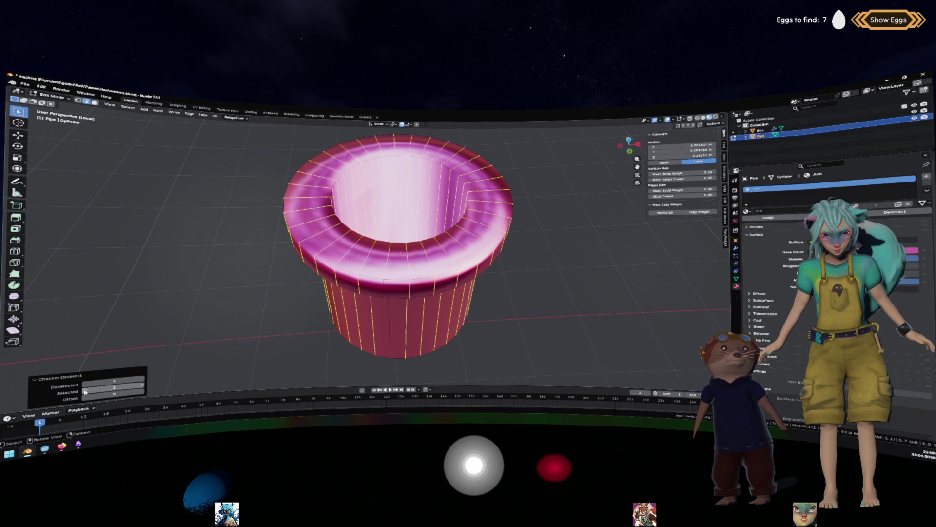
{"action": "mouse_move", "coordinate": [253, 283]}
{"action": "left_mouse_down"}
{"action": "mouse_move", "coordinate": [257, 265]}
{"action": "mouse_move", "coordinate": [293, 248]}
{"action": "left_mouse_up"}
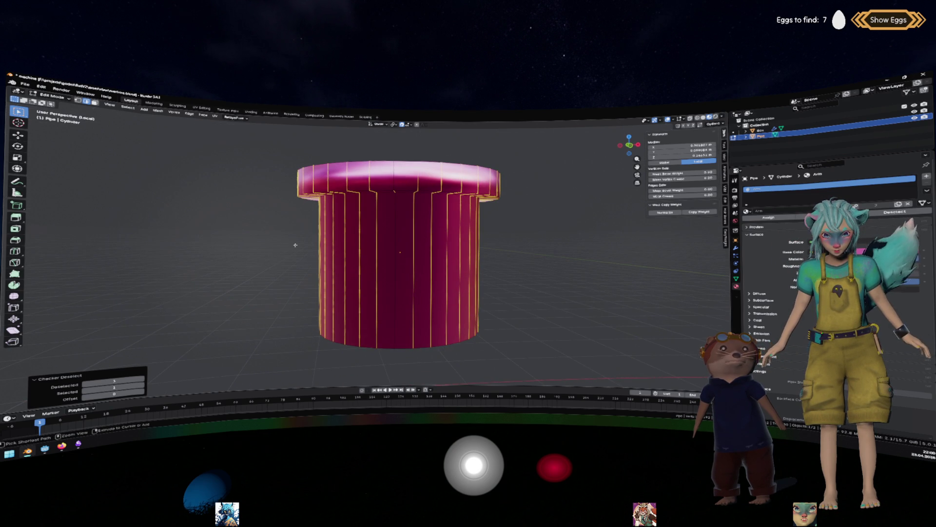
- Run Checker Deselect from the F3 command search
{"action": "key", "text": "F3"}
{"action": "type", "text": "uns"}
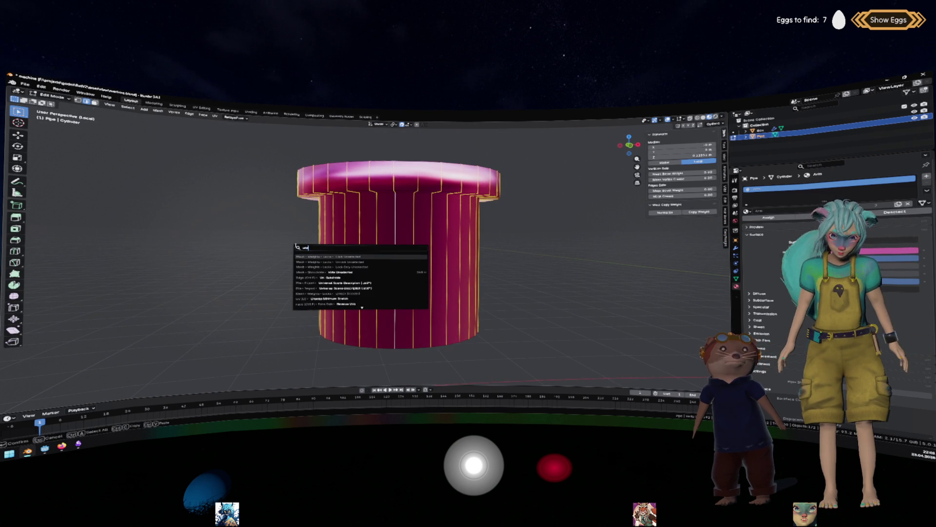
{"action": "key", "text": "BackSpace"}
{"action": "key", "text": "BackSpace"}
{"action": "key", "text": "BackSpace"}
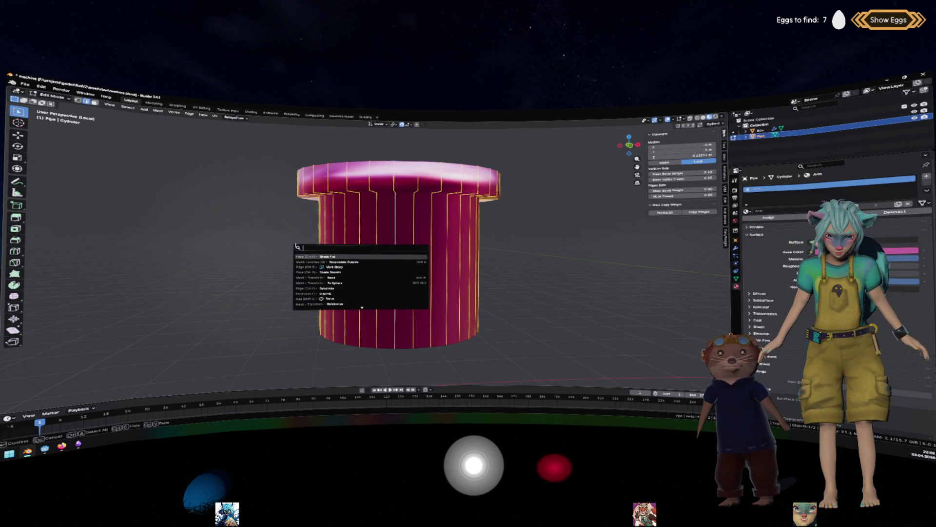
{"action": "type", "text": "chec"}
{"action": "key", "text": "Return"}
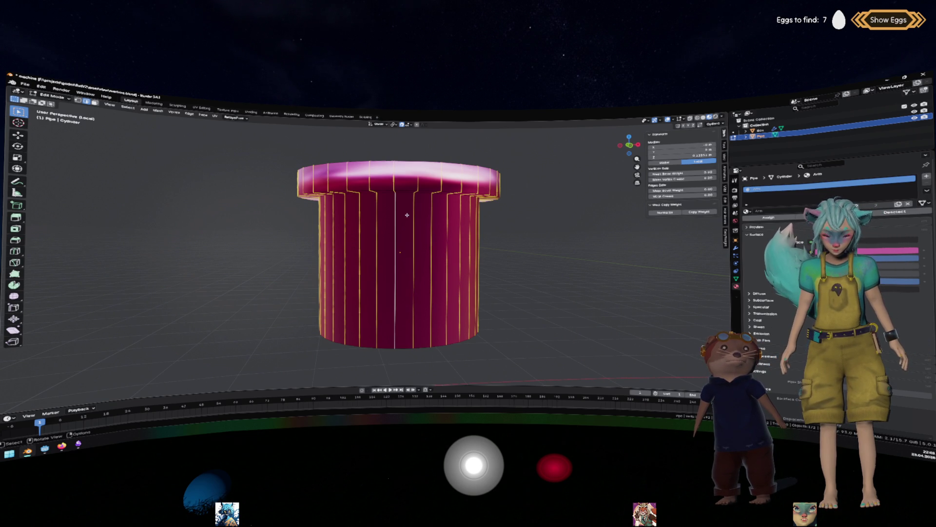
- View the pipe from above and select the entire pipe mesh
{"action": "scroll", "coordinate": [407, 215], "scroll_direction": "down", "scroll_amount": 3}
{"action": "mouse_move", "coordinate": [406, 214]}
{"action": "left_mouse_down"}
{"action": "mouse_move", "coordinate": [406, 263]}
{"action": "mouse_move", "coordinate": [407, 229]}
{"action": "mouse_move", "coordinate": [407, 244]}
{"action": "left_mouse_up"}
{"action": "scroll", "coordinate": [400, 254], "scroll_direction": "up", "scroll_amount": 2}
{"action": "left_click", "coordinate": [399, 322], "text": "alt"}
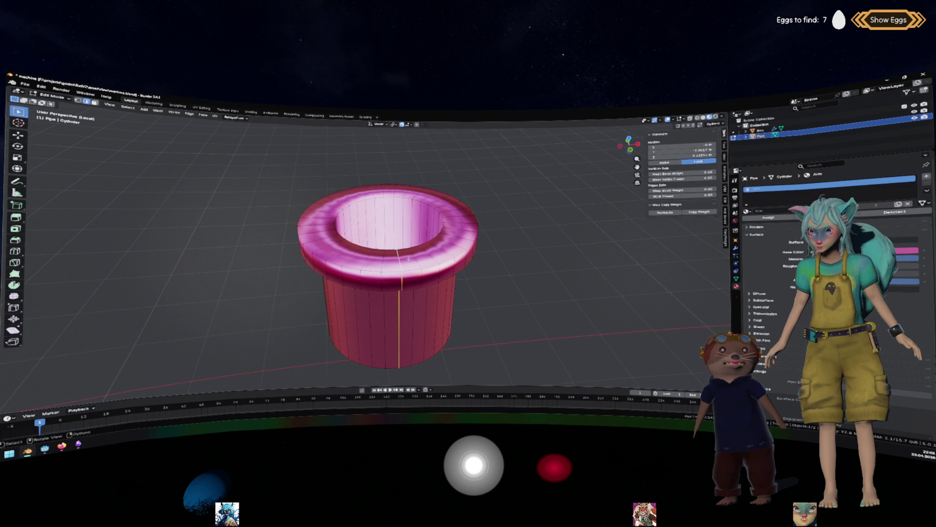
{"action": "left_click", "coordinate": [523, 255]}
{"action": "key", "text": "a"}
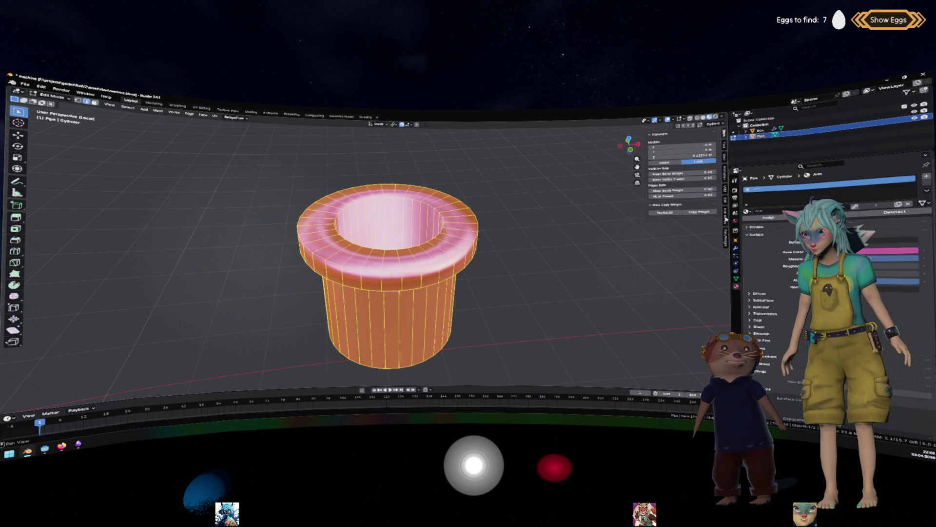
- Search the pipe's Add Modifier list for 'simp'
{"action": "left_click", "coordinate": [735, 247]}
{"action": "left_click", "coordinate": [786, 186]}
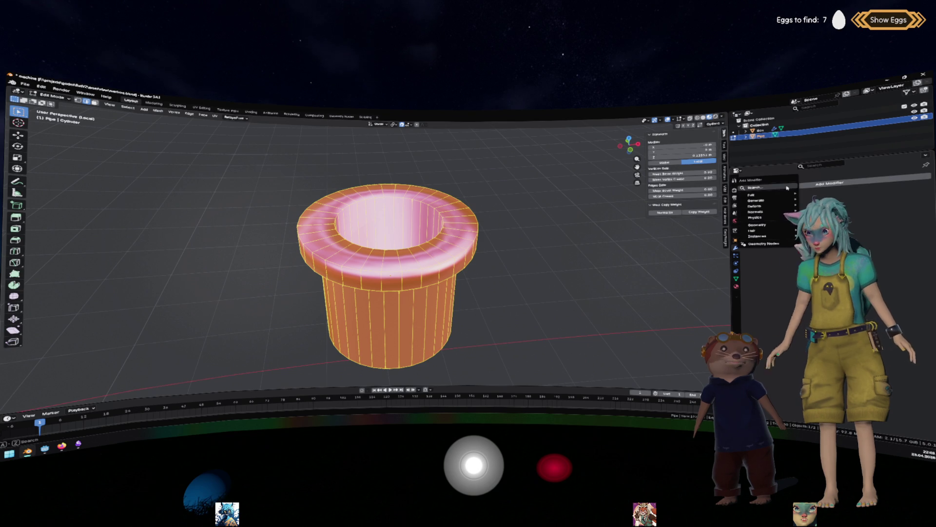
{"action": "left_click", "coordinate": [787, 187]}
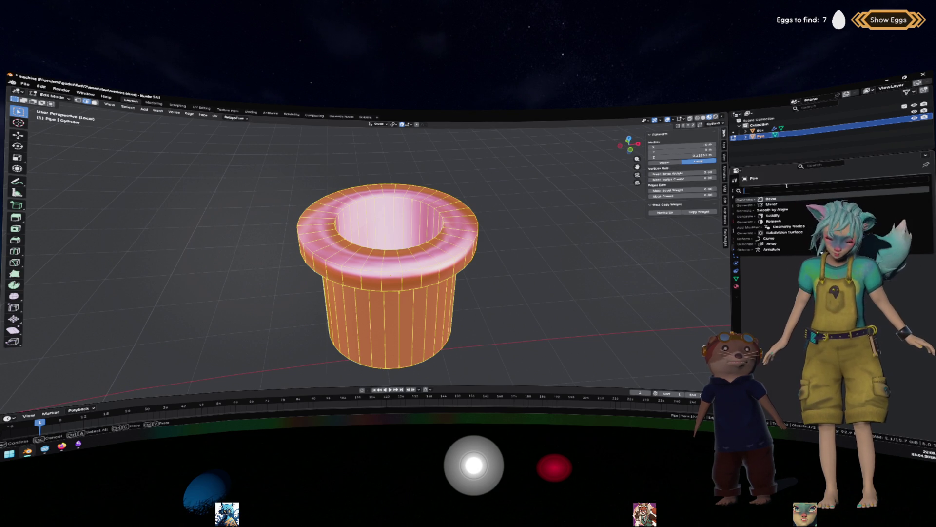
{"action": "type", "text": "simp"}
{"action": "key", "text": "BackSpace"}
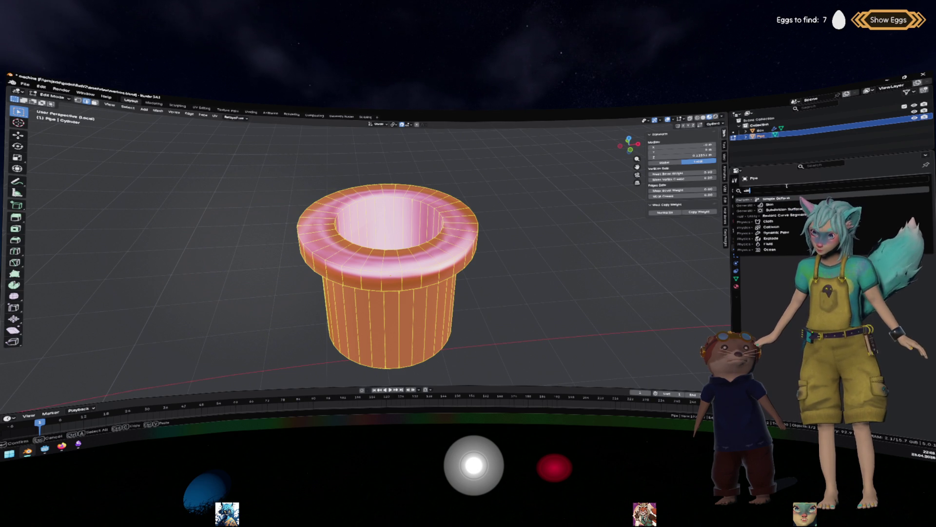
{"action": "key", "text": "BackSpace"}
{"action": "key", "text": "BackSpace"}
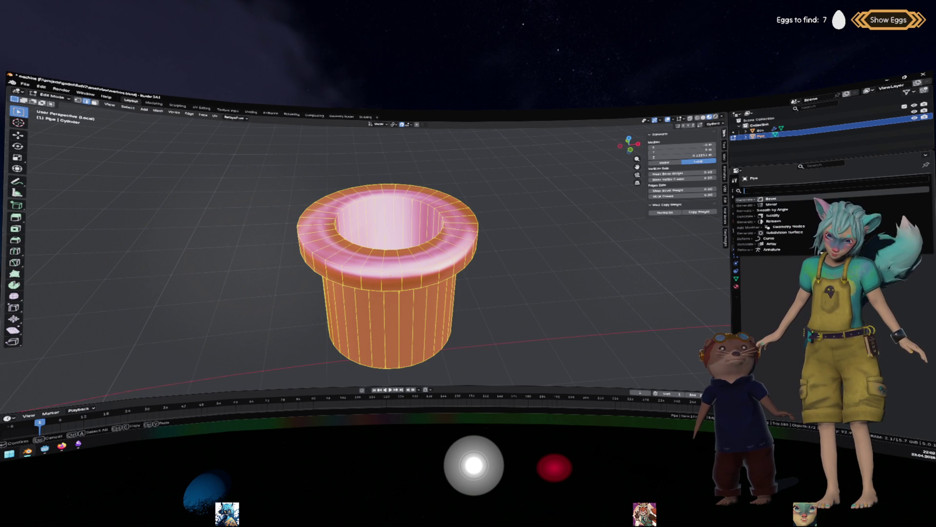
- Switch to Front view and add a cylinder with 8 vertices
{"action": "left_click", "coordinate": [521, 259]}
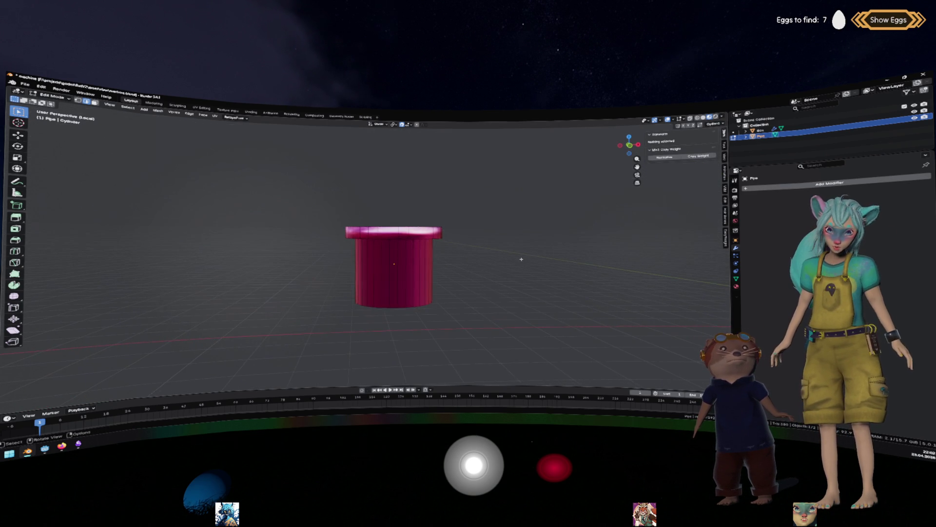
{"action": "key", "text": "a"}
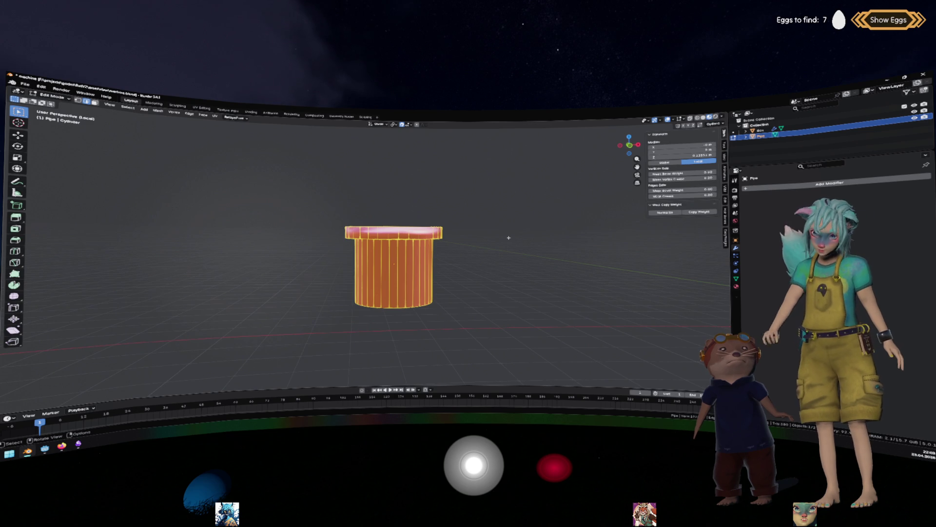
{"action": "key", "text": "KP_1"}
{"action": "key", "text": "alt+a"}
{"action": "key", "text": "shift+a"}
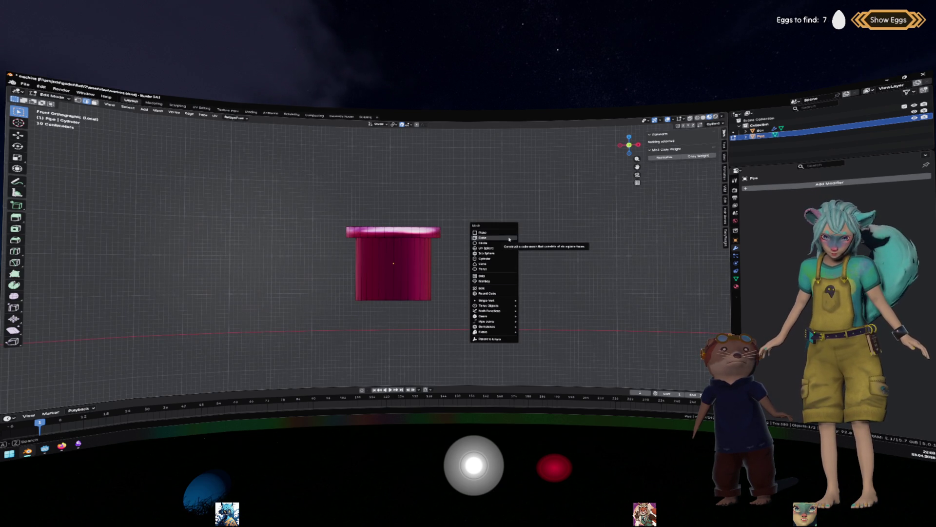
{"action": "left_click", "coordinate": [506, 260]}
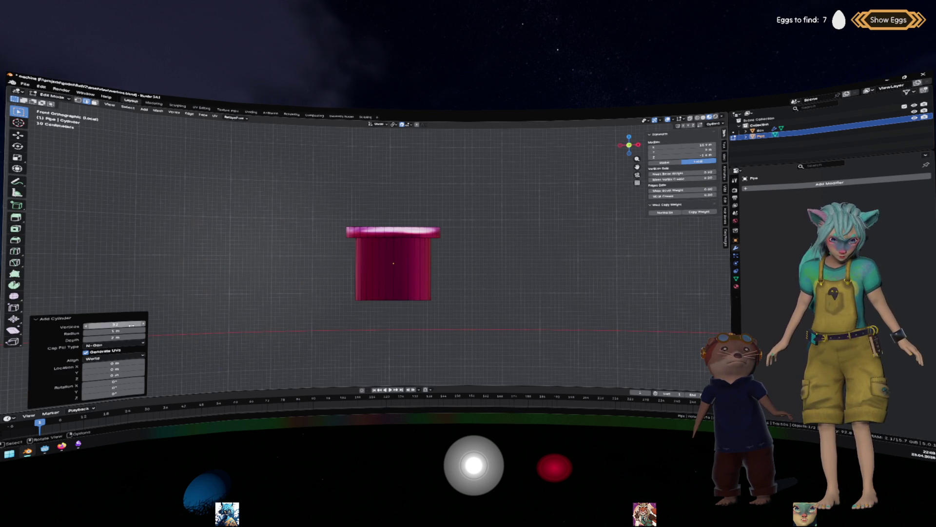
{"action": "left_click", "coordinate": [115, 325]}
{"action": "type", "text": "8"}
{"action": "key", "text": "Return"}
- Move the new eight-sided cylinder sideways to sit beside the pink pipe
{"action": "key", "text": "g"}
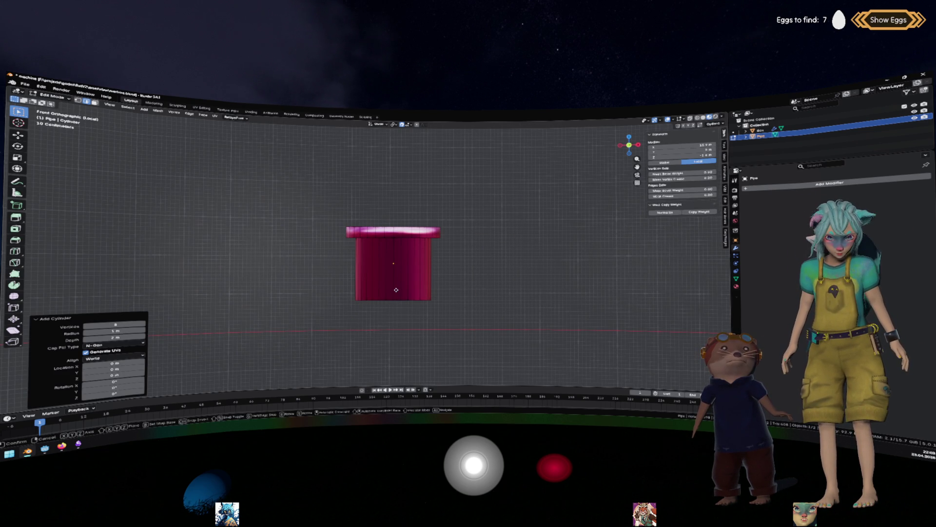
{"action": "key", "text": "z"}
{"action": "scroll", "coordinate": [430, 295], "scroll_direction": "down", "scroll_amount": 8}
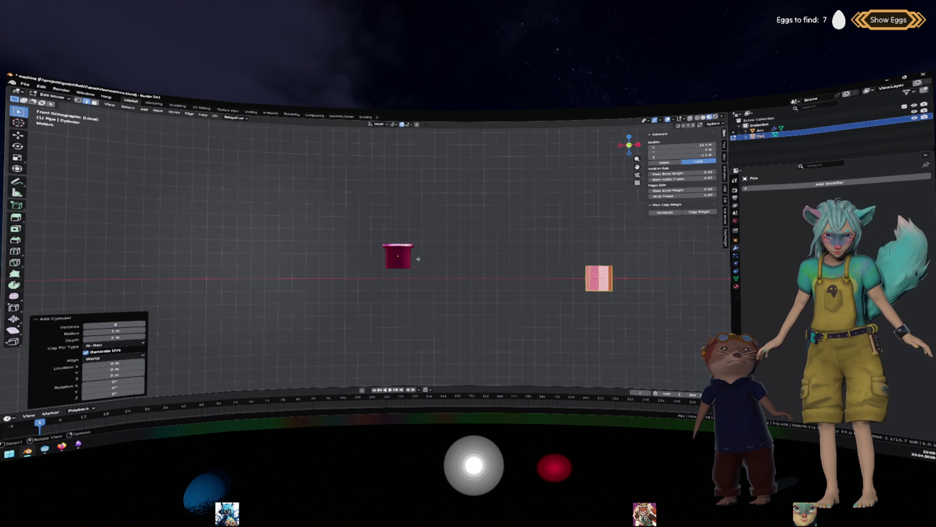
{"action": "key", "text": "g"}
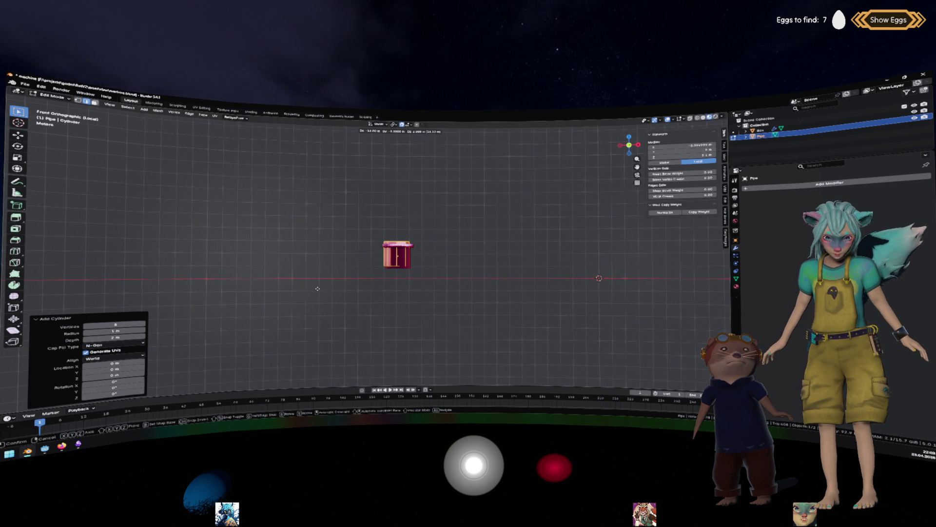
{"action": "left_click", "coordinate": [322, 285]}
{"action": "scroll", "coordinate": [449, 279], "scroll_direction": "up", "scroll_amount": 2}
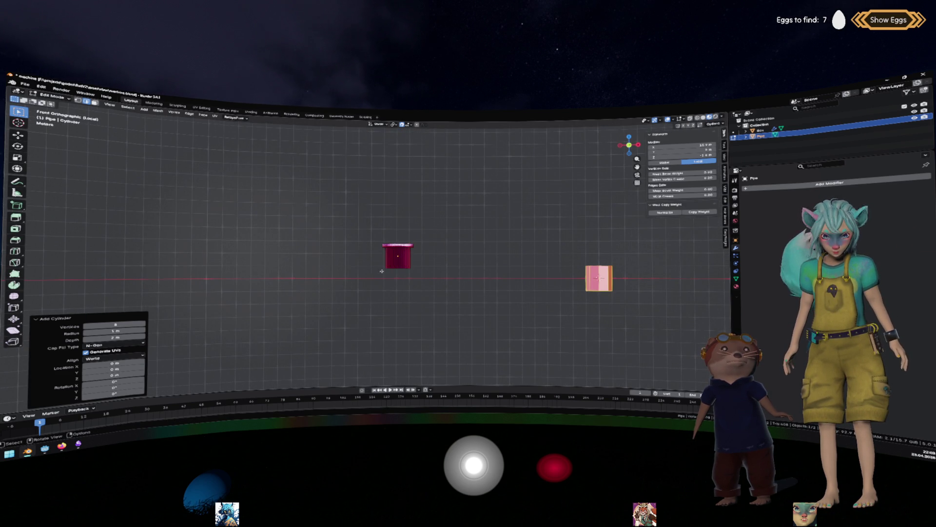
{"action": "key", "text": "shift+s"}
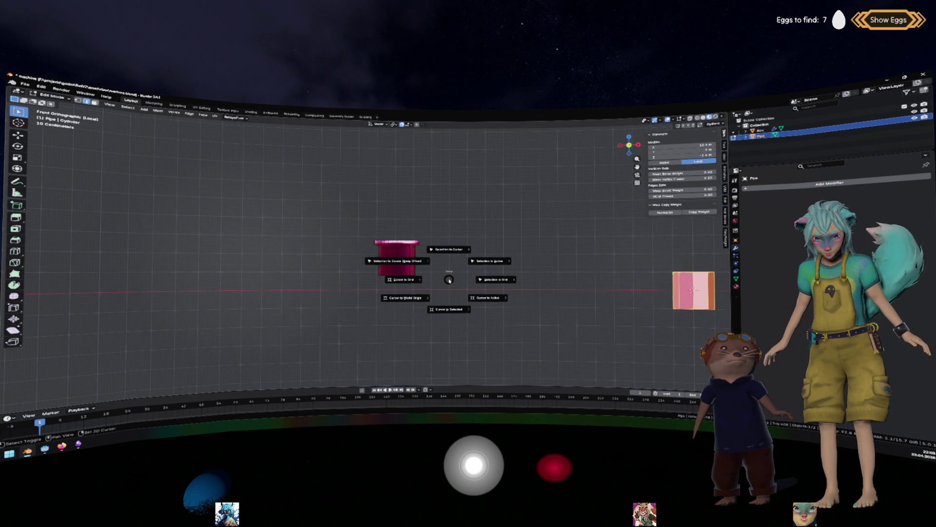
- Snap the selection to the cursor and the cursor to the active element, then select the cylinder
{"action": "left_click", "coordinate": [385, 262]}
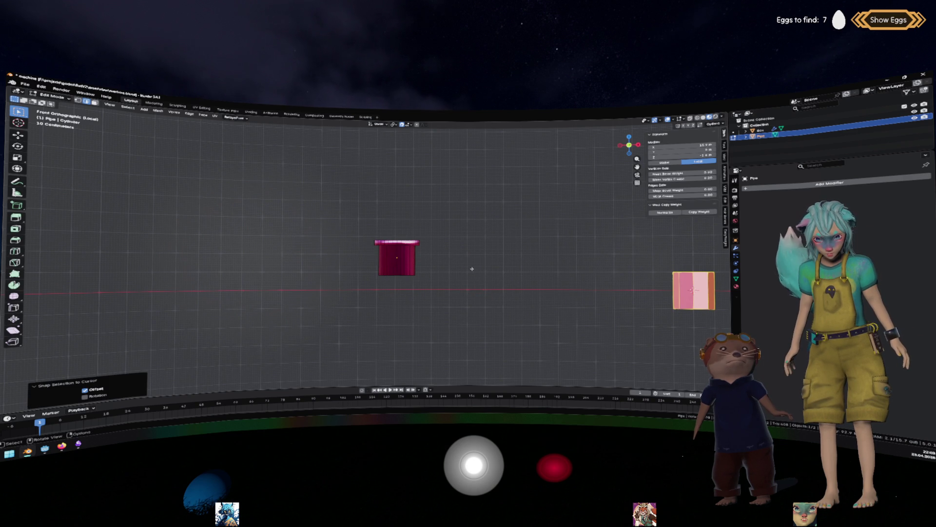
{"action": "key", "text": "shift+s"}
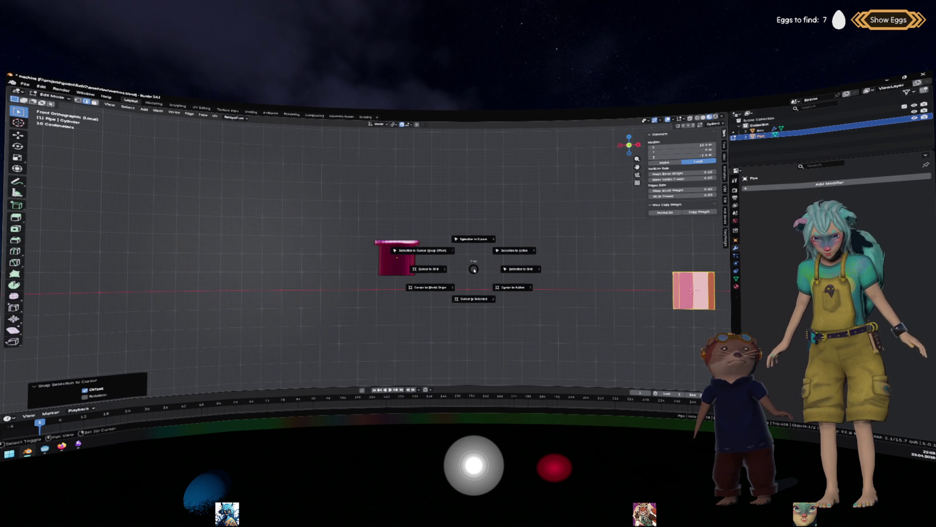
{"action": "left_click", "coordinate": [517, 253]}
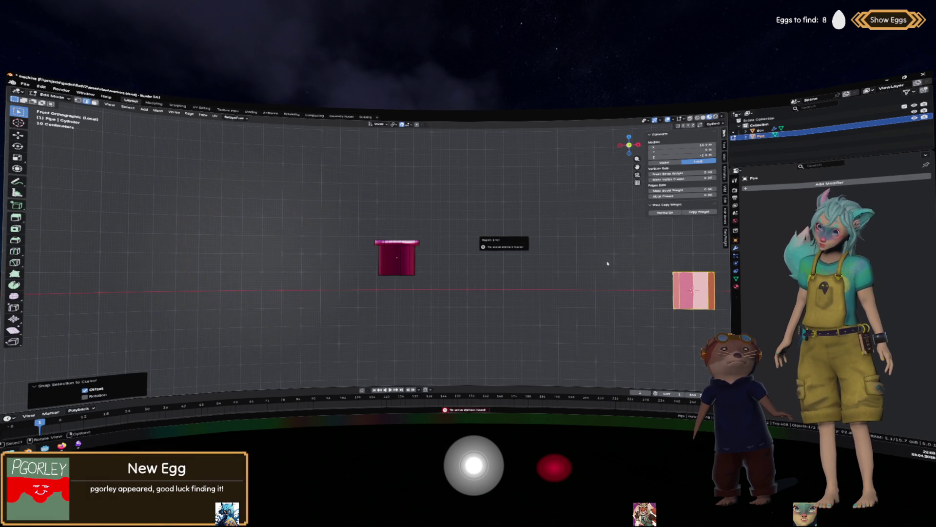
{"action": "key", "text": "a"}
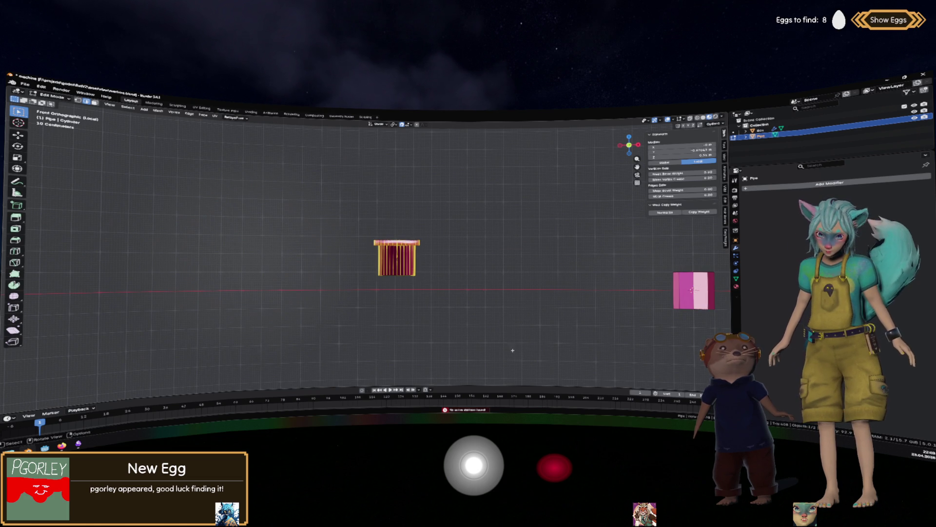
{"action": "key", "text": "shift+s"}
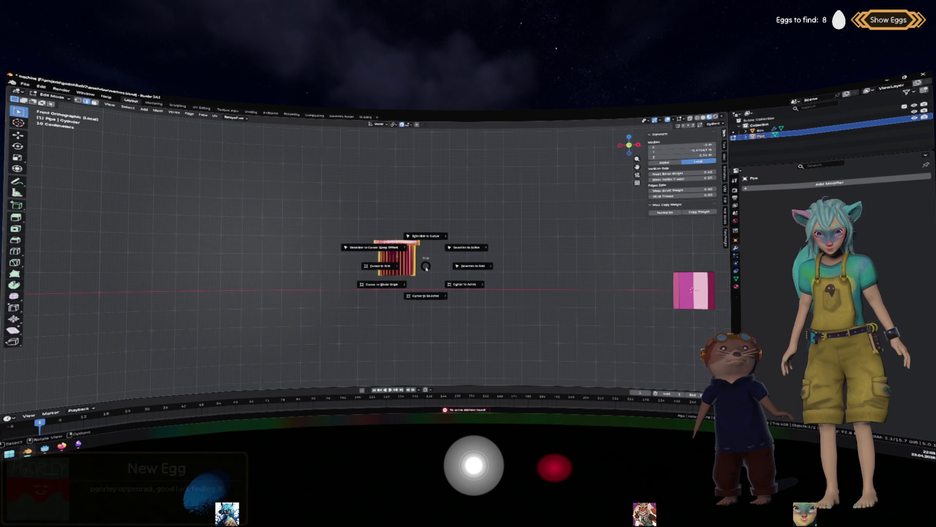
{"action": "key", "text": "Escape"}
{"action": "key", "text": "alt+a"}
{"action": "left_click_drag", "start_coordinate": [601, 232], "coordinate": [695, 358]}
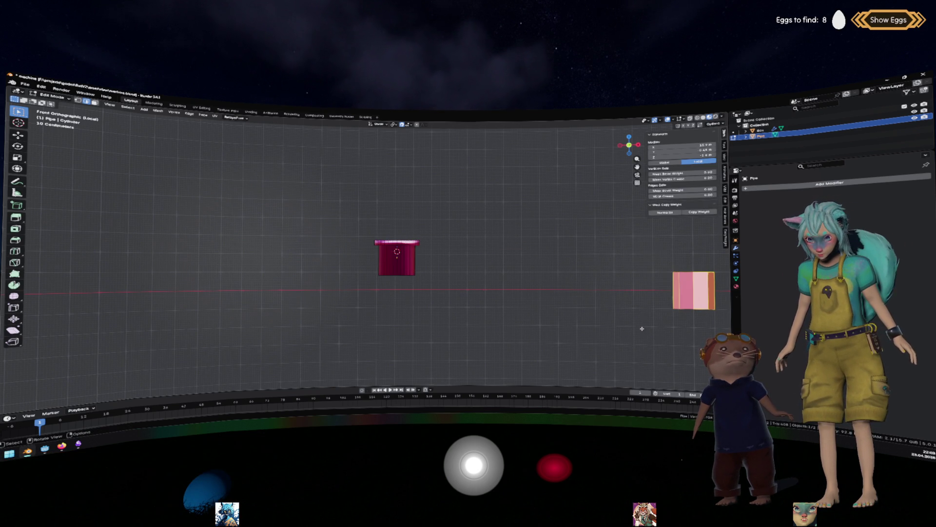
- Snap the 3D cursor to the grid and box-select the eight-sided cylinder
{"action": "key", "text": "shift+s"}
{"action": "key", "text": "Escape"}
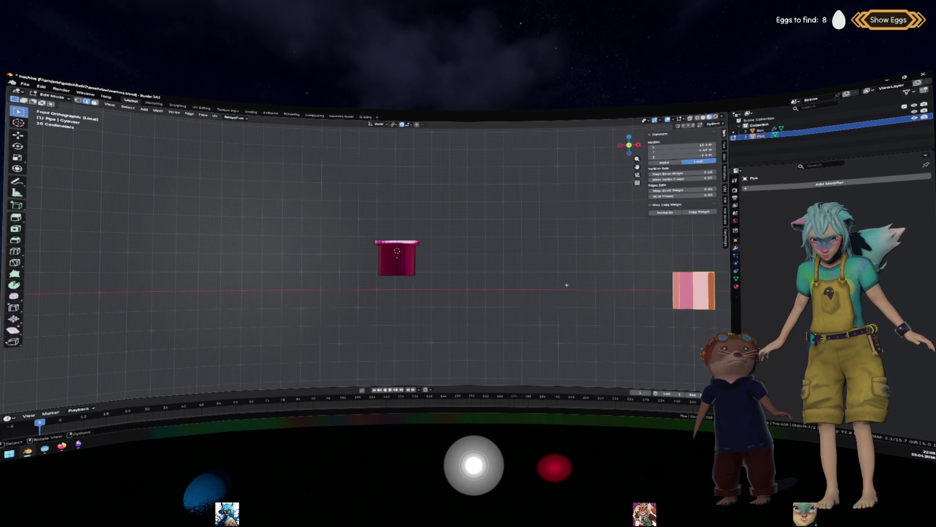
{"action": "key", "text": "shift+s"}
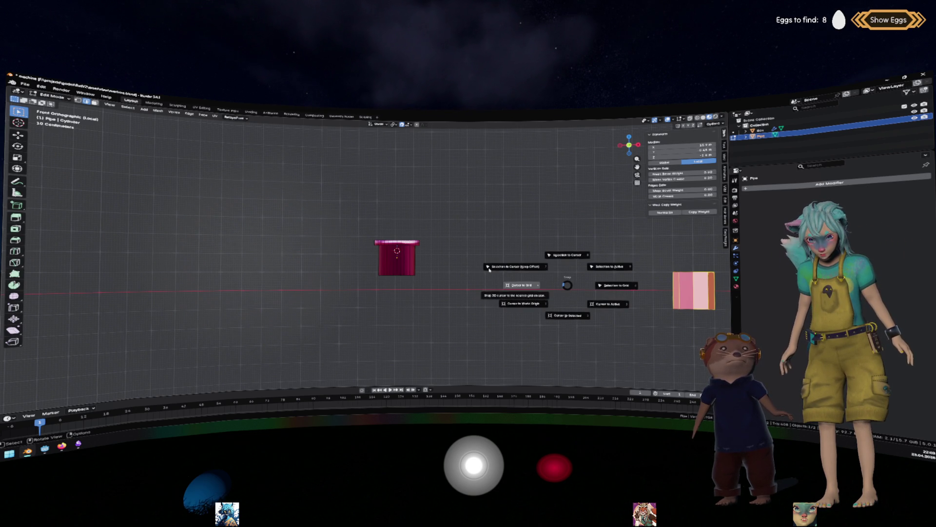
{"action": "left_click", "coordinate": [459, 278]}
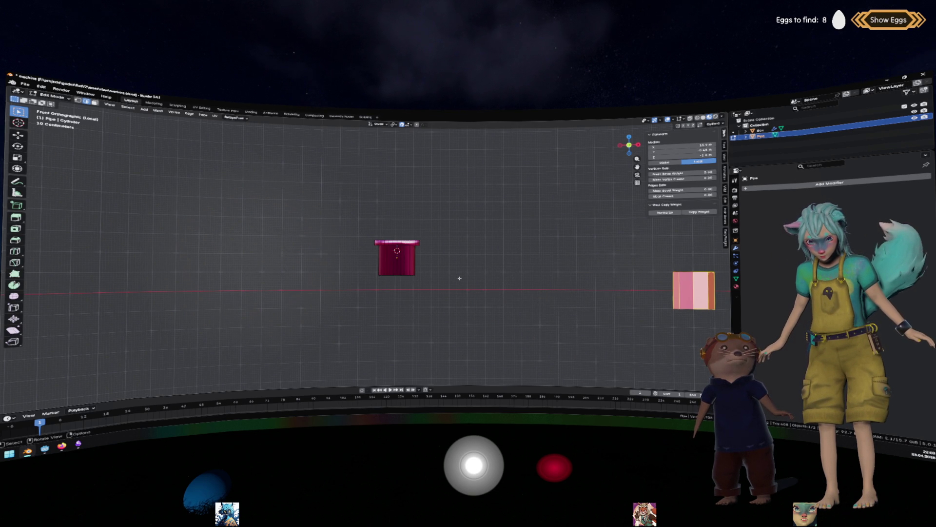
{"action": "key", "text": "b"}
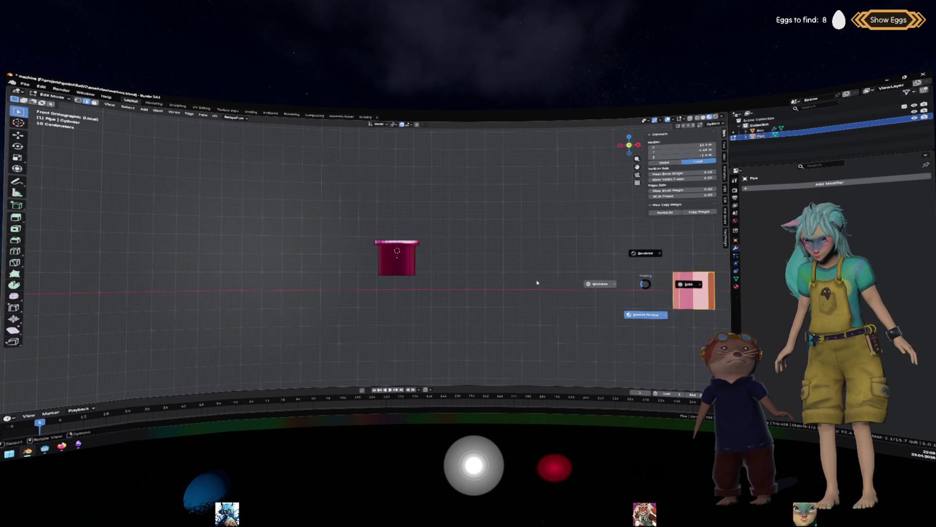
{"action": "left_click_drag", "start_coordinate": [637, 233], "coordinate": [723, 308]}
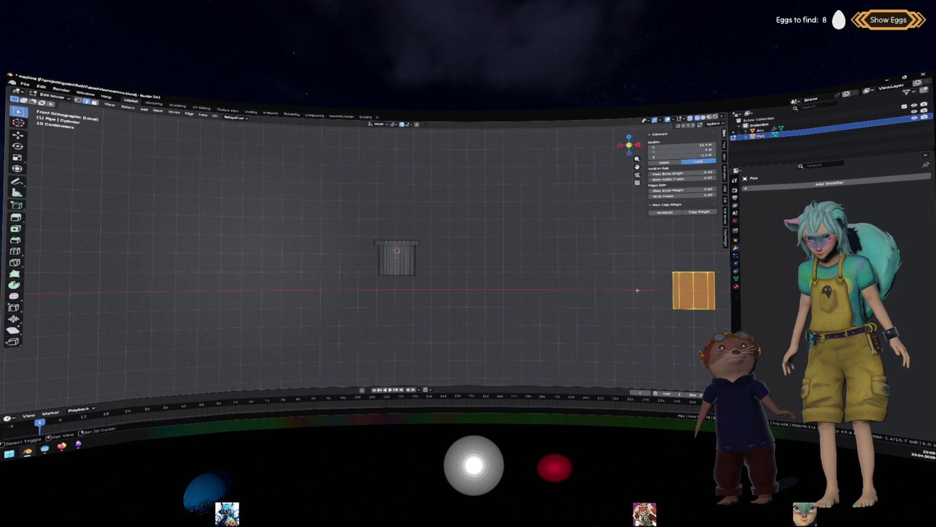
- Snap the eight-sided cylinder to the pipe's centre and delete the old round pipe
{"action": "key", "text": "shift+s"}
{"action": "left_click", "coordinate": [543, 222]}
{"action": "key", "text": "alt+a"}
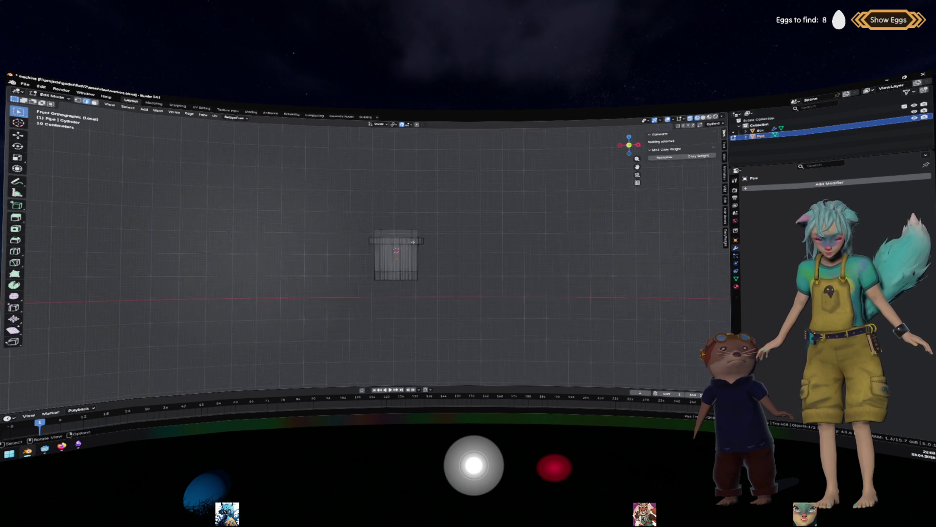
{"action": "scroll", "coordinate": [413, 241], "scroll_direction": "up", "scroll_amount": 4}
{"action": "key", "text": "a"}
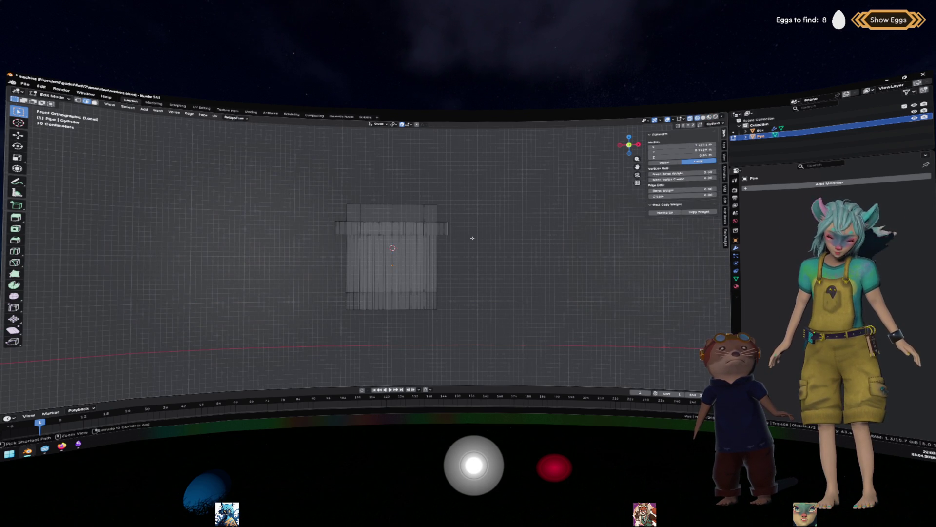
{"action": "key", "text": "x"}
{"action": "left_click", "coordinate": [472, 238]}
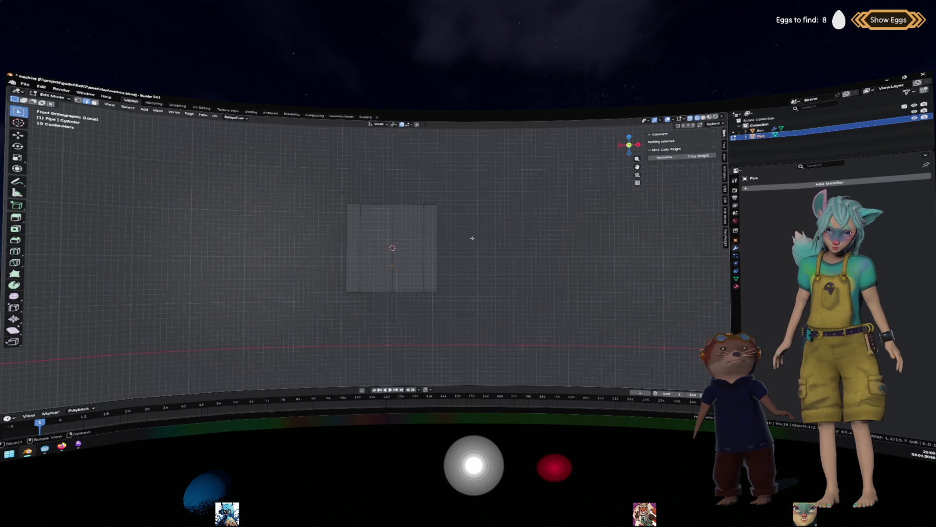
- Select the whole cylinder and lower it 1.2 m along Z, checking from Front view
{"action": "left_click", "coordinate": [419, 239]}
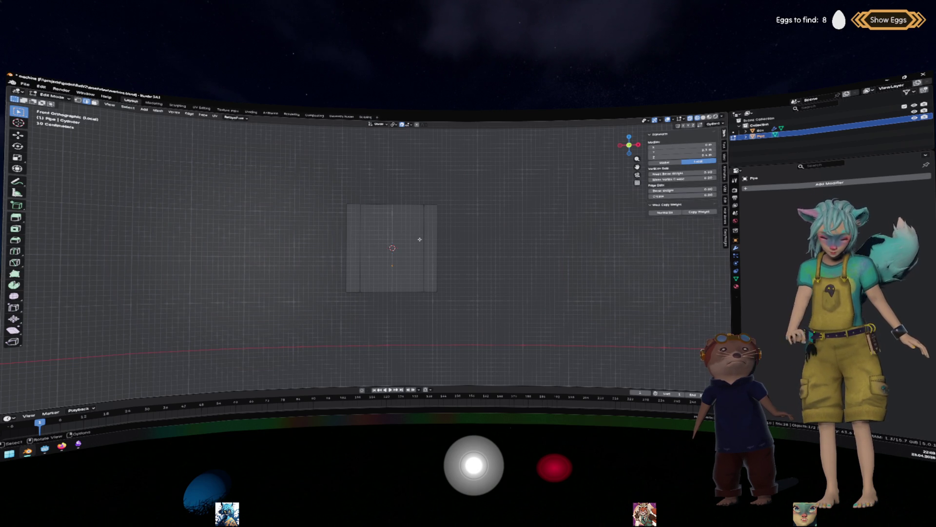
{"action": "key", "text": "ctrl+l"}
{"action": "key", "text": "g"}
{"action": "key", "text": "z"}
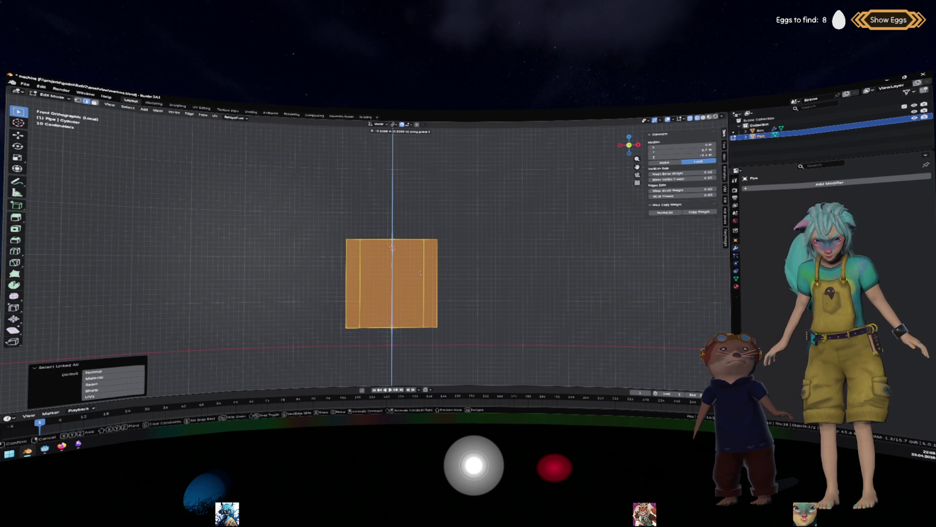
{"action": "left_click", "coordinate": [420, 292]}
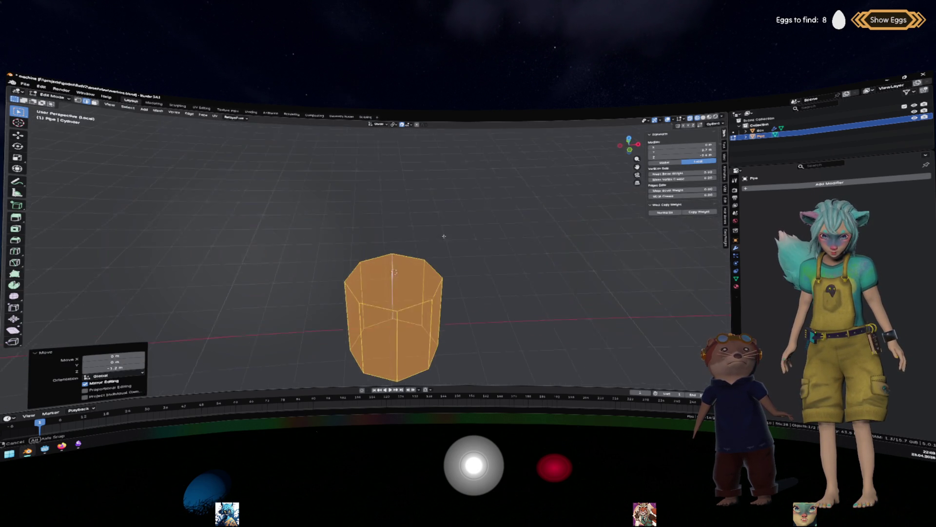
{"action": "key", "text": "ctrl+z"}
{"action": "key", "text": "ctrl+z"}
{"action": "key", "text": "KP_1"}
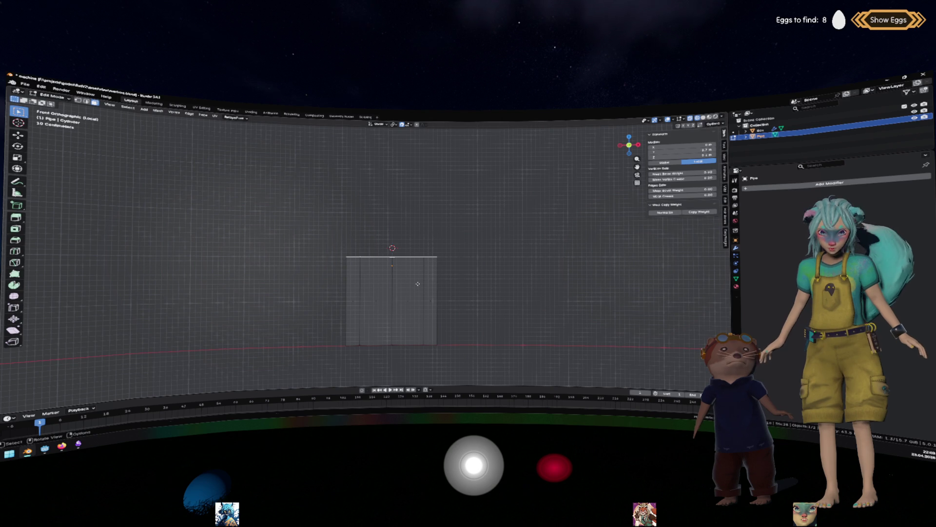
- Extrude the top face loop in place and scale it outward 1.418, flat on Z
{"action": "key", "text": "g"}
{"action": "key", "text": "z"}
{"action": "left_click", "coordinate": [421, 272]}
{"action": "left_click", "coordinate": [425, 263], "text": "alt"}
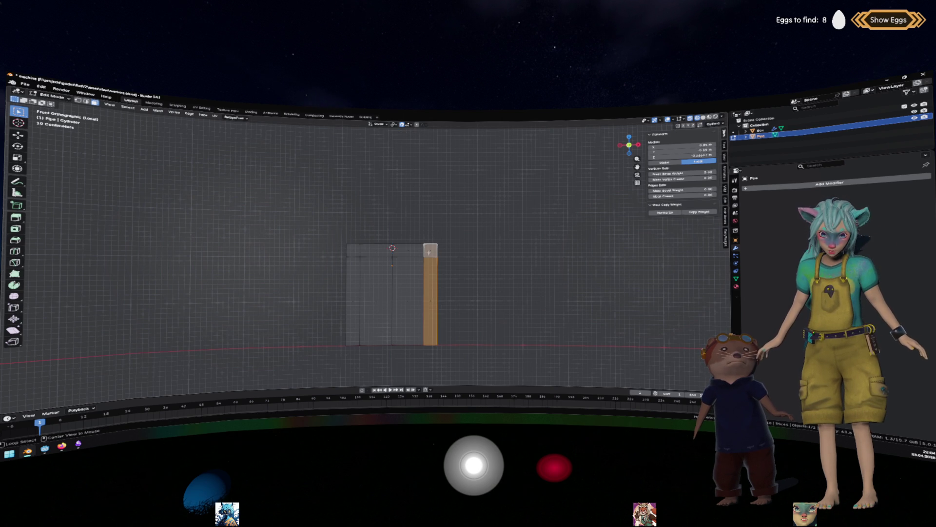
{"action": "left_click", "coordinate": [424, 249], "text": "alt"}
{"action": "key", "text": "e"}
{"action": "key", "text": "Escape"}
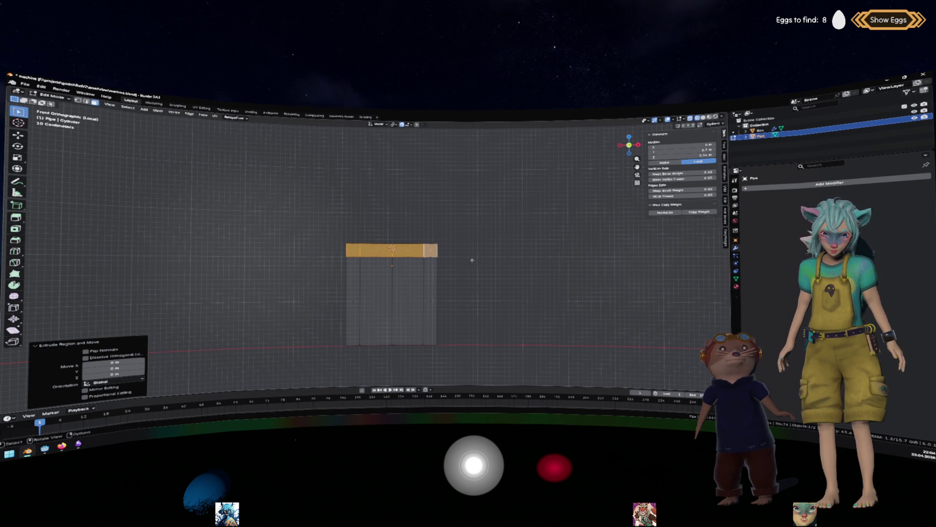
{"action": "key", "text": "s"}
{"action": "key", "text": "shift+z"}
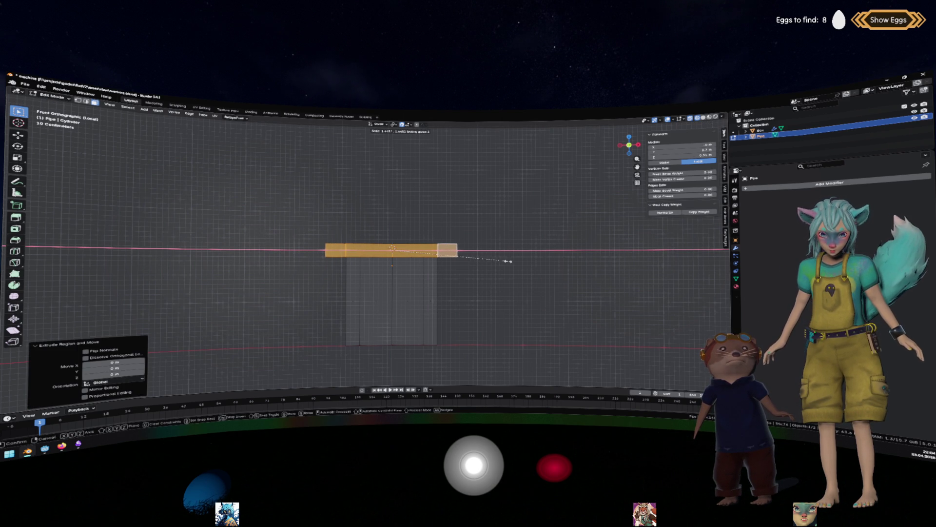
{"action": "left_click", "coordinate": [525, 276]}
- Orbit above the pipe and select the octagonal top face
{"action": "left_click", "coordinate": [520, 273]}
{"action": "mouse_move", "coordinate": [518, 272]}
{"action": "left_mouse_down"}
{"action": "mouse_move", "coordinate": [479, 224]}
{"action": "mouse_move", "coordinate": [467, 251]}
{"action": "left_mouse_up"}
{"action": "left_click", "coordinate": [446, 264], "text": "alt"}
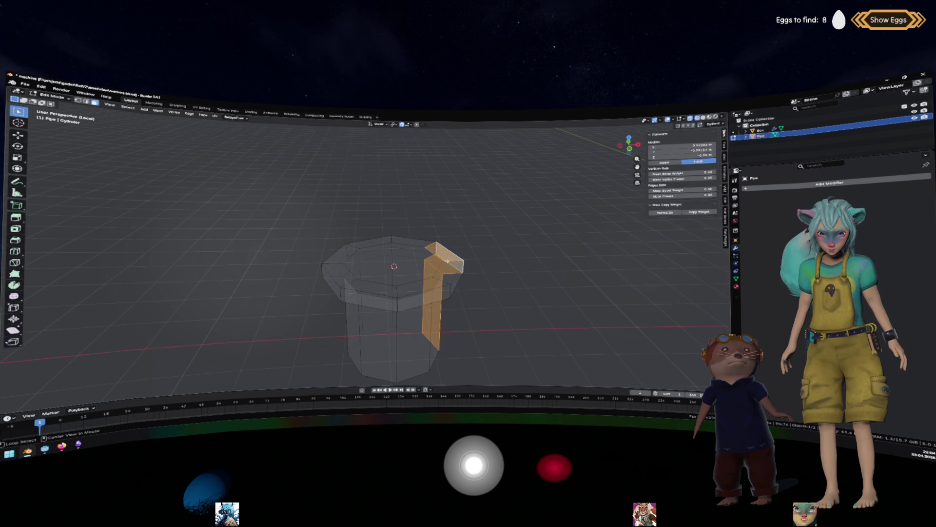
{"action": "left_click", "coordinate": [527, 259]}
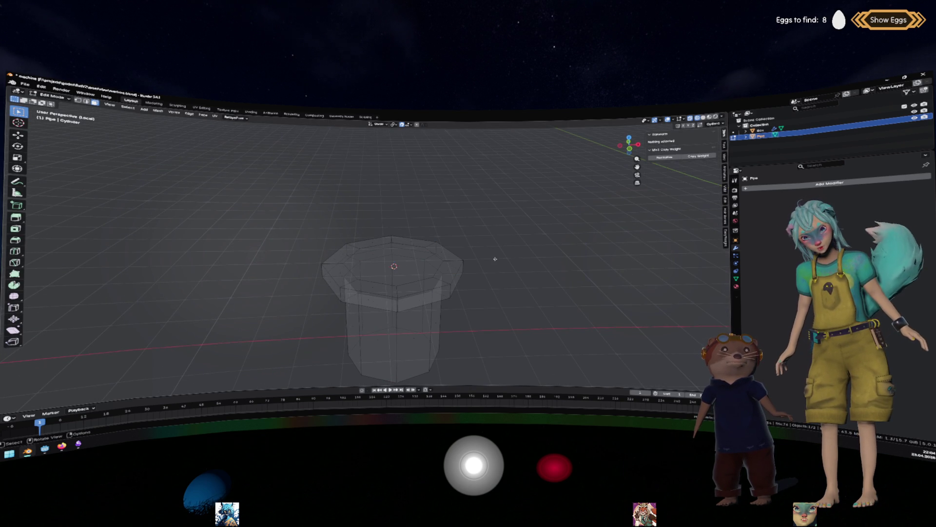
{"action": "left_click", "coordinate": [392, 256]}
- Scale the octagonal top face to 0.9 from the top view, cancelling the follow-up move
{"action": "mouse_move", "coordinate": [522, 255]}
{"action": "left_mouse_down"}
{"action": "mouse_move", "coordinate": [514, 284]}
{"action": "mouse_move", "coordinate": [521, 193]}
{"action": "mouse_move", "coordinate": [512, 255]}
{"action": "left_mouse_up"}
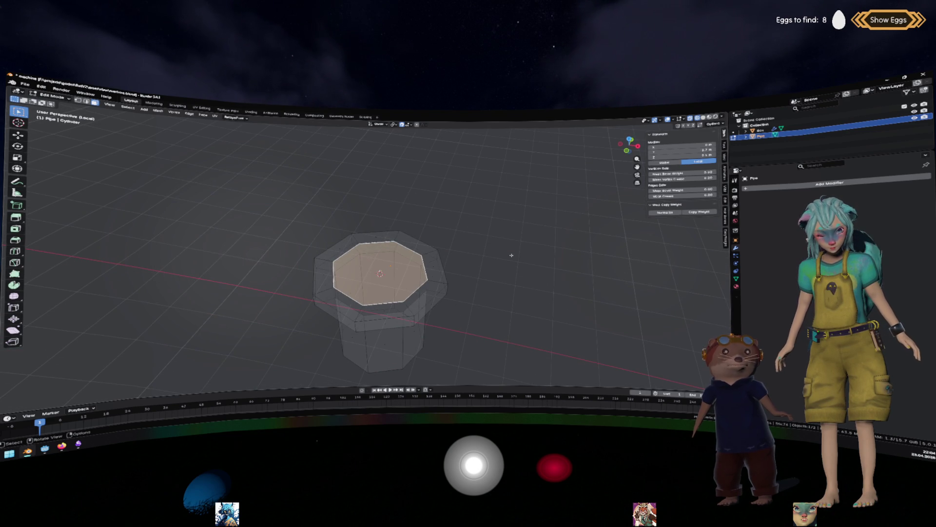
{"action": "key", "text": "s"}
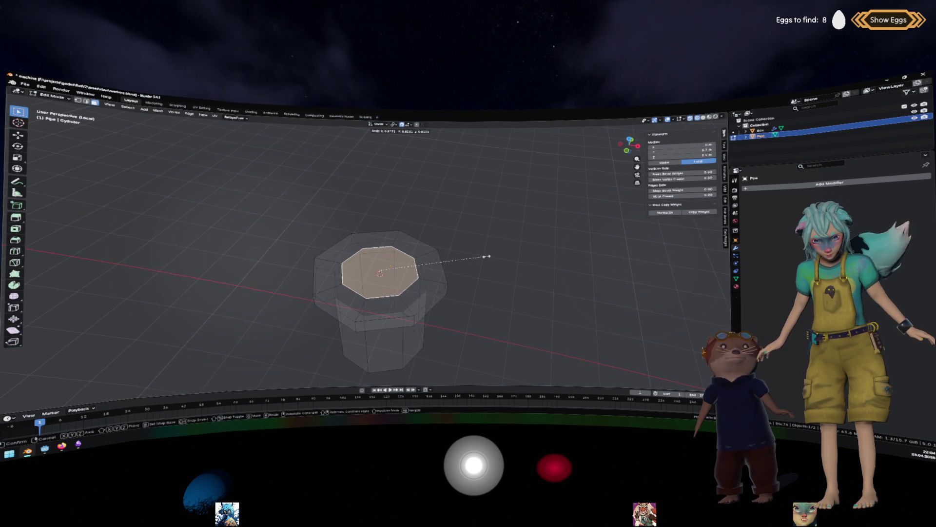
{"action": "type", "text": ".9"}
{"action": "key", "text": "Return"}
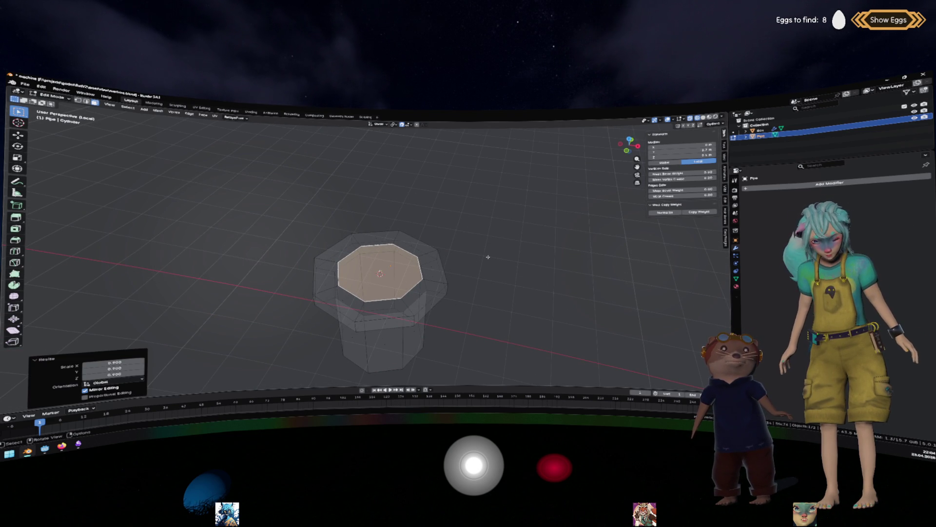
{"action": "key", "text": "KP_8"}
{"action": "key", "text": "KP_8"}
{"action": "key", "text": "g"}
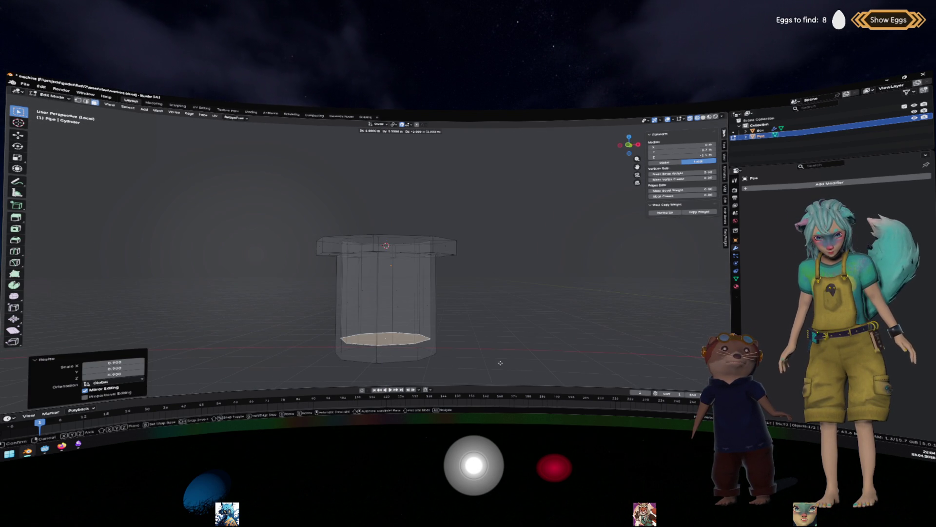
{"action": "right_click", "coordinate": [464, 339]}
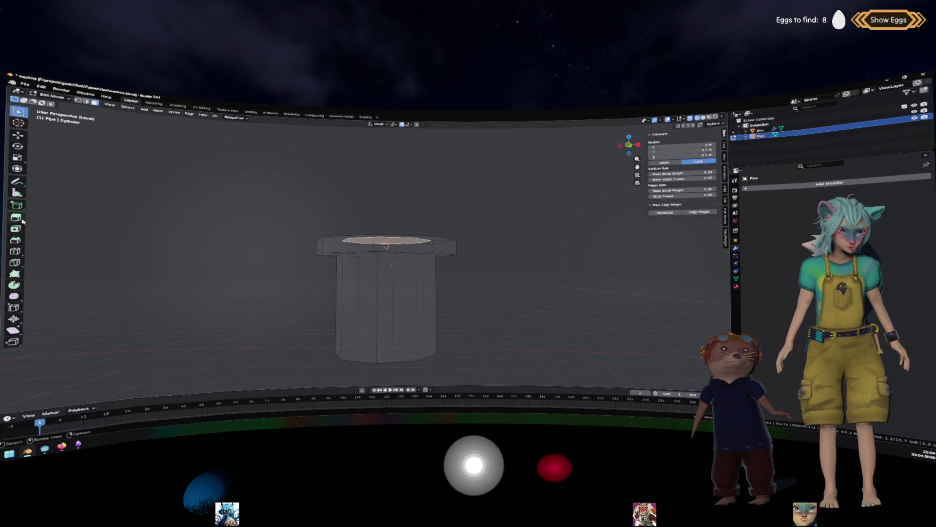
- Extrude the top face down to the pipe's base and turn off X-ray display
{"action": "left_click_drag", "start_coordinate": [23, 222], "coordinate": [26, 219]}
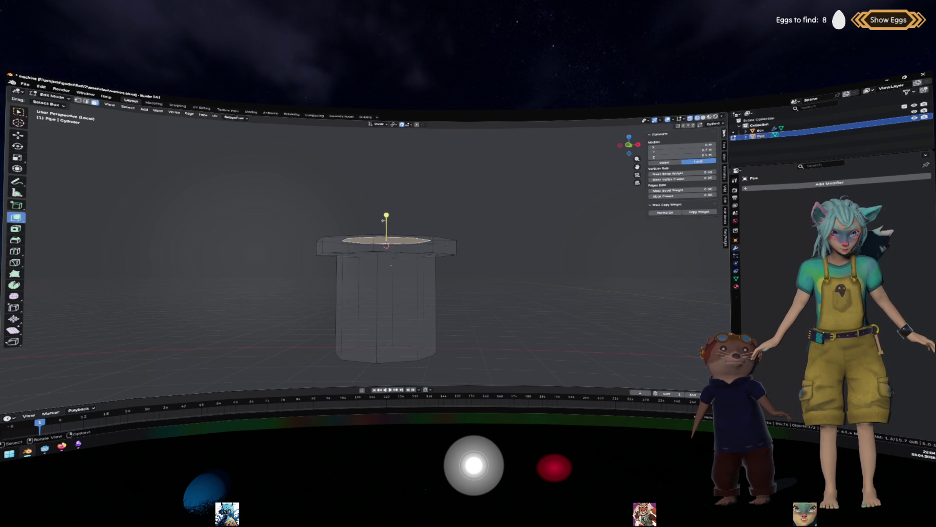
{"action": "left_click_drag", "start_coordinate": [382, 221], "coordinate": [385, 373]}
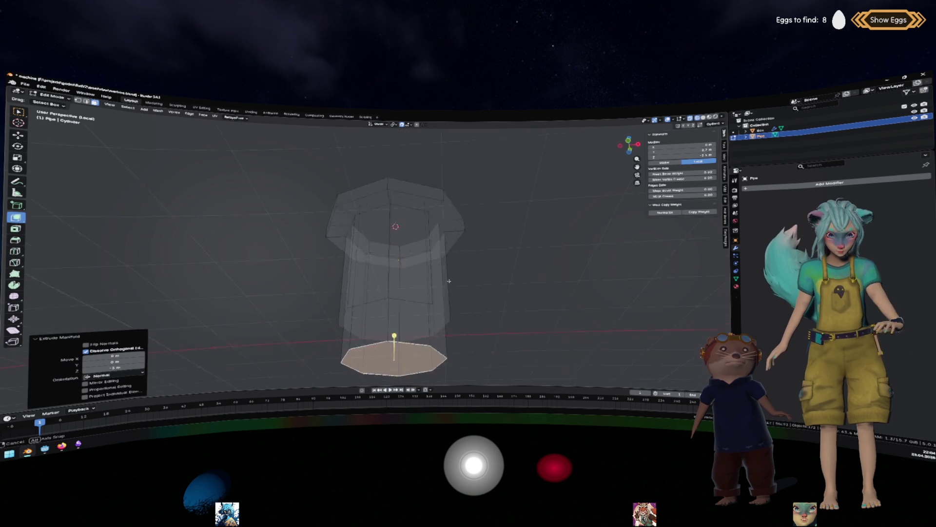
{"action": "key", "text": "Tab"}
{"action": "key", "text": "alt+z"}
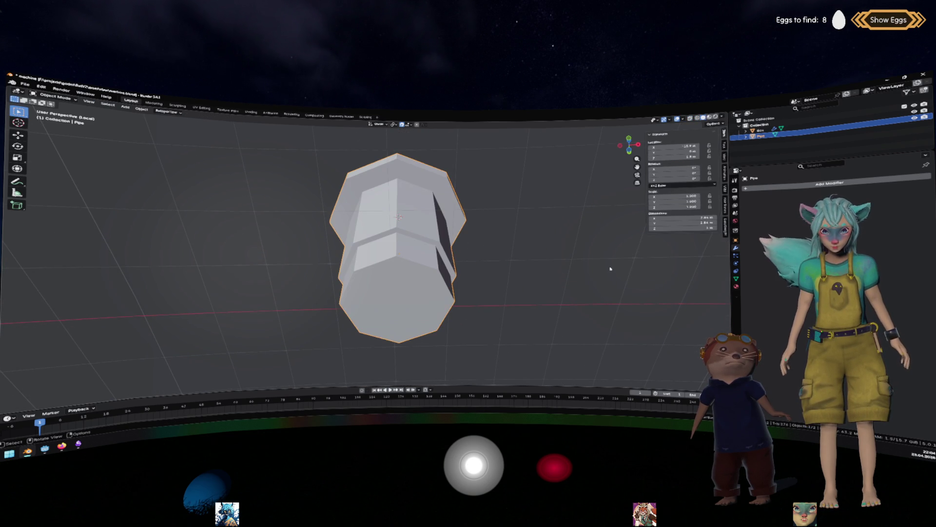
{"action": "key", "text": "Tab"}
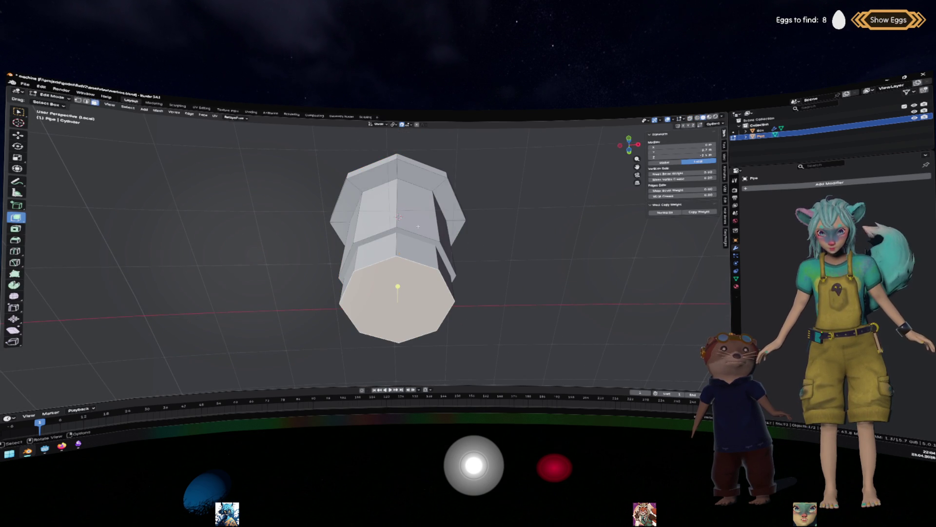
- Delete the bottom face, undo it, and delete the thin face loop at the step instead
{"action": "key", "text": "x"}
{"action": "left_click", "coordinate": [417, 226]}
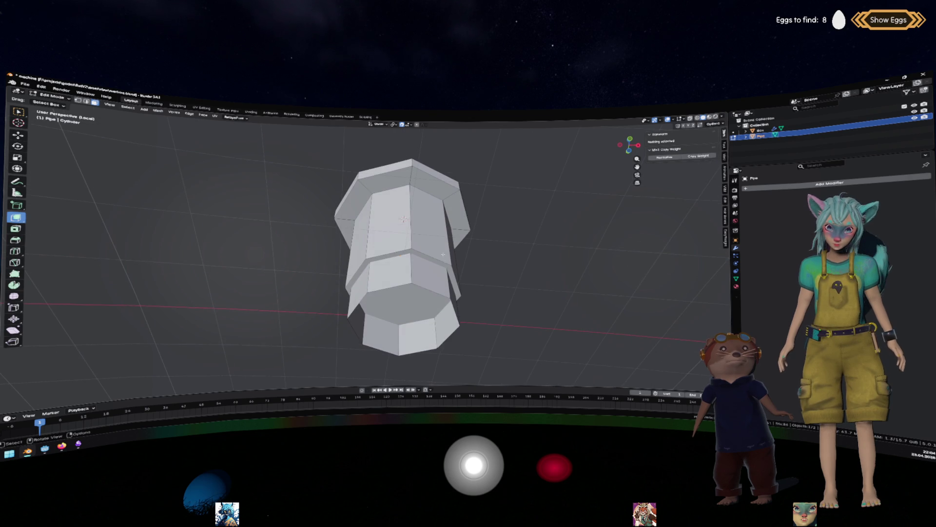
{"action": "key", "text": "ctrl+z"}
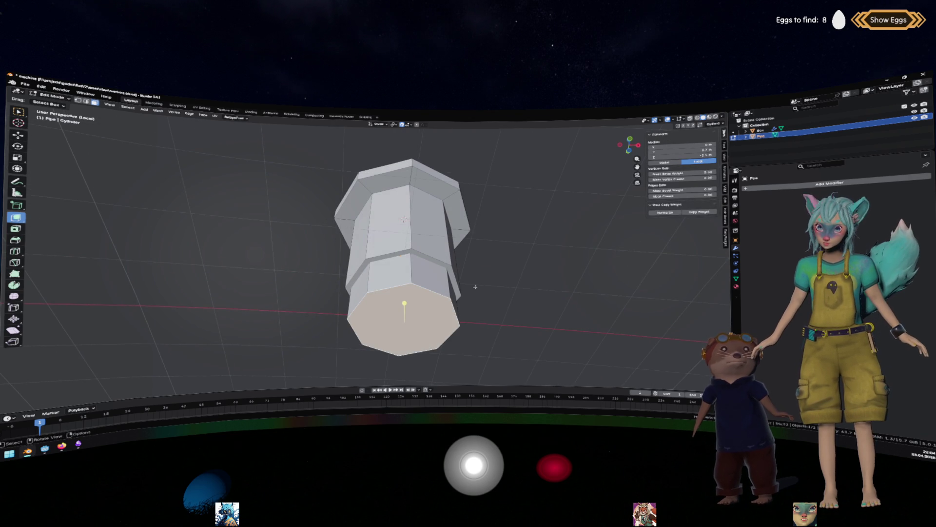
{"action": "left_click", "coordinate": [453, 267], "text": "alt"}
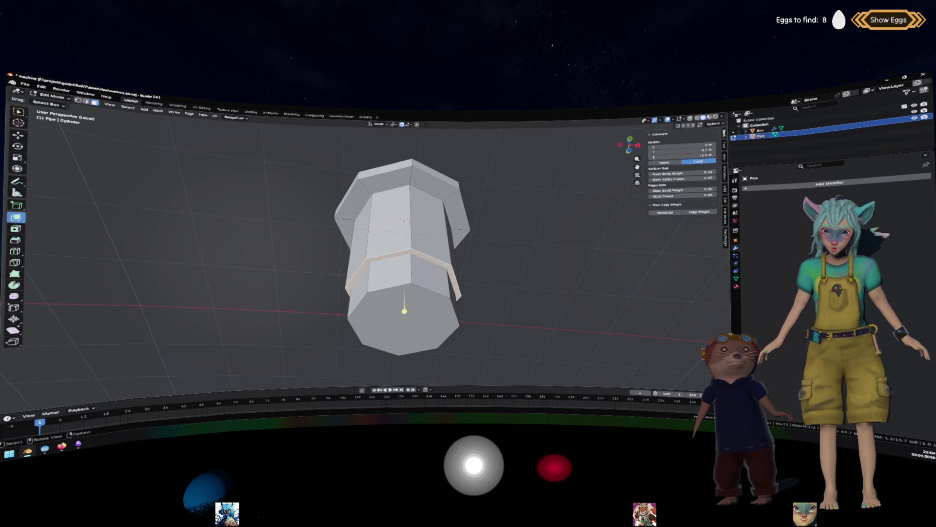
{"action": "key", "text": "x"}
{"action": "left_click", "coordinate": [446, 265]}
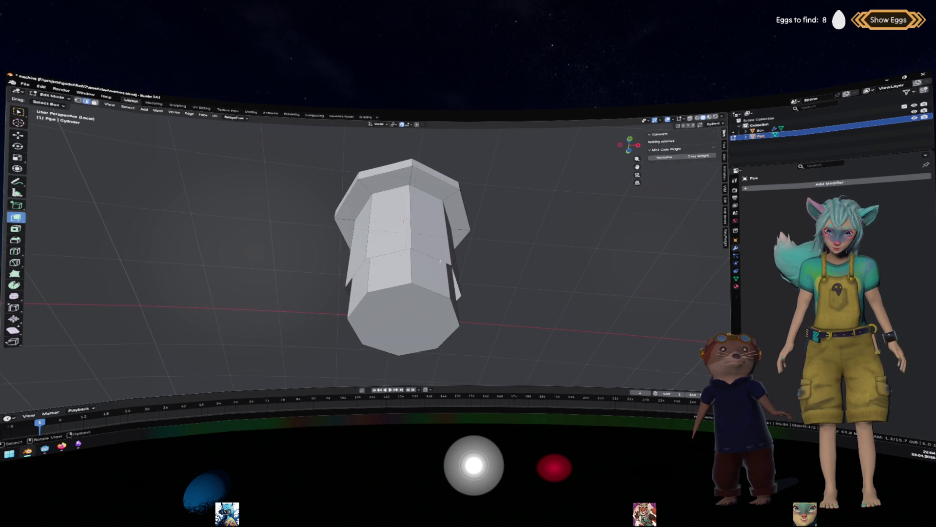
- Delete the bottom cap to open the pipe, then select its bottom rim loop
{"action": "left_click", "coordinate": [430, 291]}
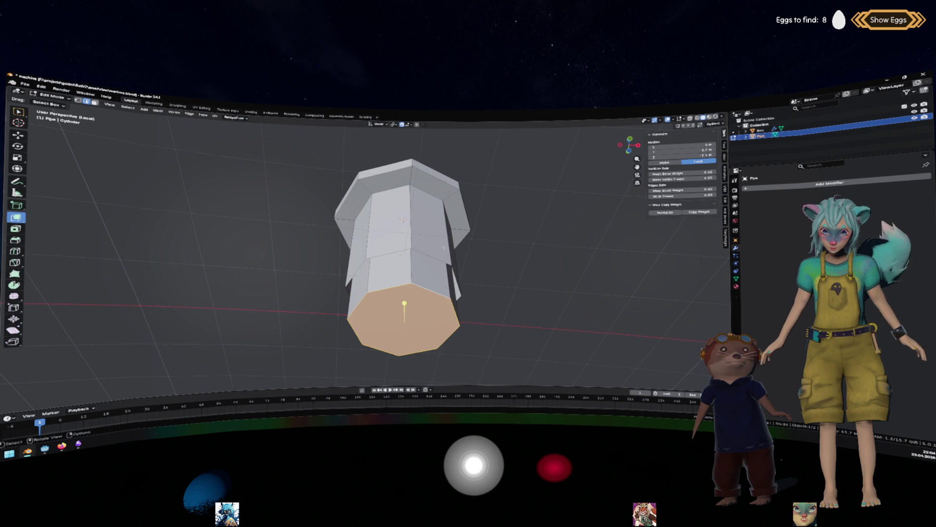
{"action": "key", "text": "alt+a"}
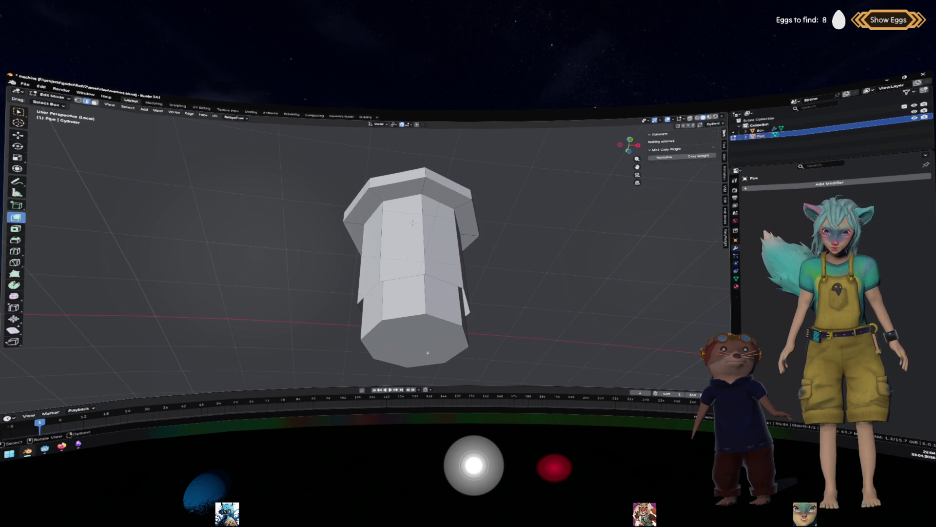
{"action": "left_click", "coordinate": [412, 330]}
{"action": "left_click", "coordinate": [408, 334]}
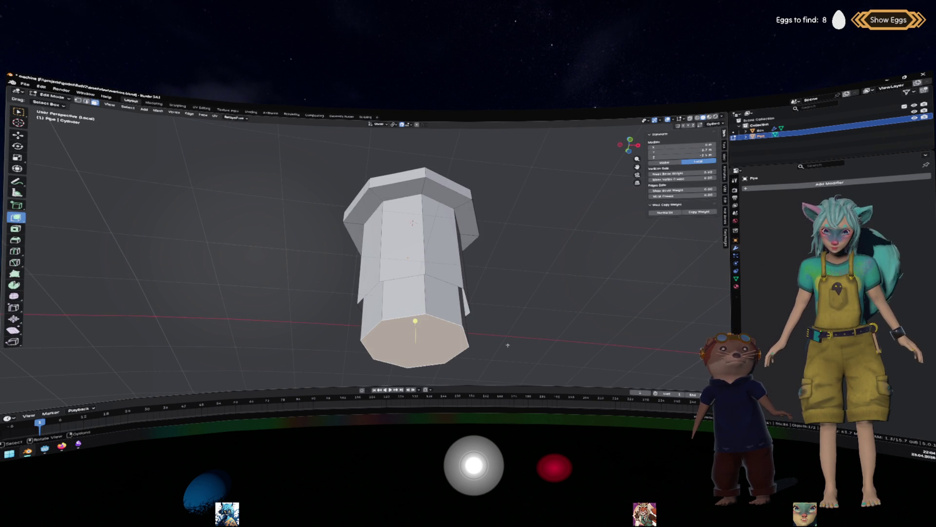
{"action": "key", "text": "x"}
{"action": "left_click", "coordinate": [588, 337]}
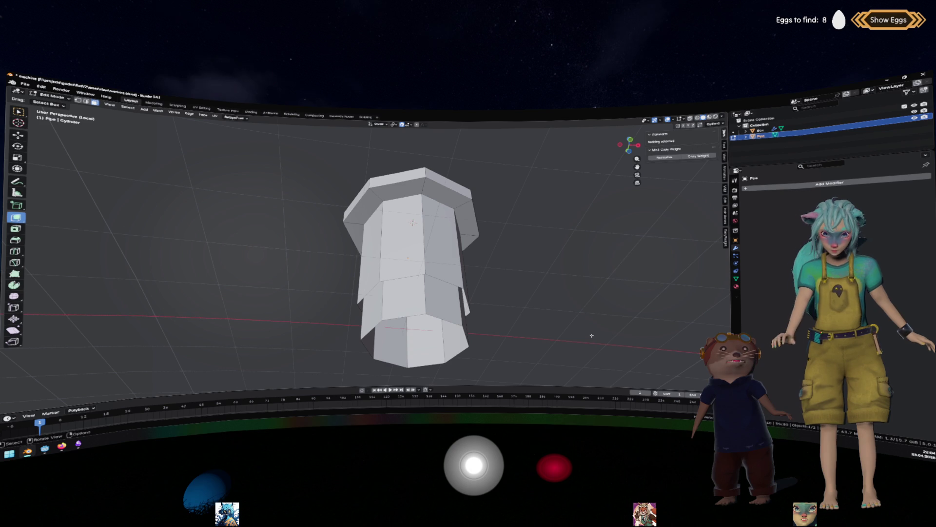
{"action": "left_click", "coordinate": [429, 343], "text": "alt"}
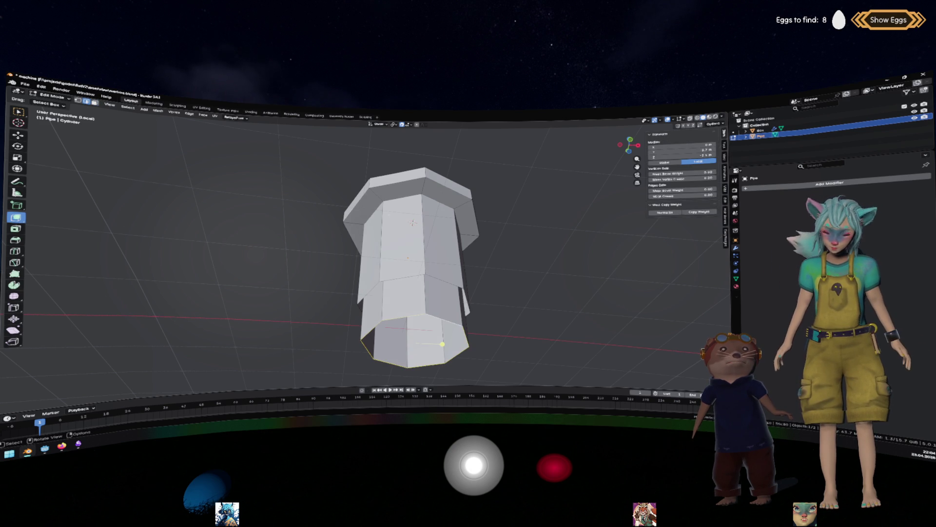
- Adjust snapping and raise the pipe's open bottom rim 0.7 m along Z
{"action": "left_click", "coordinate": [410, 126]}
{"action": "left_click", "coordinate": [411, 156]}
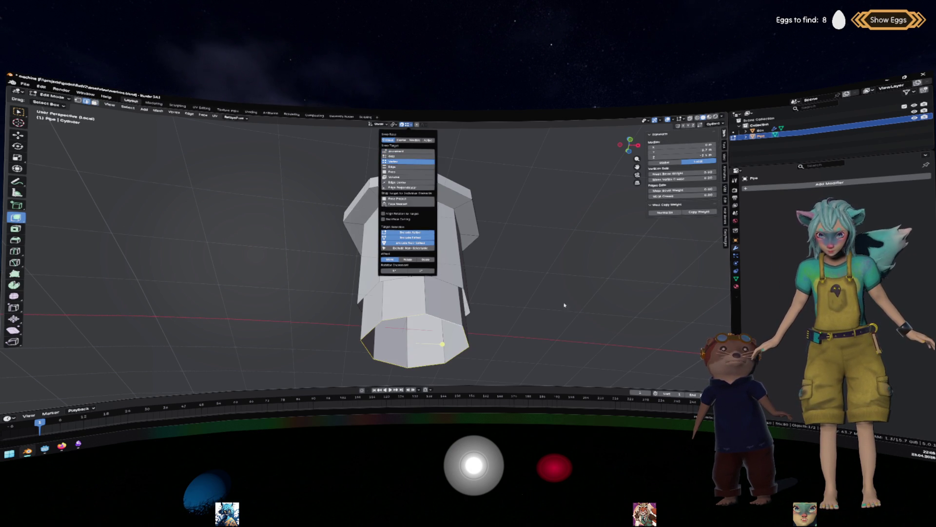
{"action": "key", "text": "g"}
{"action": "key", "text": "z"}
{"action": "left_click", "coordinate": [449, 281]}
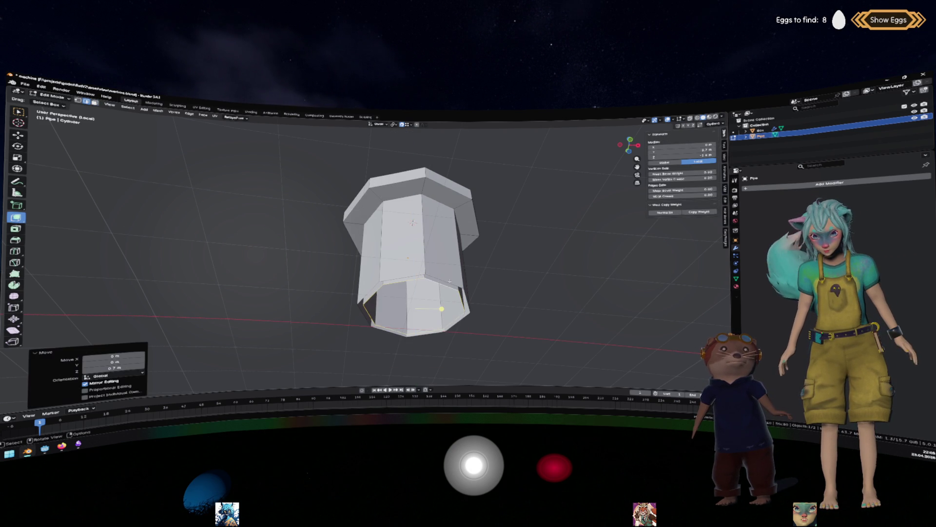
{"action": "left_click", "coordinate": [443, 283]}
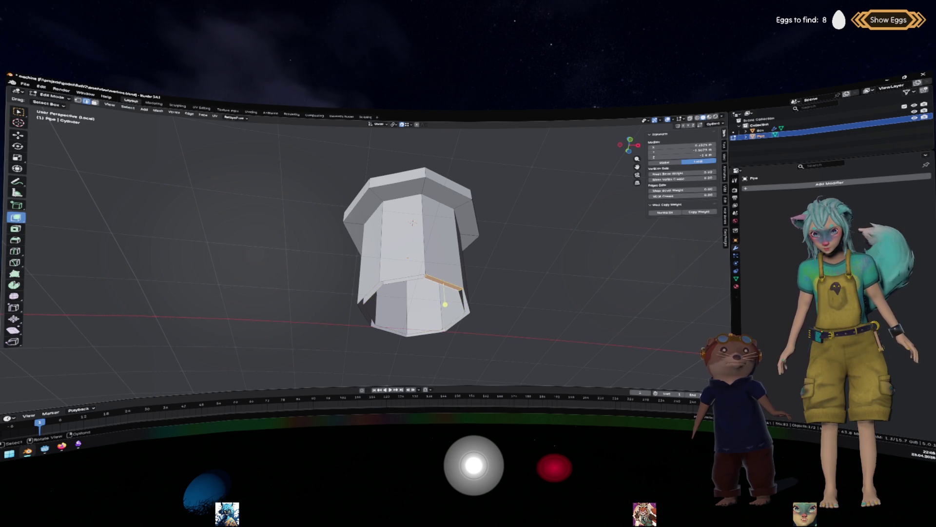
{"action": "left_click", "coordinate": [469, 295]}
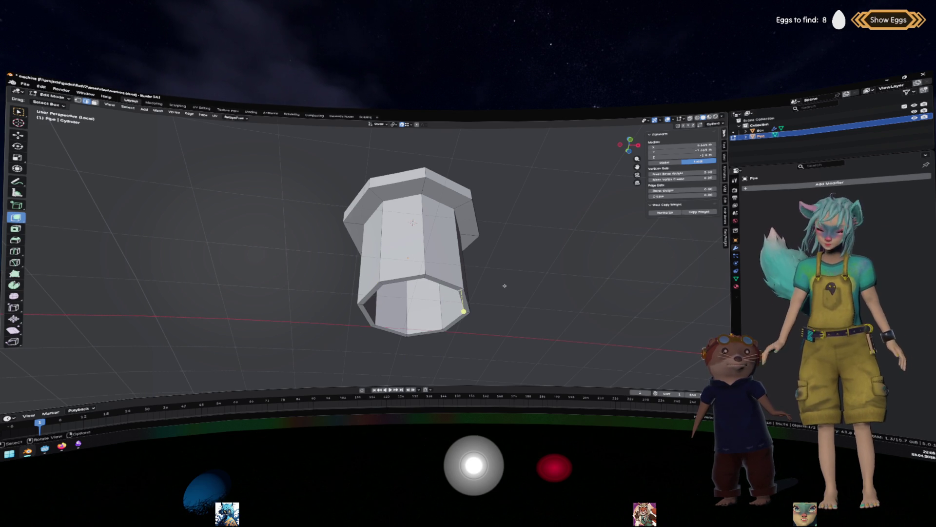
- Select all of the pipe's geometry and run a 'shade' command from the F3 search
{"action": "key", "text": "a"}
{"action": "key", "text": "F3"}
{"action": "type", "text": "shade"}
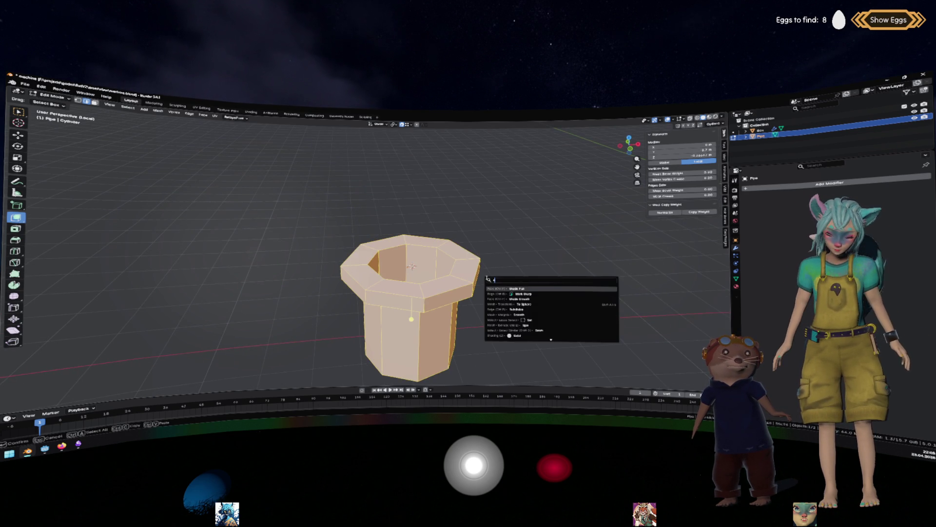
{"action": "key", "text": "Return"}
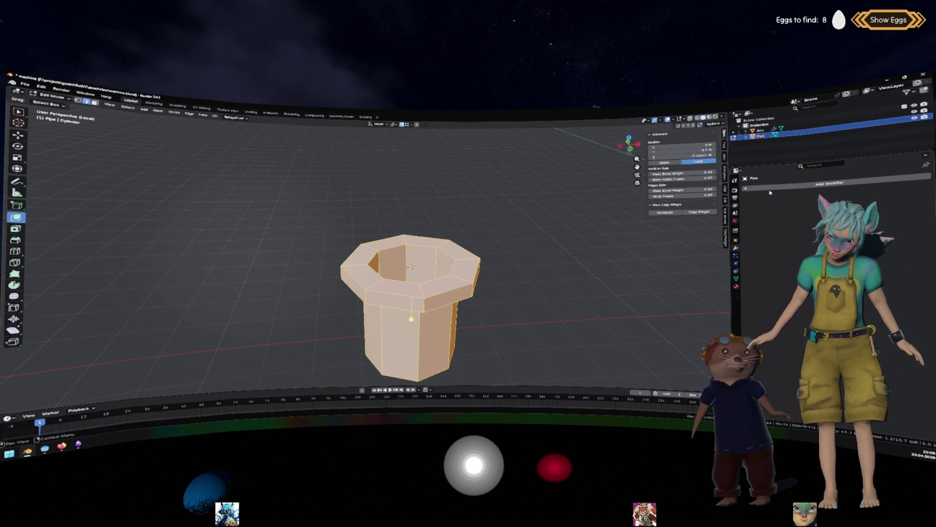
- Add a Smooth by Angle modifier to the pipe by searching 'normal'
{"action": "left_click", "coordinate": [774, 188]}
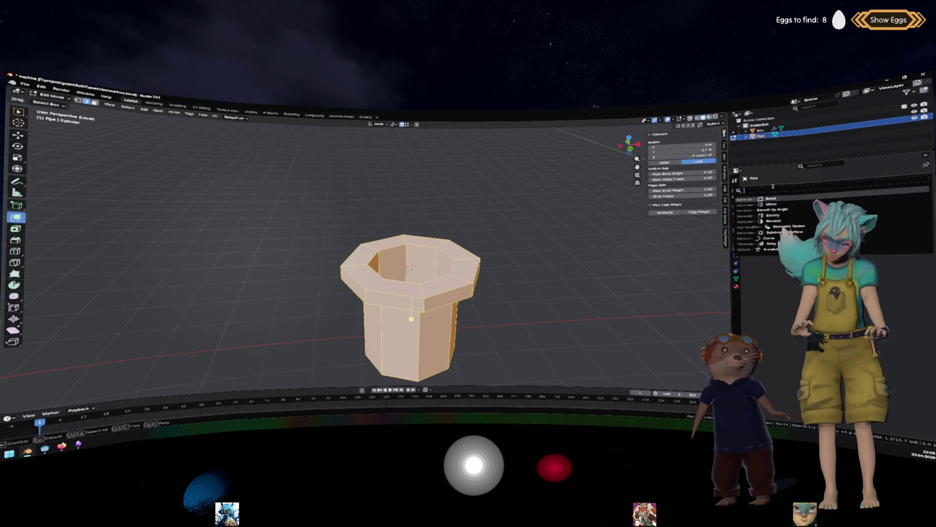
{"action": "type", "text": "auto"}
{"action": "key", "text": "BackSpace"}
{"action": "key", "text": "BackSpace"}
{"action": "key", "text": "BackSpace"}
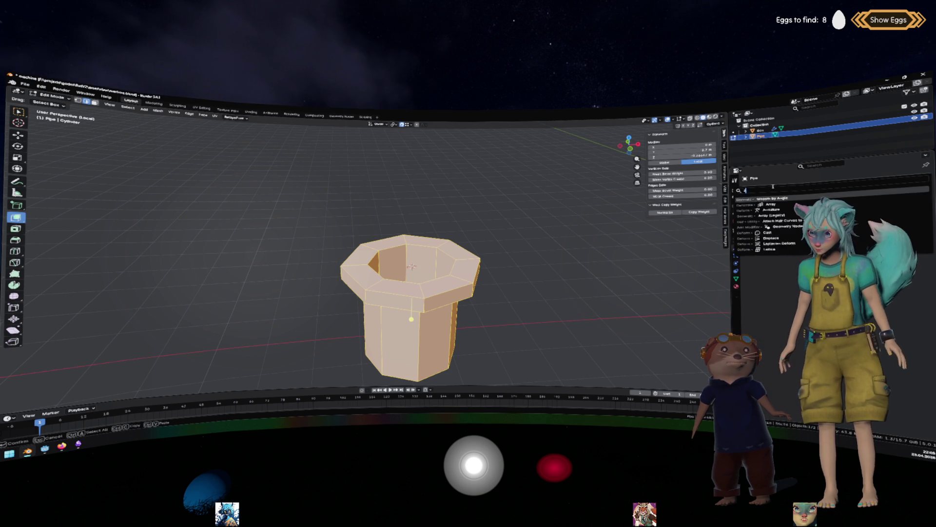
{"action": "type", "text": "norma"}
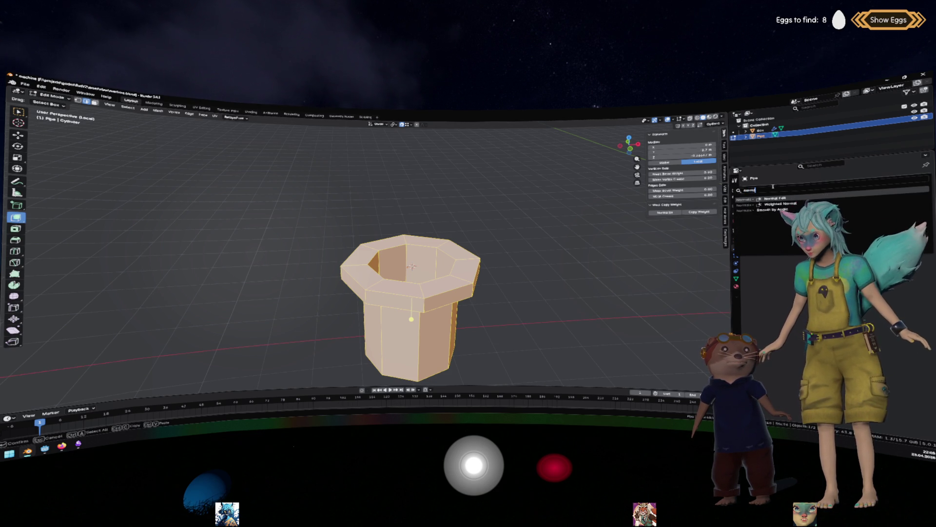
{"action": "key", "text": "Down"}
{"action": "key", "text": "Down"}
{"action": "key", "text": "Return"}
- Back in Object Mode, raise the Smooth by Angle modifier's smoothing angle
{"action": "key", "text": "KP_2"}
{"action": "key", "text": "KP_2"}
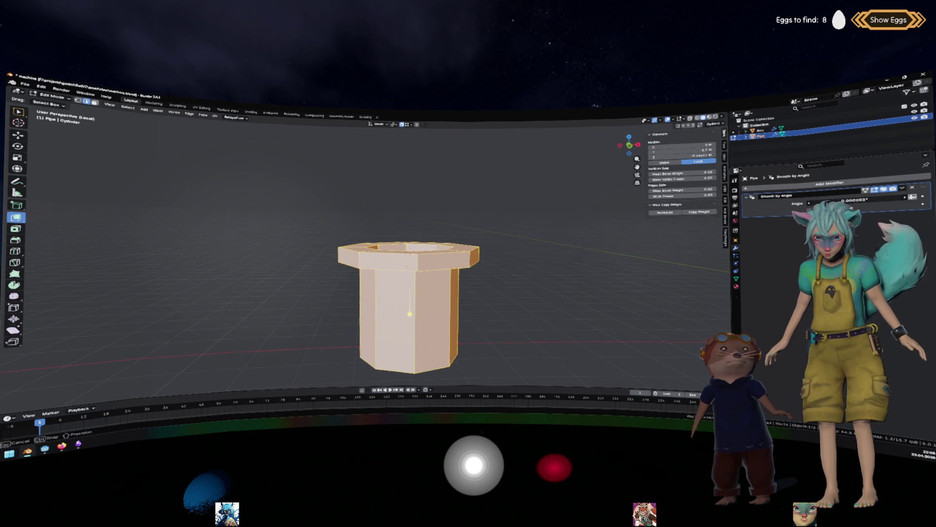
{"action": "key", "text": "Tab"}
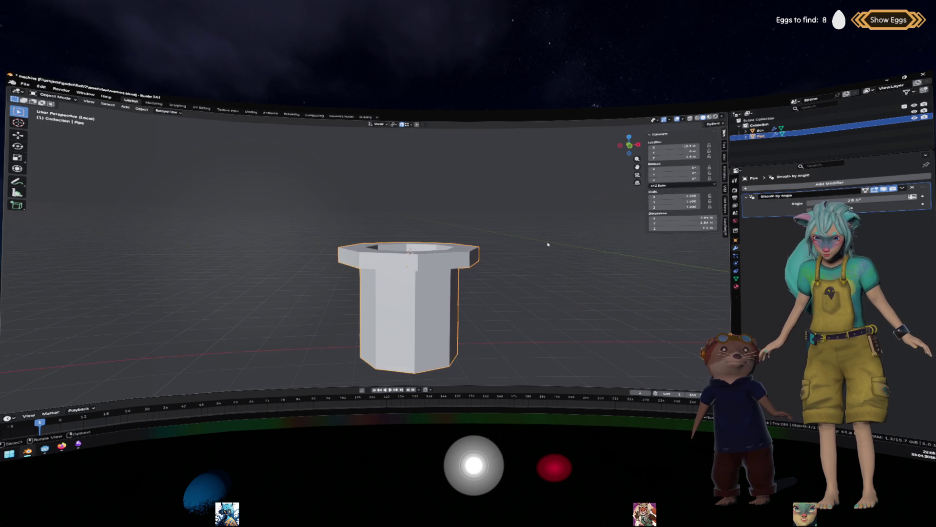
{"action": "left_click_drag", "start_coordinate": [548, 243], "coordinate": [688, 234]}
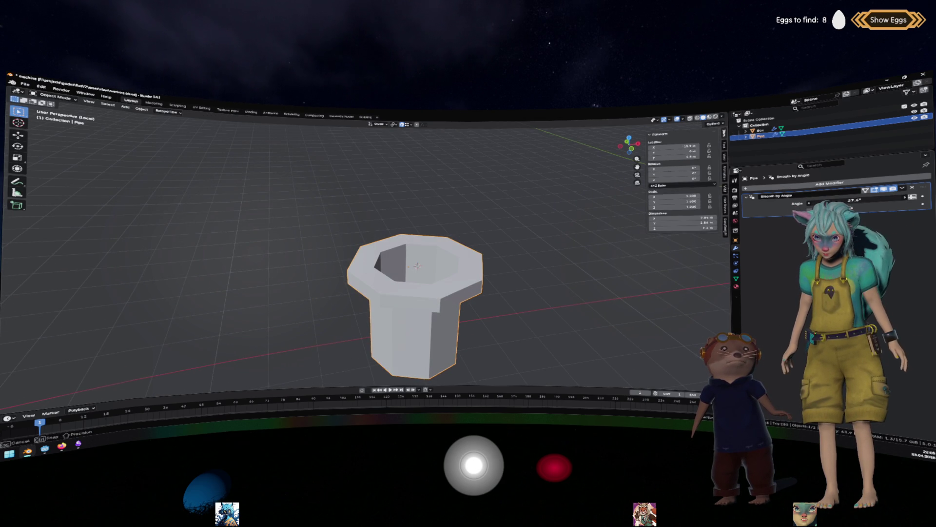
{"action": "left_click_drag", "start_coordinate": [858, 200], "coordinate": [916, 201]}
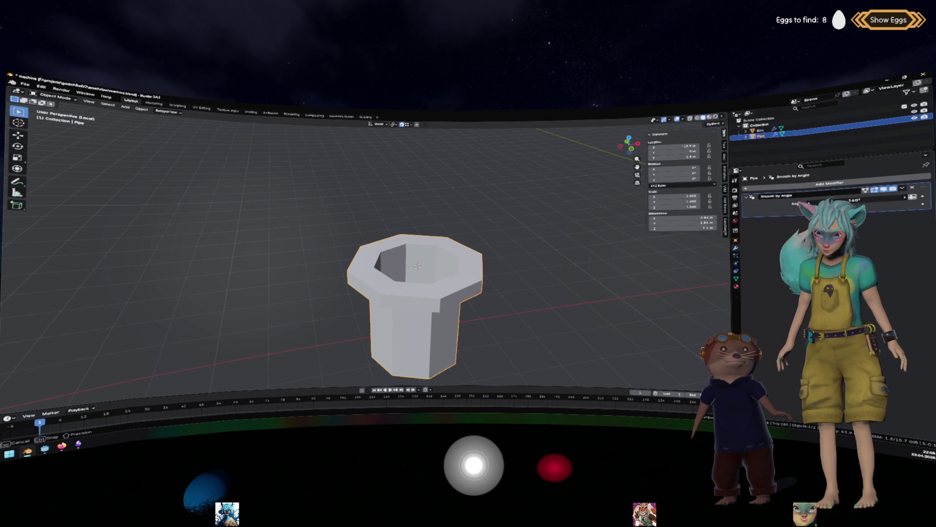
- Delete the Smooth by Angle modifier and go back into Edit Mode
{"action": "left_click_drag", "start_coordinate": [916, 201], "coordinate": [908, 192]}
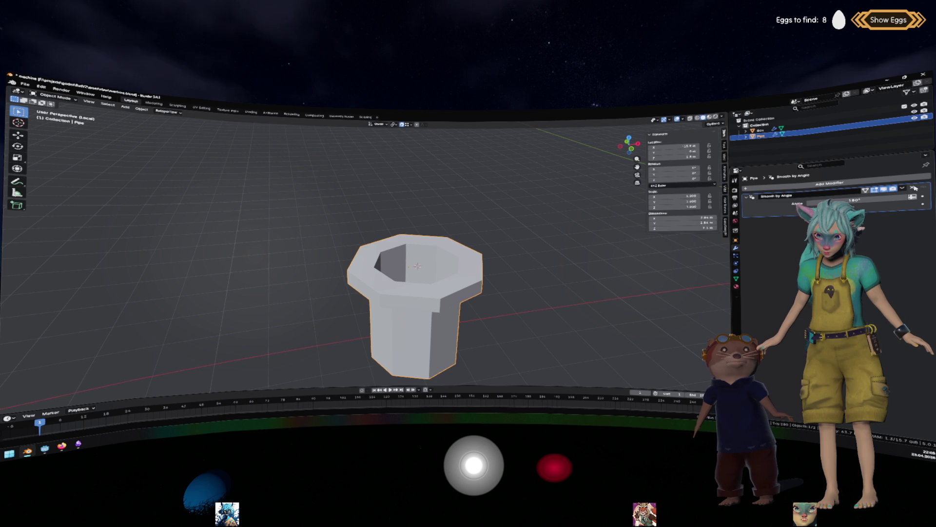
{"action": "left_click", "coordinate": [912, 188]}
{"action": "key", "text": "Tab"}
- Change the shading of the lower cylinder's side faces
{"action": "left_click", "coordinate": [445, 311], "text": "alt"}
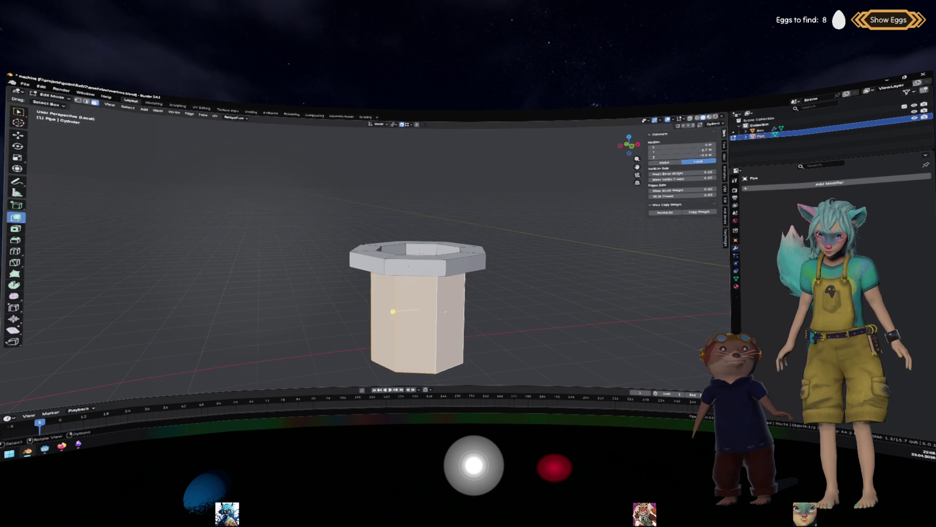
{"action": "right_click", "coordinate": [448, 311]}
{"action": "left_click", "coordinate": [449, 312]}
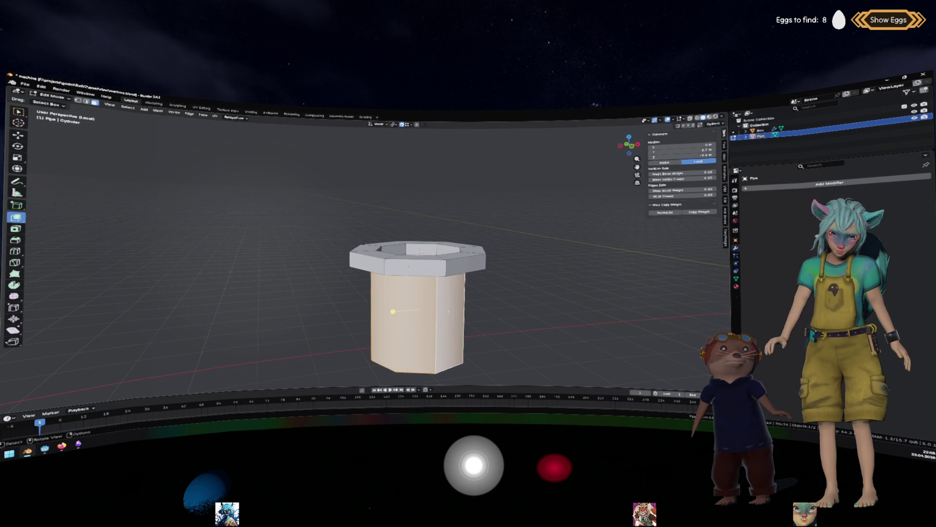
{"action": "key", "text": "ctrl+i"}
{"action": "key", "text": "s"}
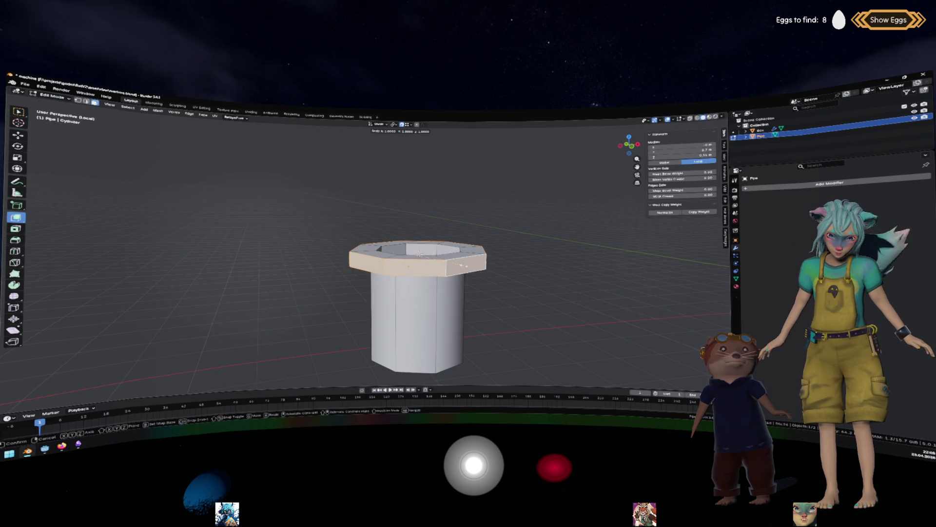
{"action": "right_click", "coordinate": [462, 264]}
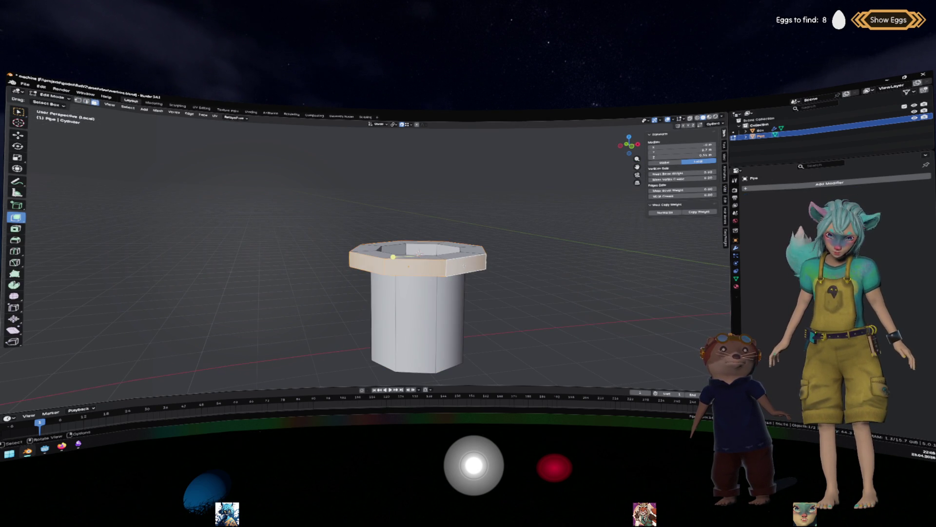
- Select the loop of inner wall faces and change their shading
{"action": "key", "text": "Tab"}
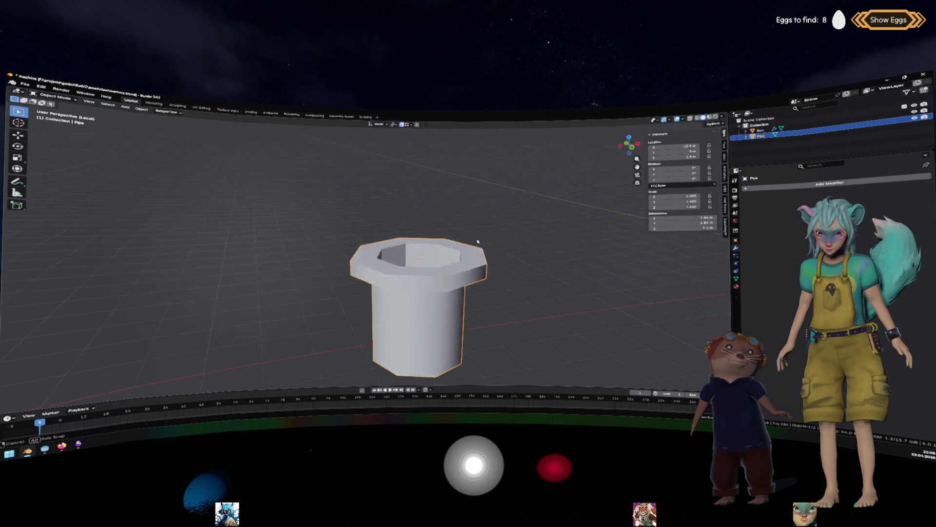
{"action": "key", "text": "Tab"}
{"action": "left_click", "coordinate": [438, 265], "text": "alt"}
{"action": "right_click", "coordinate": [437, 264]}
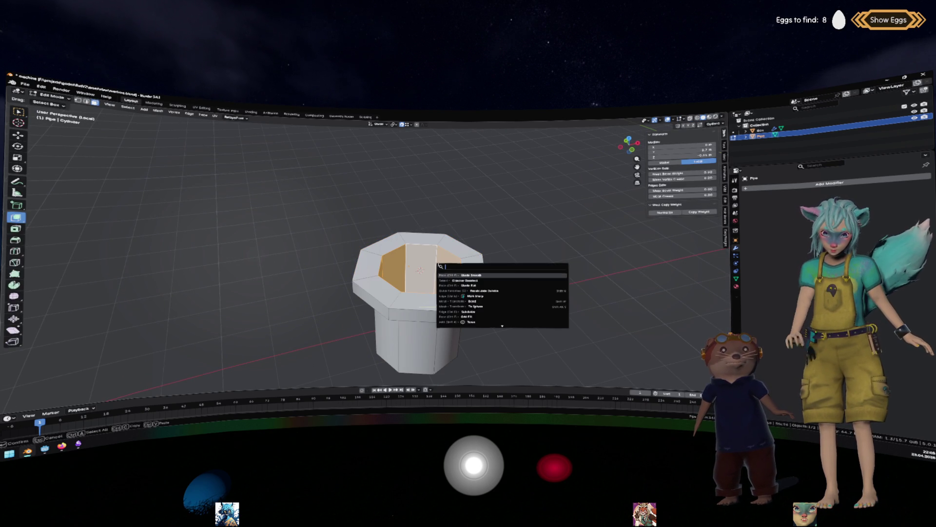
{"action": "left_click", "coordinate": [481, 283]}
- Return to Object Mode and save the file as machine.blend
{"action": "key", "text": "Tab"}
{"action": "scroll", "coordinate": [481, 283], "scroll_direction": "down", "scroll_amount": 3}
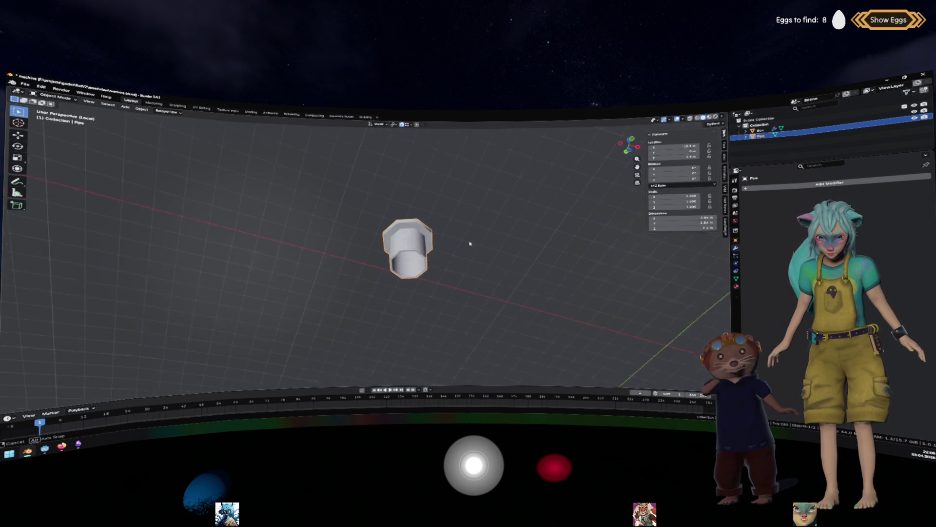
{"action": "key", "text": "ctrl+s"}
- Reselect the pipe and view its material settings
{"action": "left_click", "coordinate": [462, 297]}
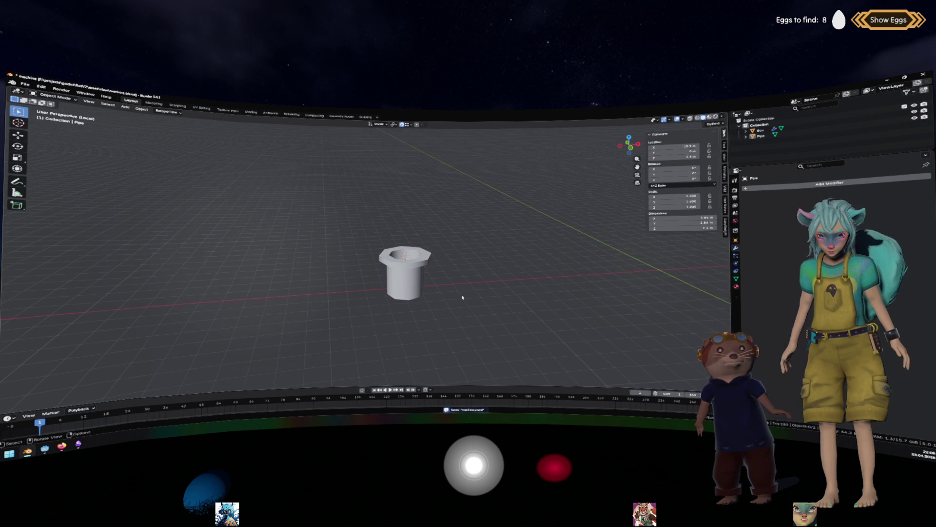
{"action": "left_click", "coordinate": [413, 273]}
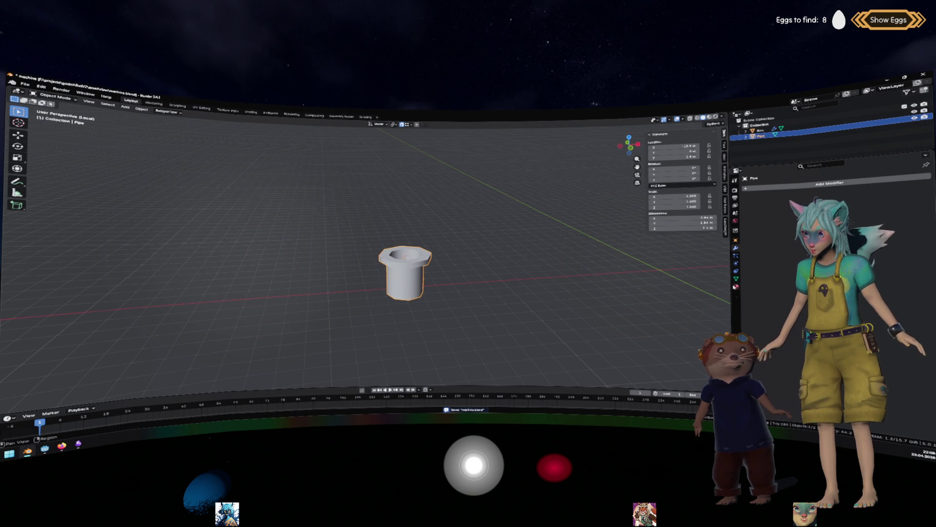
{"action": "left_click", "coordinate": [736, 286]}
- In Godot, expand the machine node and select the reimported Pipe node
{"action": "key", "text": "alt+Tab"}
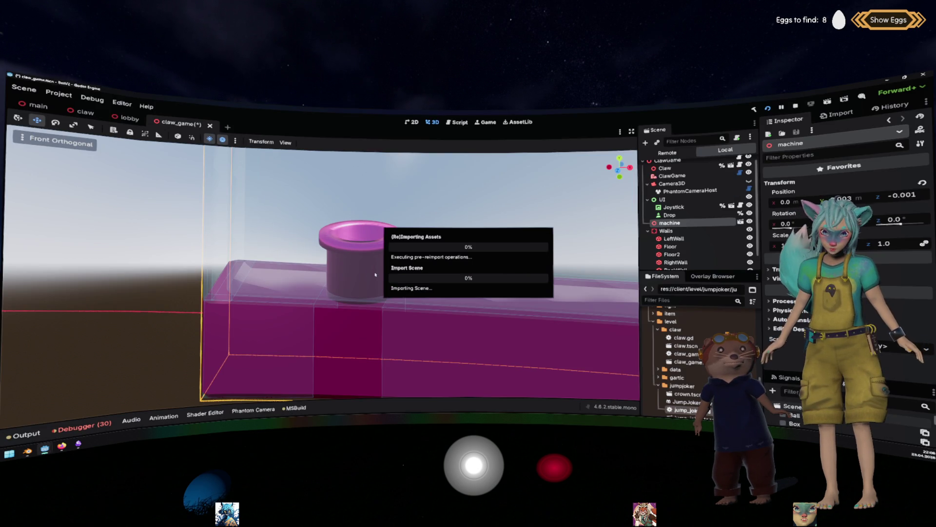
{"action": "mouse_move", "coordinate": [375, 275]}
{"action": "left_mouse_down"}
{"action": "mouse_move", "coordinate": [388, 297]}
{"action": "mouse_move", "coordinate": [378, 330]}
{"action": "mouse_move", "coordinate": [397, 331]}
{"action": "mouse_move", "coordinate": [393, 344]}
{"action": "mouse_move", "coordinate": [408, 314]}
{"action": "mouse_move", "coordinate": [438, 288]}
{"action": "left_mouse_up"}
{"action": "scroll", "coordinate": [389, 298], "scroll_direction": "up", "scroll_amount": 1}
{"action": "right_click", "coordinate": [697, 223]}
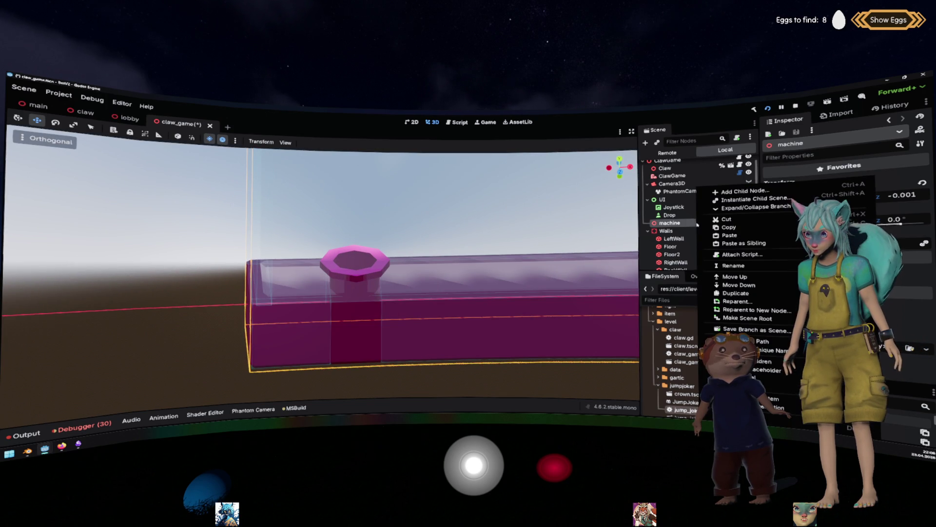
{"action": "left_click", "coordinate": [756, 207]}
{"action": "left_click", "coordinate": [669, 238]}
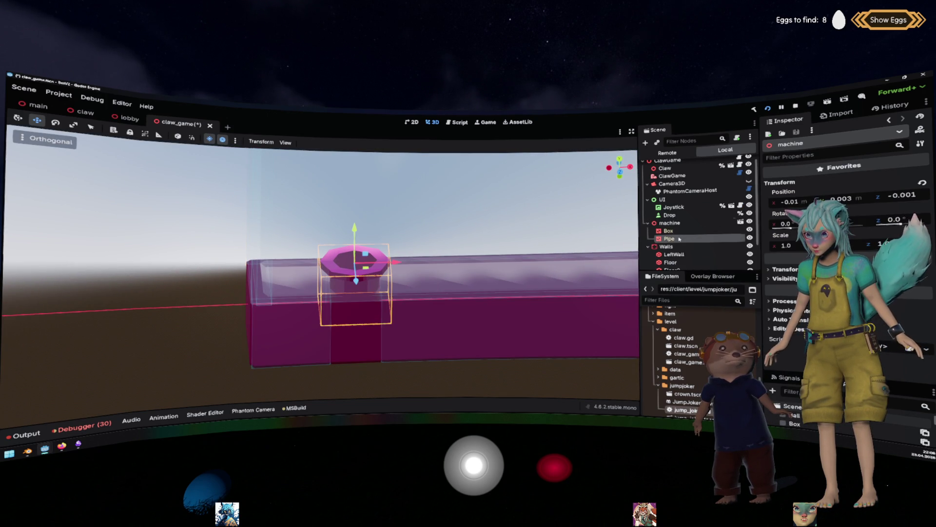
- Create a Trimesh collision shape for Pipe placed as a Static Body Child
{"action": "left_click", "coordinate": [319, 143]}
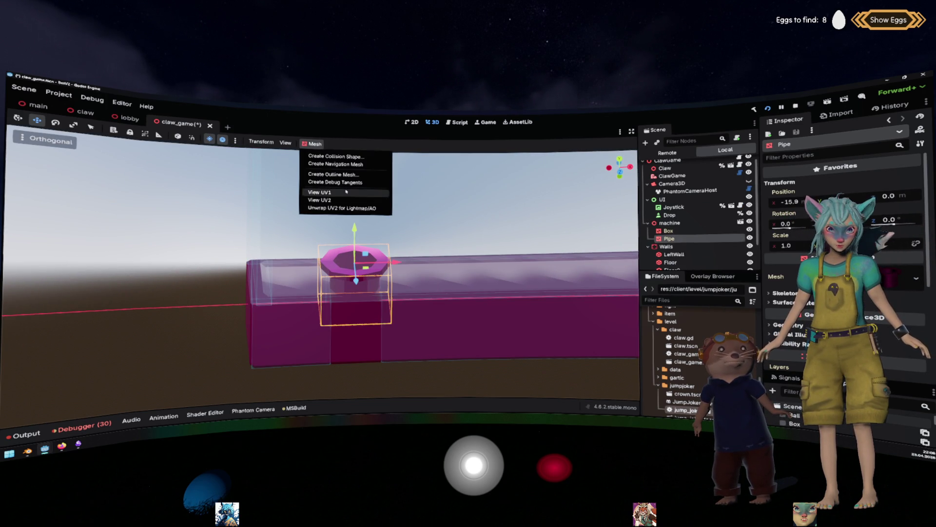
{"action": "left_click", "coordinate": [361, 157]}
{"action": "left_click", "coordinate": [473, 237]}
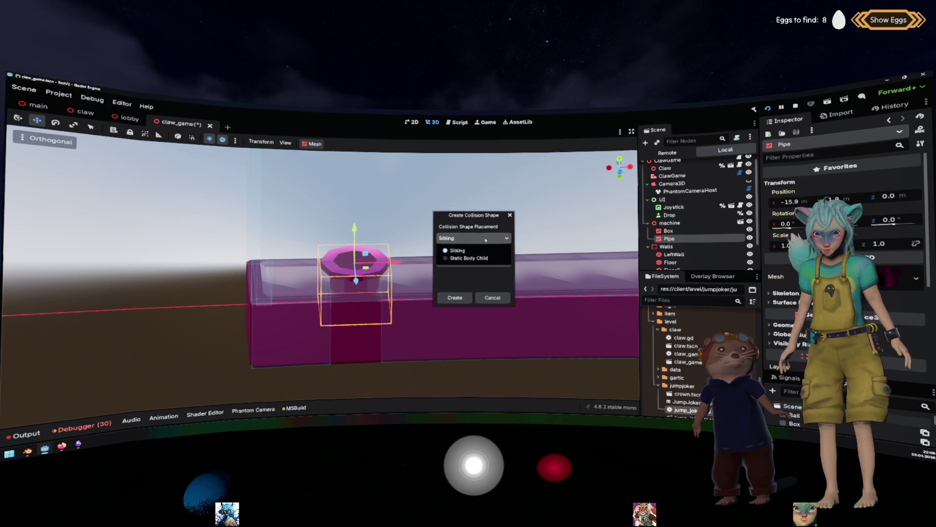
{"action": "left_click", "coordinate": [459, 247]}
{"action": "left_click", "coordinate": [480, 261]}
{"action": "left_click", "coordinate": [473, 238]}
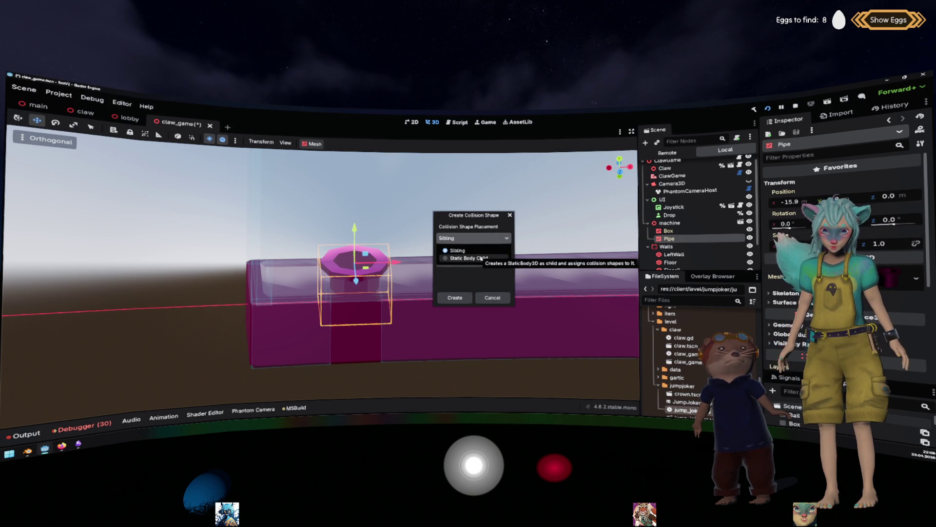
{"action": "left_click", "coordinate": [481, 258]}
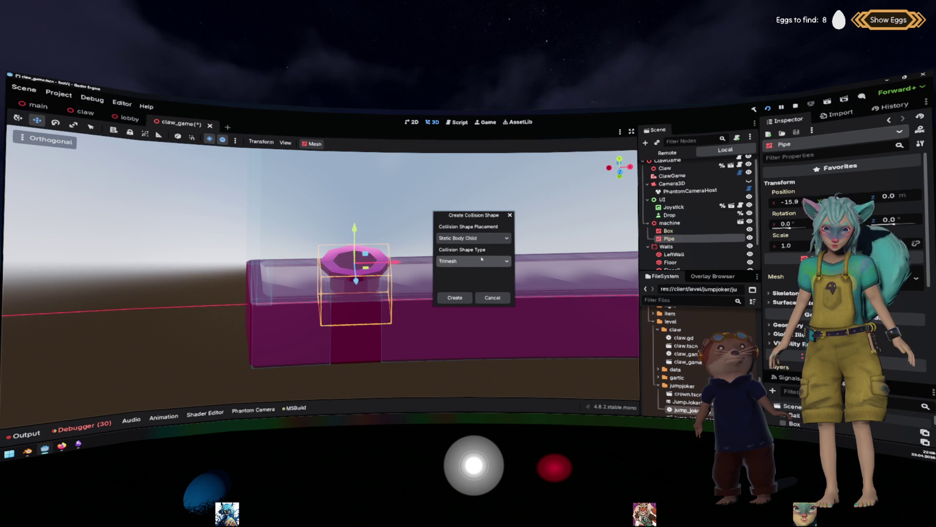
{"action": "left_click", "coordinate": [481, 259]}
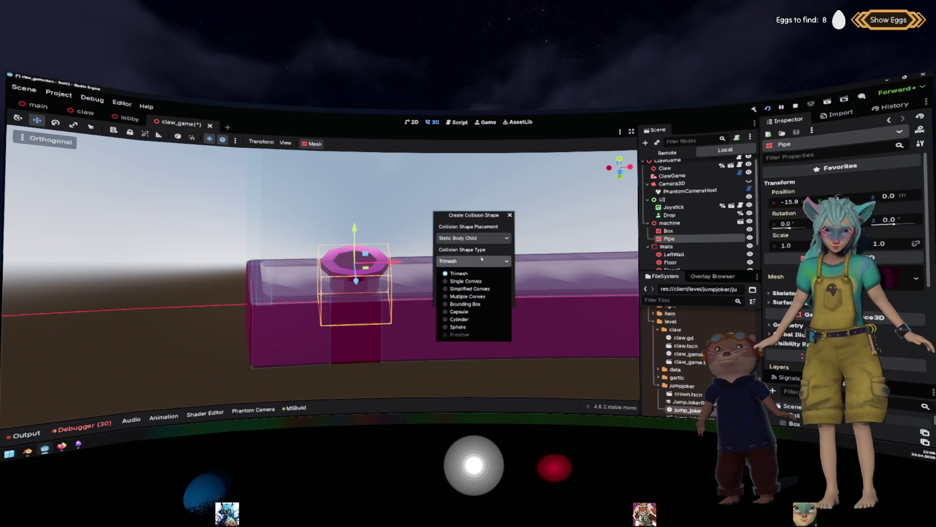
{"action": "left_click", "coordinate": [458, 274]}
{"action": "left_click", "coordinate": [455, 297]}
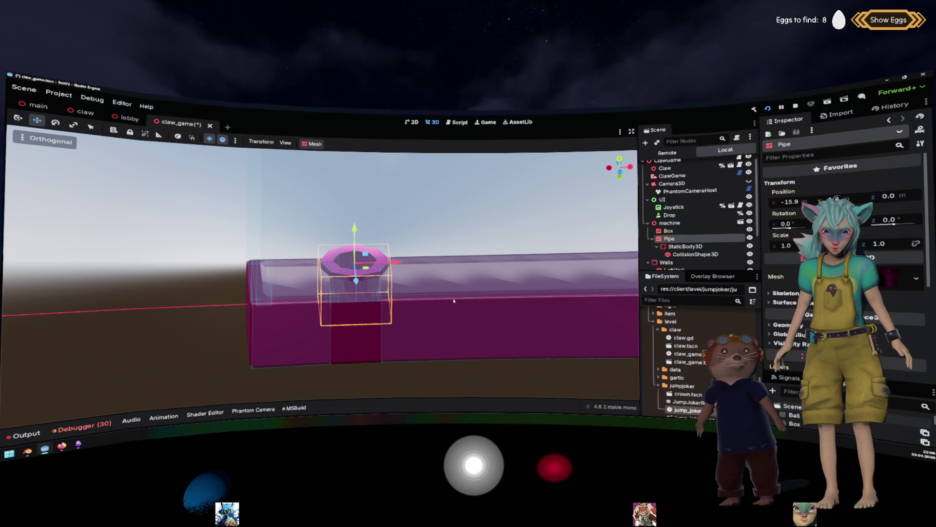
- Check the pipe from the side, enter Edit Mode on it in Blender, then return to Godot
{"action": "mouse_move", "coordinate": [421, 274]}
{"action": "left_mouse_down"}
{"action": "mouse_move", "coordinate": [424, 216]}
{"action": "mouse_move", "coordinate": [429, 251]}
{"action": "left_mouse_up"}
{"action": "key", "text": "alt+Tab"}
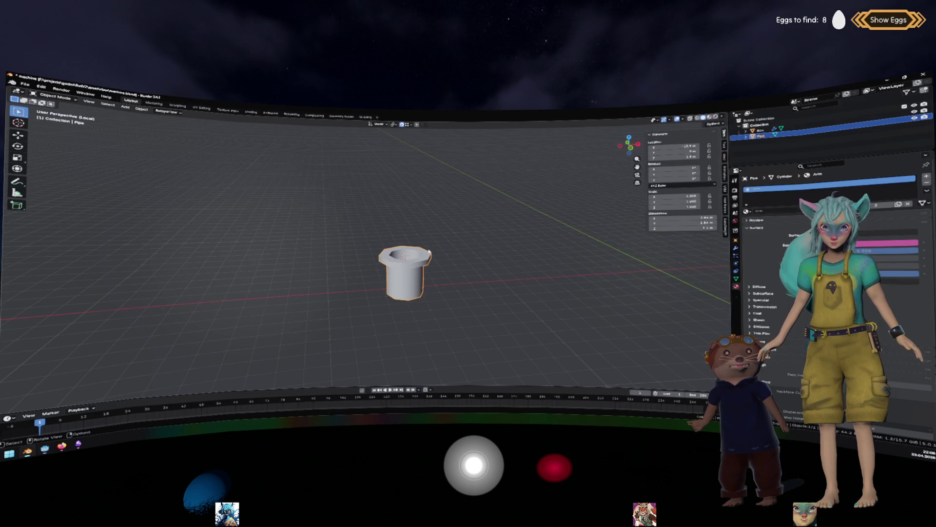
{"action": "scroll", "coordinate": [433, 285], "scroll_direction": "up", "scroll_amount": 4}
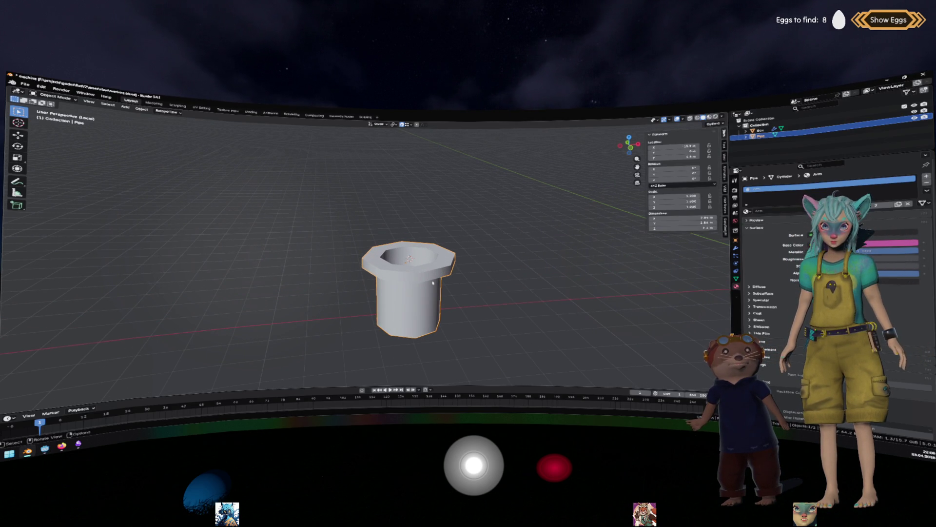
{"action": "key", "text": "Tab"}
{"action": "key", "text": "alt+Tab"}
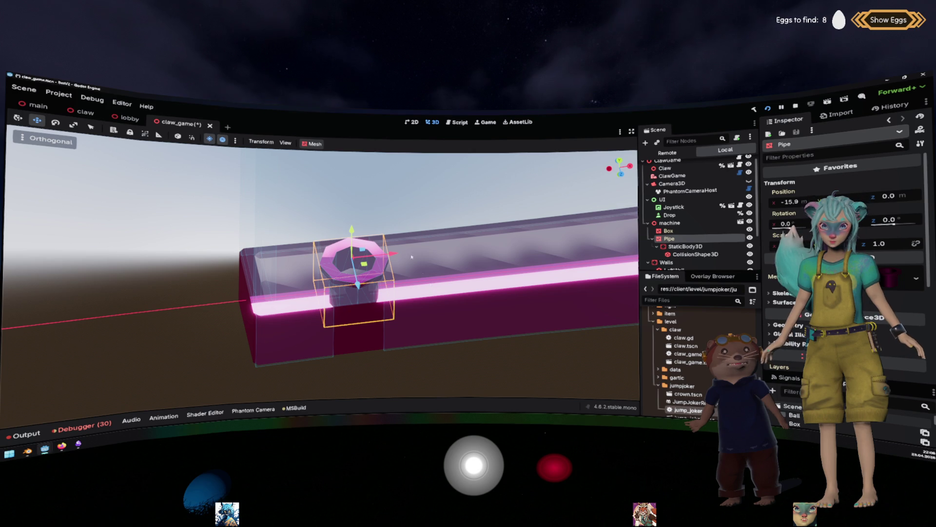
- Reopen Create Collision Shape for Pipe, cancel it without creating a shape, and return to Blender
{"action": "left_click", "coordinate": [315, 143]}
{"action": "left_click", "coordinate": [336, 156]}
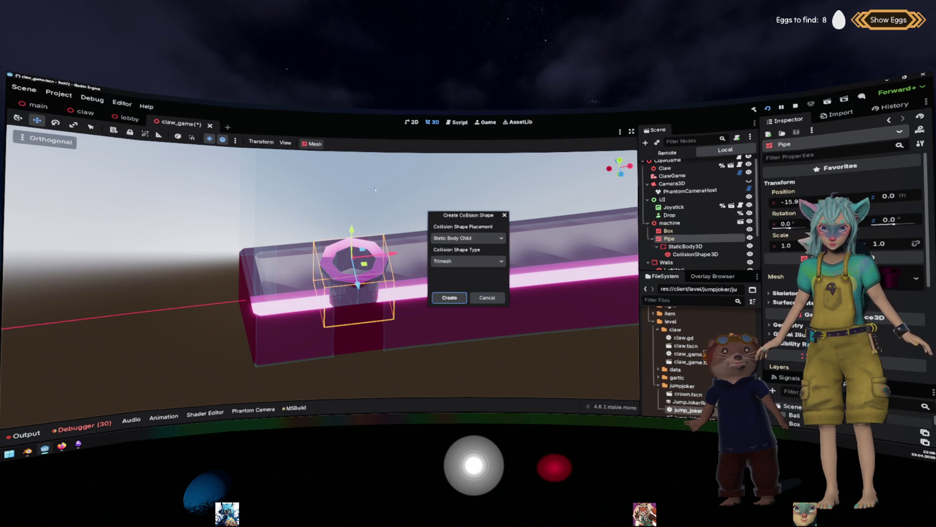
{"action": "left_click", "coordinate": [472, 261]}
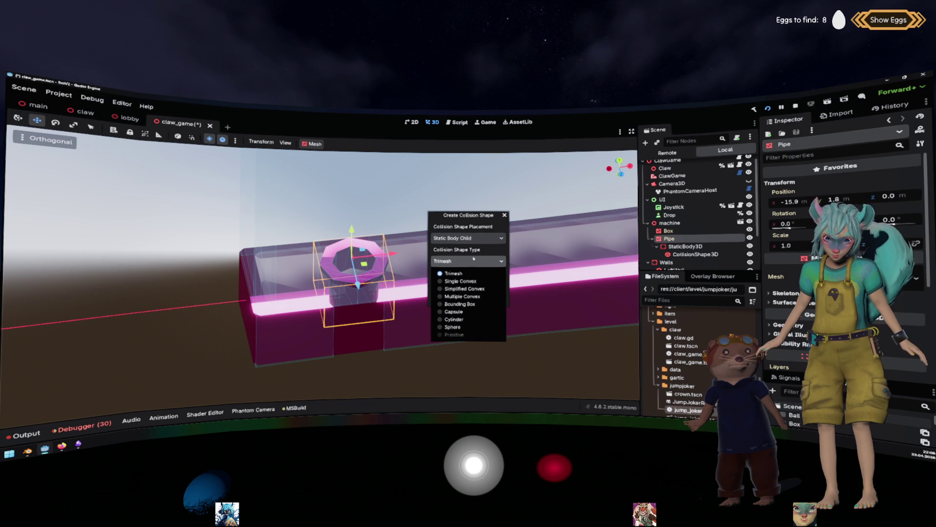
{"action": "left_click", "coordinate": [454, 273]}
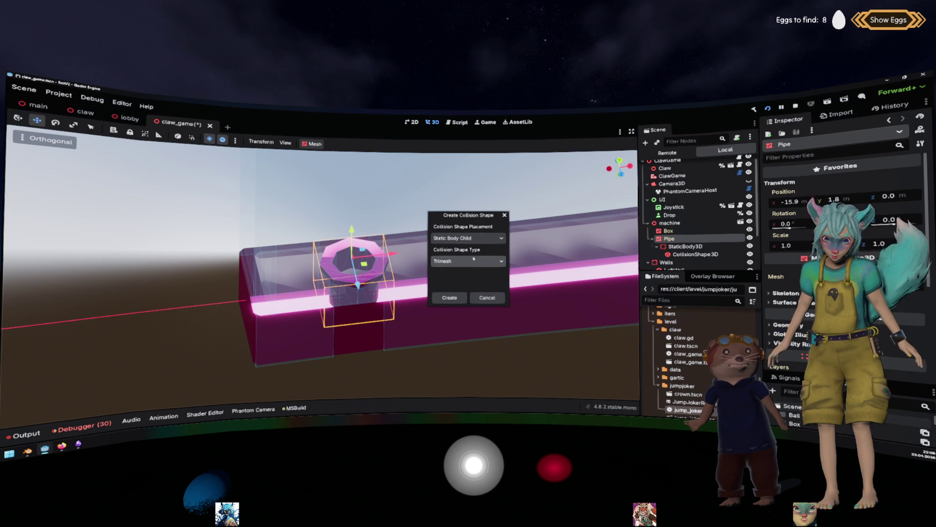
{"action": "left_click", "coordinate": [487, 299]}
{"action": "key", "text": "alt+Tab"}
- Select the pipe's bottom rim edge loop and switch to the Right Orthographic view
{"action": "key", "text": "r"}
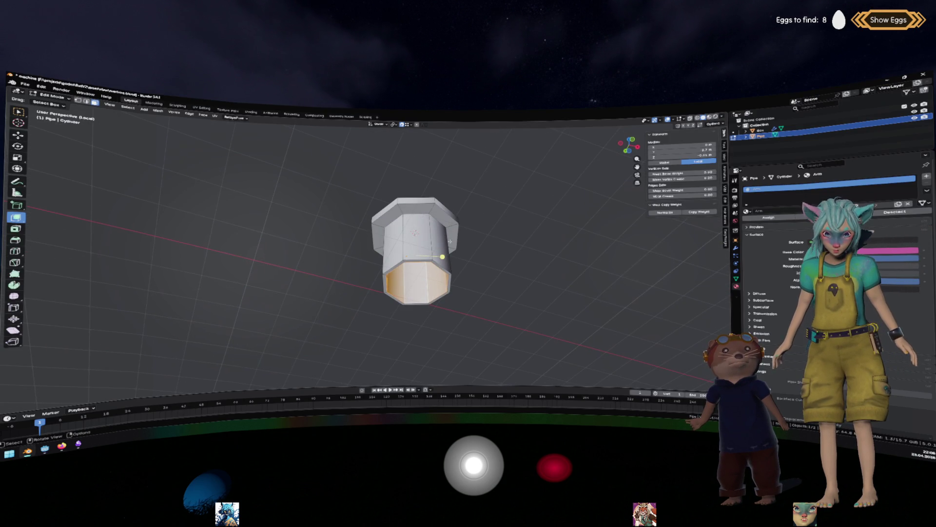
{"action": "left_click", "coordinate": [457, 232], "text": "alt"}
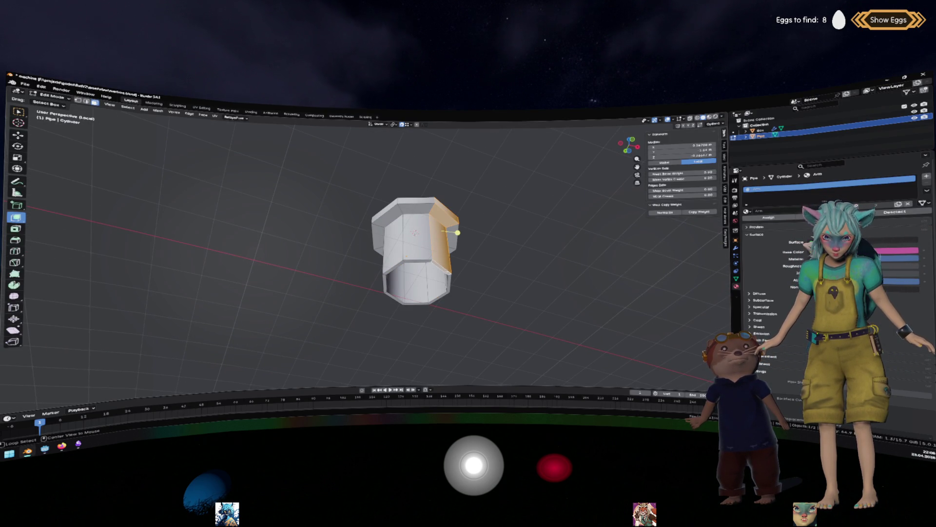
{"action": "left_click", "coordinate": [418, 303], "text": "alt"}
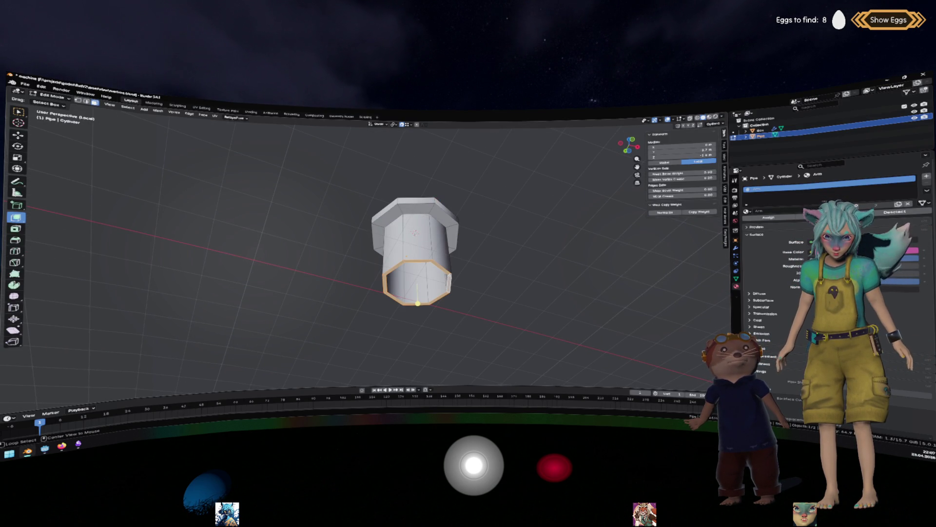
{"action": "key", "text": "KP_1"}
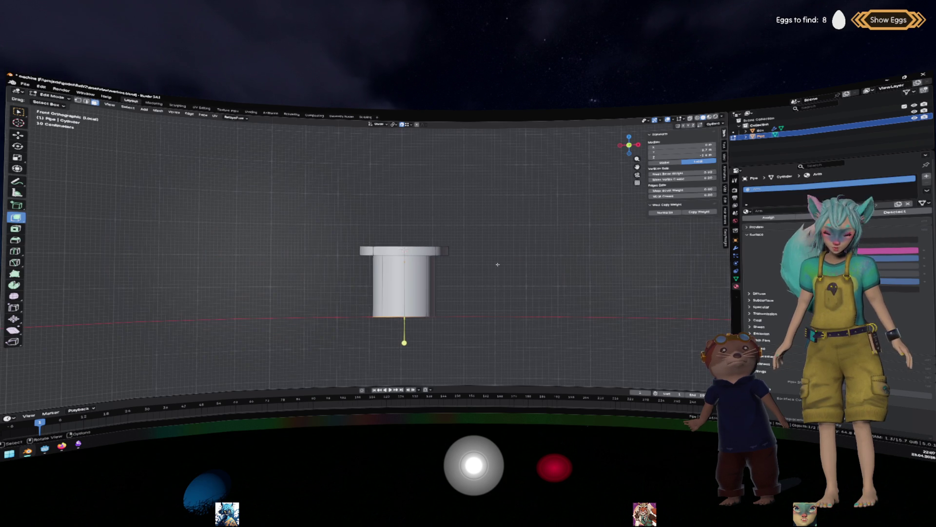
{"action": "key", "text": "KP_3"}
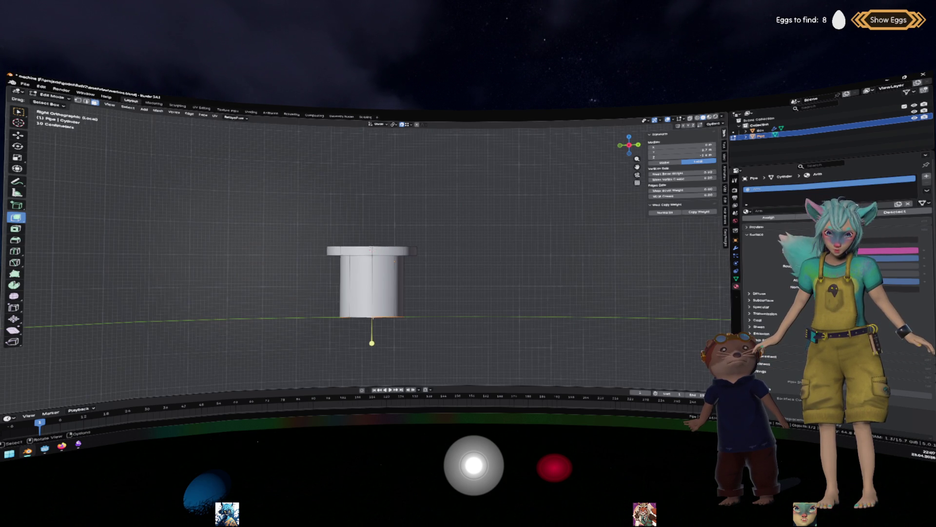
{"action": "scroll", "coordinate": [370, 283], "scroll_direction": "up", "scroll_amount": 4}
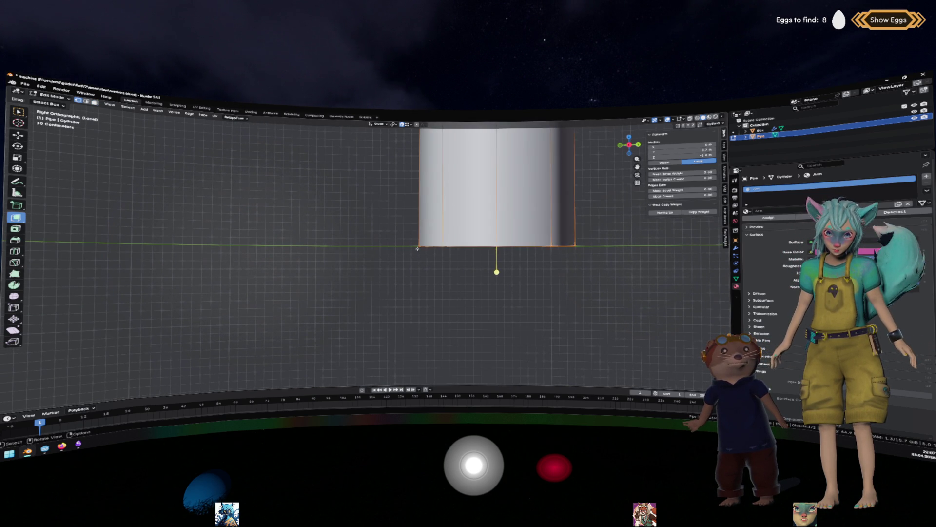
- Deselect all, reselect the octagonal bottom rim from below, and frame it side-on from the right
{"action": "key", "text": "alt+a"}
{"action": "left_click_drag", "start_coordinate": [475, 276], "coordinate": [473, 233]}
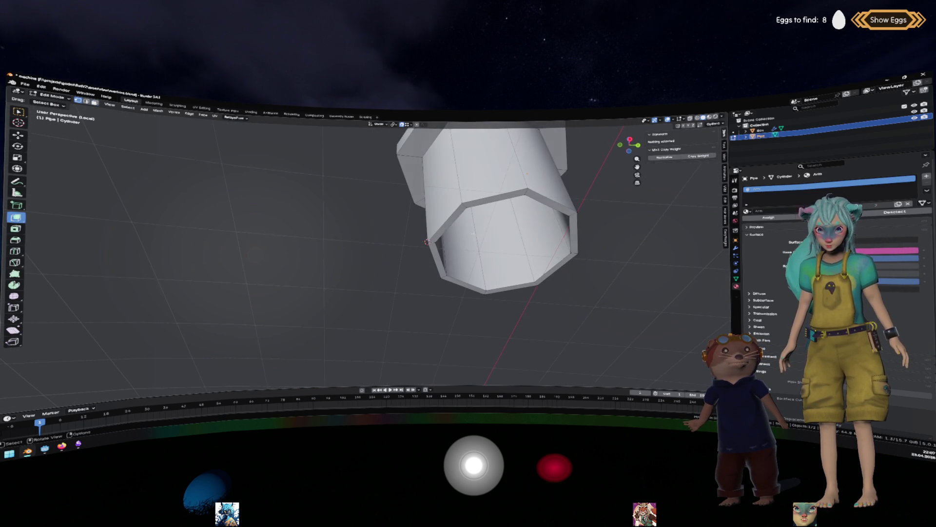
{"action": "left_click", "coordinate": [443, 225], "text": "alt"}
{"action": "left_click", "coordinate": [464, 207], "text": "alt"}
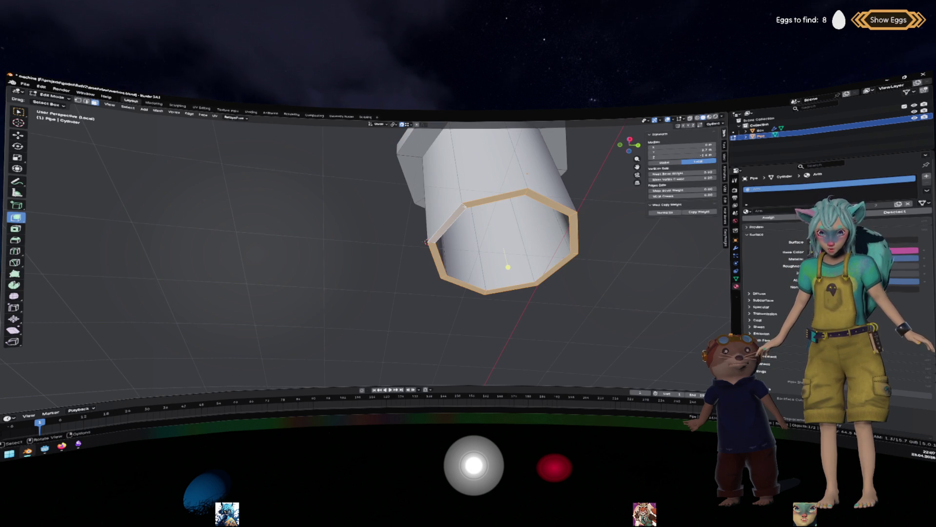
{"action": "key", "text": "KP_3"}
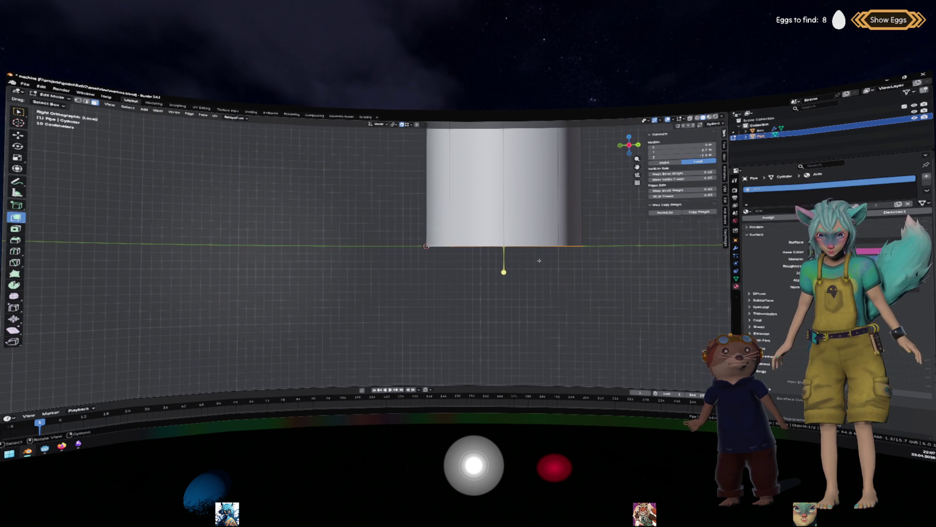
{"action": "scroll", "coordinate": [539, 261], "scroll_direction": "down", "scroll_amount": 3}
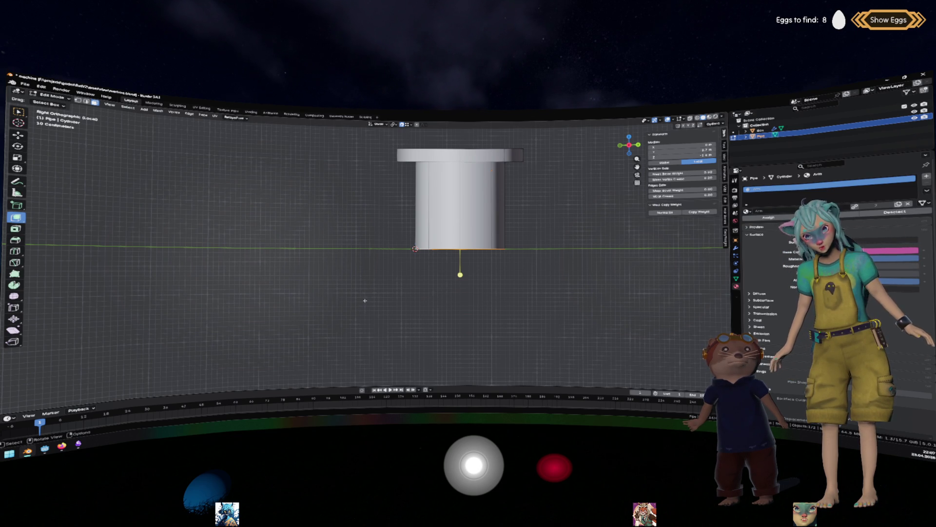
- Extrude the bottom rim downward and add four evenly spaced loop cuts to the new section
{"action": "key", "text": "e"}
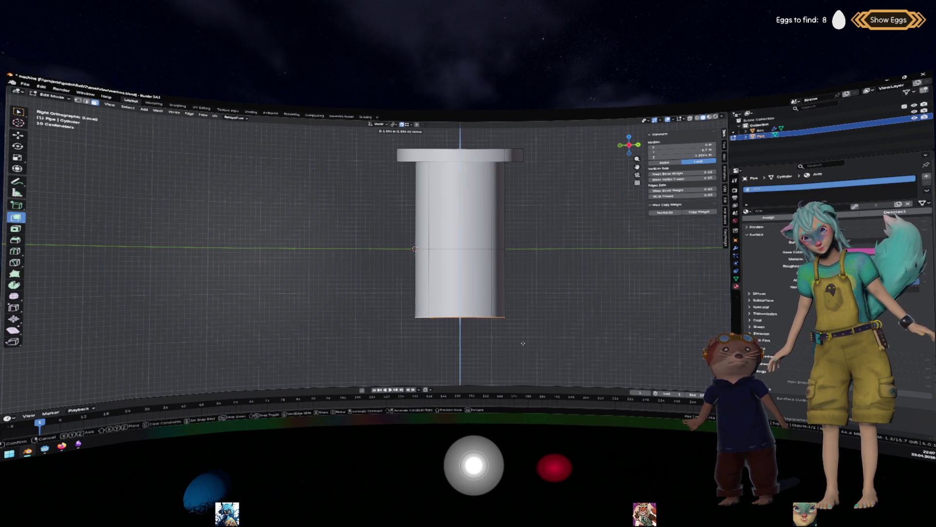
{"action": "left_click", "coordinate": [492, 341]}
{"action": "key", "text": "ctrl+r"}
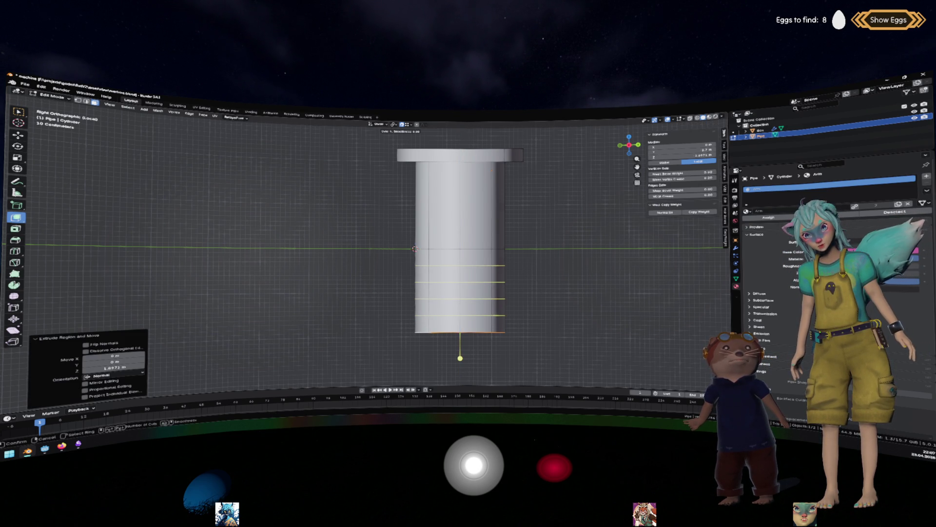
{"action": "left_click", "coordinate": [490, 285]}
{"action": "right_click", "coordinate": [490, 285]}
- Snap the 3D cursor to a vertex on the pipe's left edge as the bend pivot, then reselect the bottom loop
{"action": "mouse_move", "coordinate": [521, 321]}
{"action": "left_mouse_down"}
{"action": "mouse_move", "coordinate": [488, 275]}
{"action": "mouse_move", "coordinate": [552, 285]}
{"action": "left_mouse_up"}
{"action": "key", "text": "alt+a"}
{"action": "left_click", "coordinate": [483, 300], "text": "alt"}
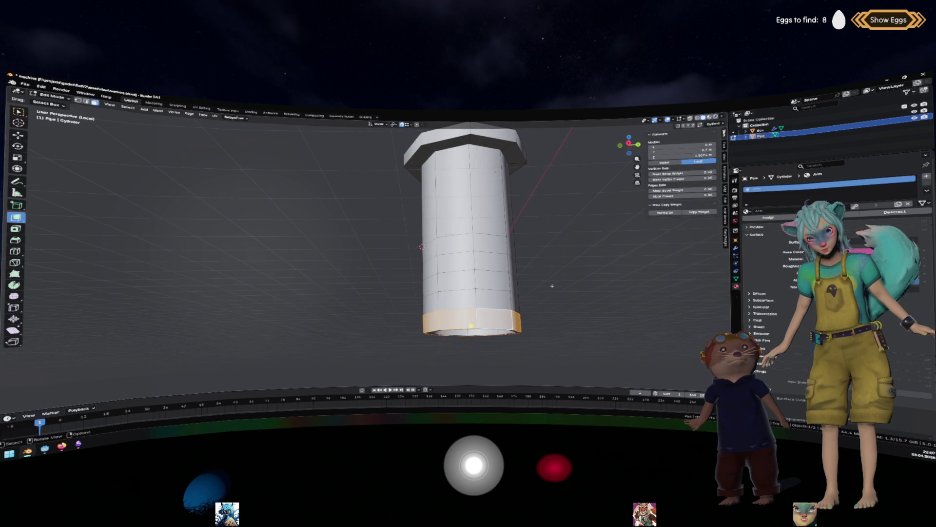
{"action": "key", "text": "KP_3"}
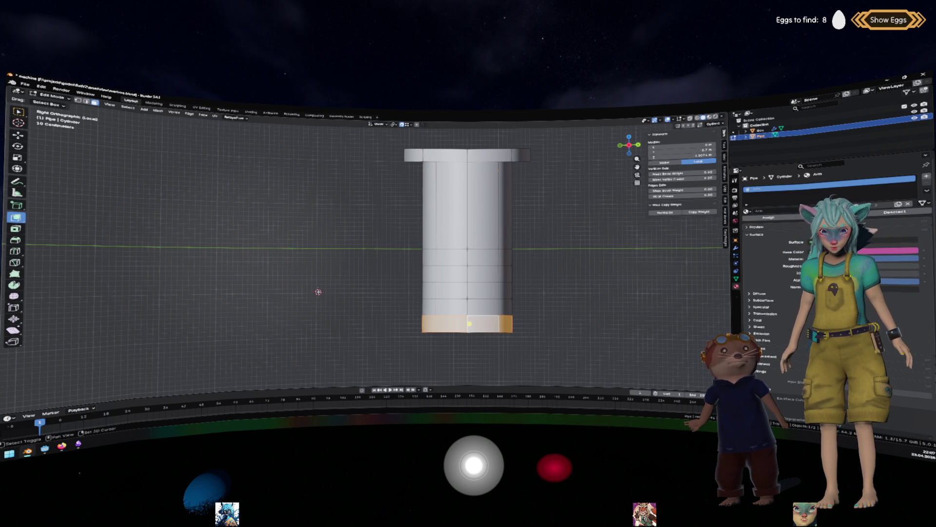
{"action": "left_click", "coordinate": [402, 259]}
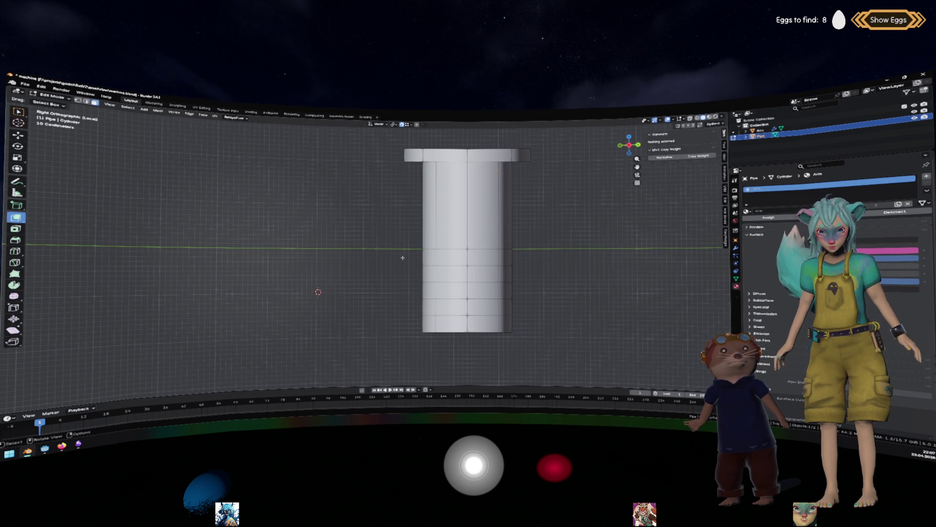
{"action": "right_click", "coordinate": [396, 248], "text": "ctrl"}
{"action": "key", "text": "shift+s"}
{"action": "left_click", "coordinate": [412, 285]}
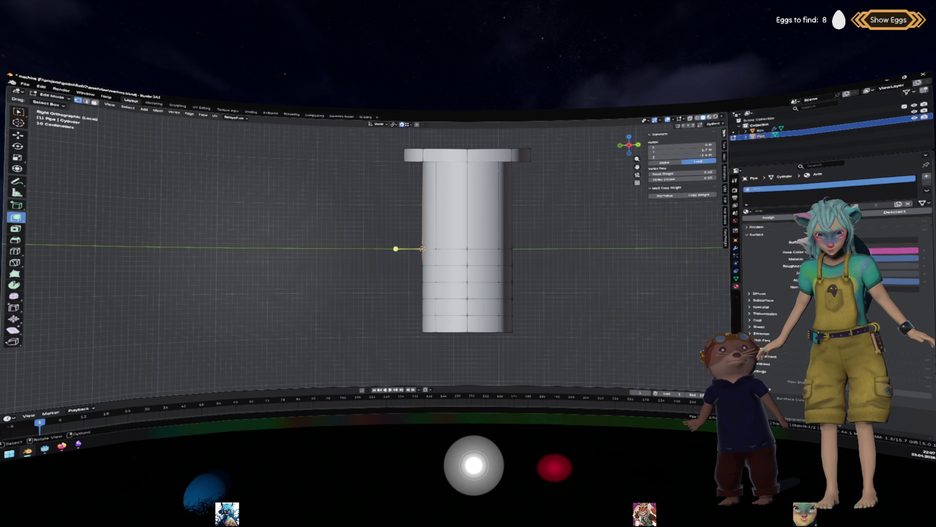
{"action": "left_click", "coordinate": [467, 325], "text": "alt"}
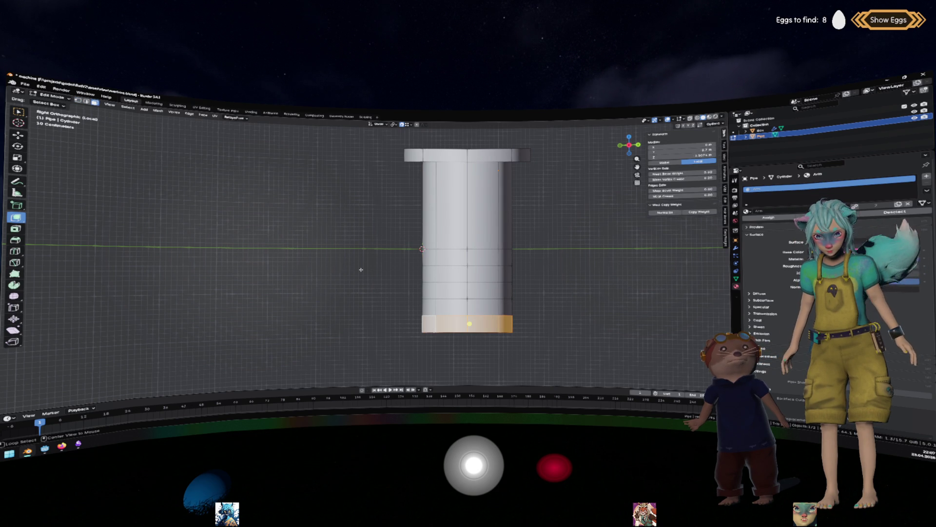
{"action": "key", "text": "s"}
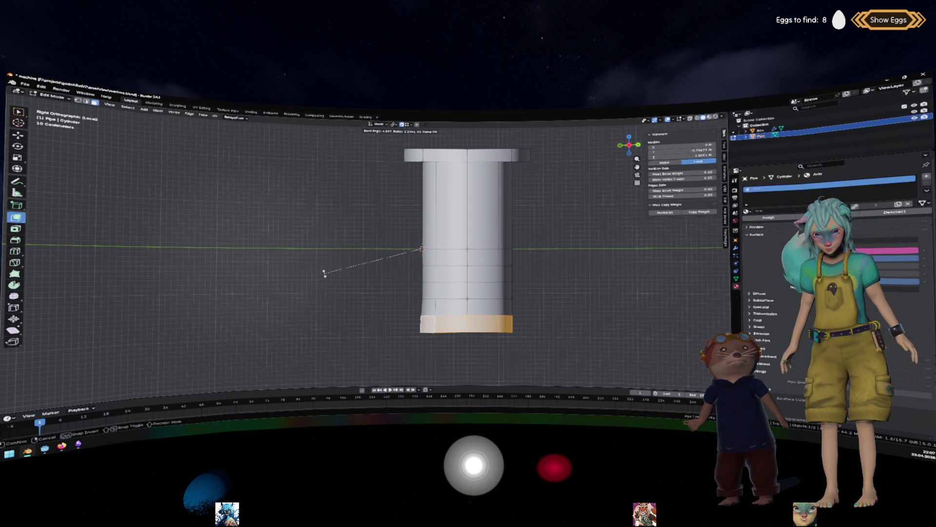
{"action": "key", "text": "Escape"}
{"action": "key", "text": "shift+w"}
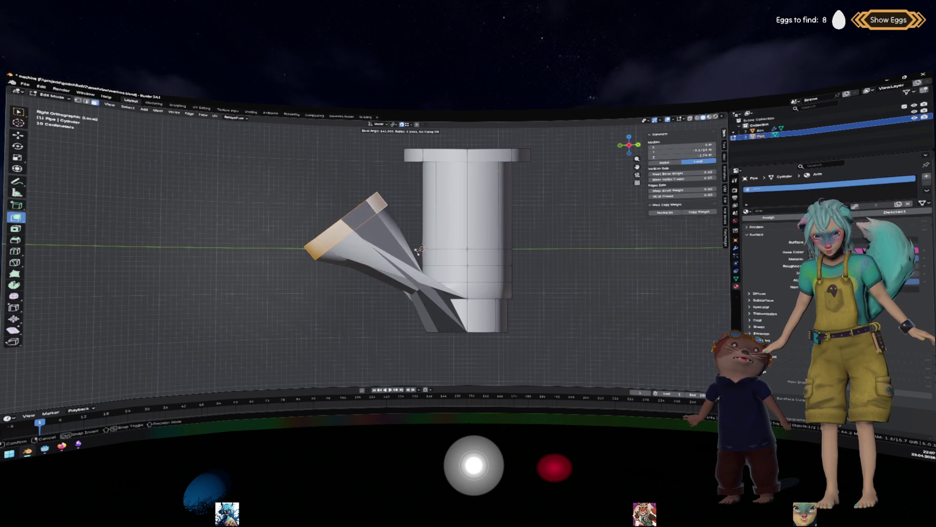
{"action": "key", "text": "Escape"}
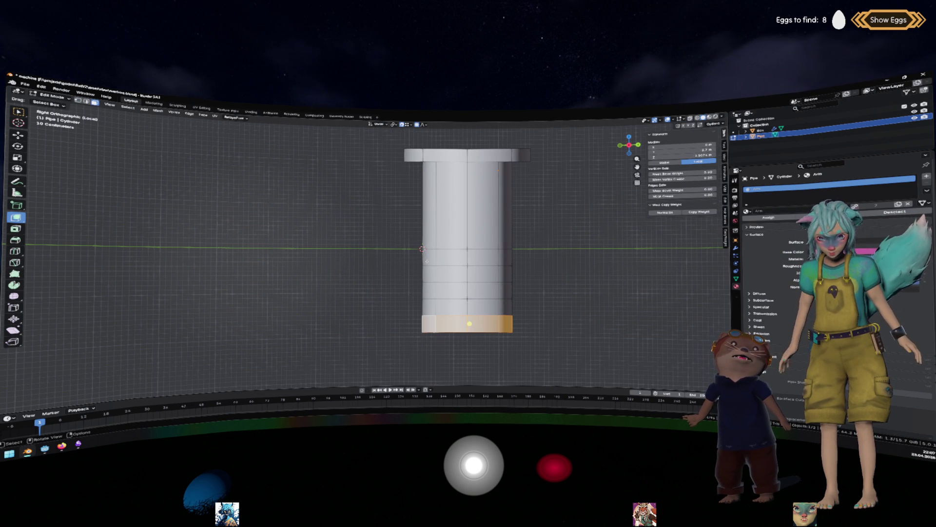
{"action": "key", "text": "shift+s"}
{"action": "key", "text": "Escape"}
{"action": "key", "text": "shift+w"}
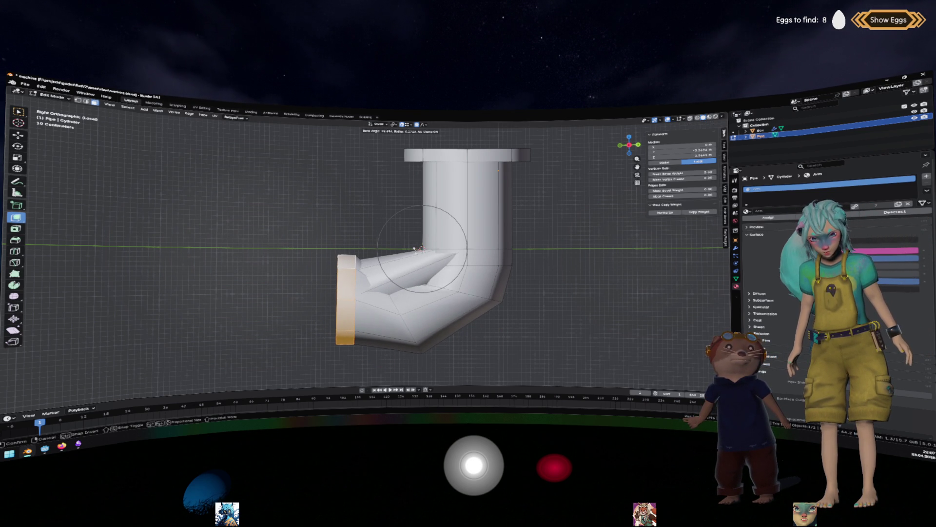
{"action": "left_click", "coordinate": [527, 276]}
{"action": "scroll", "coordinate": [540, 275], "scroll_direction": "down", "scroll_amount": 4}
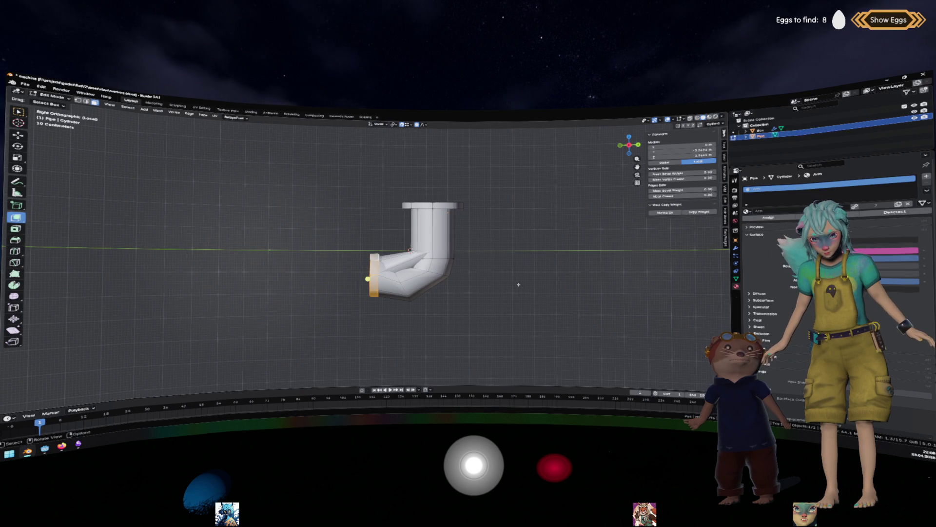
{"action": "key", "text": "KP_1"}
{"action": "mouse_move", "coordinate": [507, 287]}
{"action": "left_mouse_down"}
{"action": "mouse_move", "coordinate": [489, 253]}
{"action": "mouse_move", "coordinate": [512, 259]}
{"action": "left_mouse_up"}
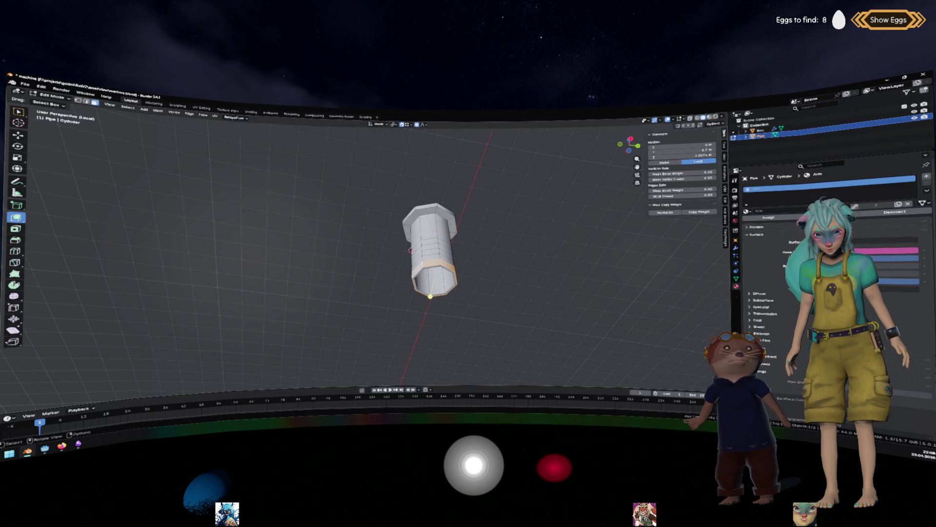
{"action": "scroll", "coordinate": [430, 295], "scroll_direction": "up", "scroll_amount": 3}
{"action": "left_click", "coordinate": [472, 291]}
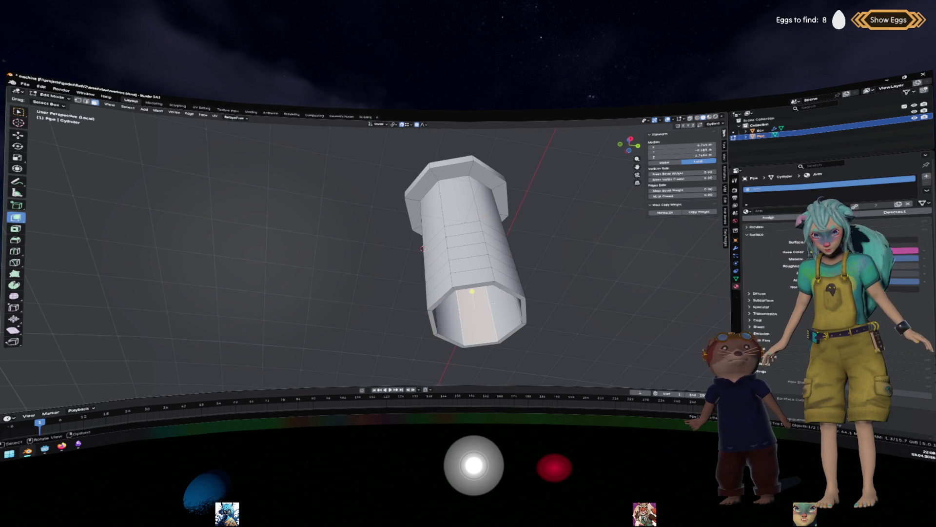
- Add more loop cuts along the length of the pipe
{"action": "left_click_drag", "start_coordinate": [498, 309], "coordinate": [428, 240]}
{"action": "key", "text": "ctrl+r"}
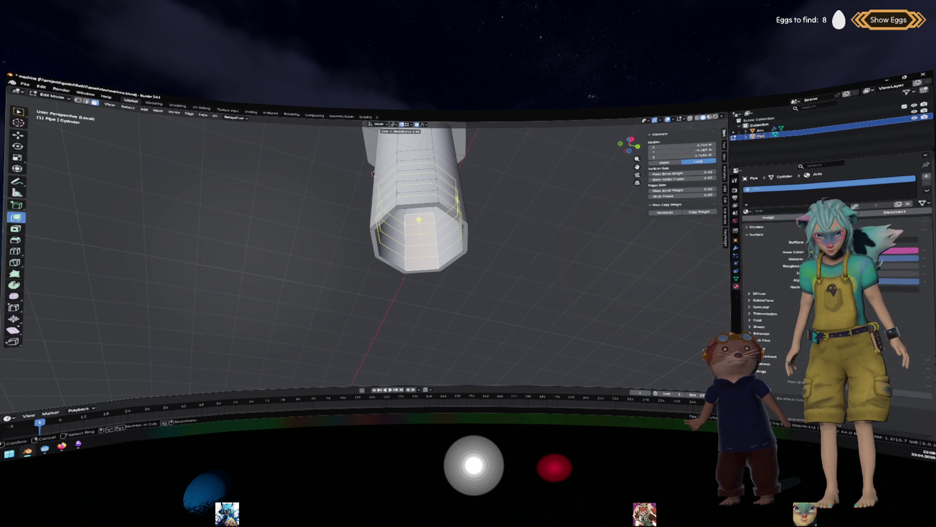
{"action": "left_click", "coordinate": [428, 239]}
{"action": "left_click", "coordinate": [428, 240]}
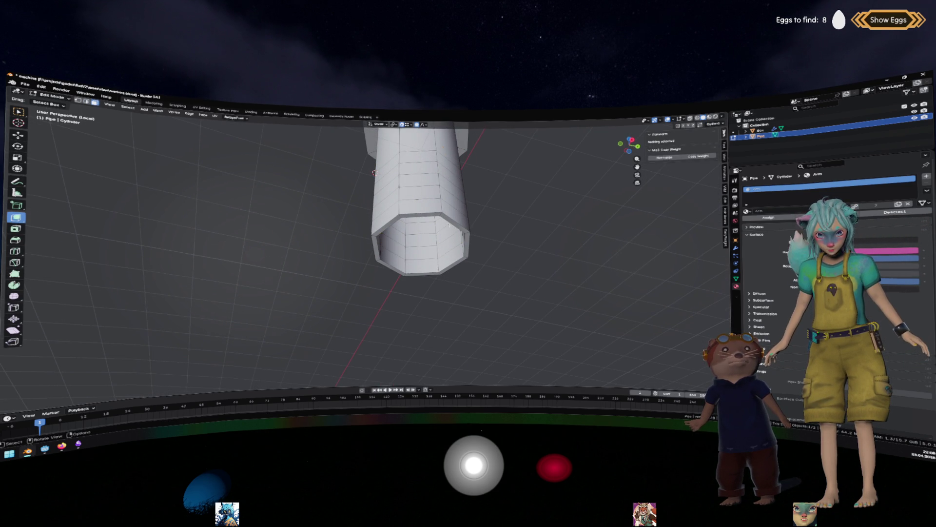
- Select the bottom rim loop in Right Orthographic view and start a Bend with Shift+W
{"action": "left_click", "coordinate": [466, 165], "text": "alt"}
{"action": "left_click", "coordinate": [413, 255], "text": "alt"}
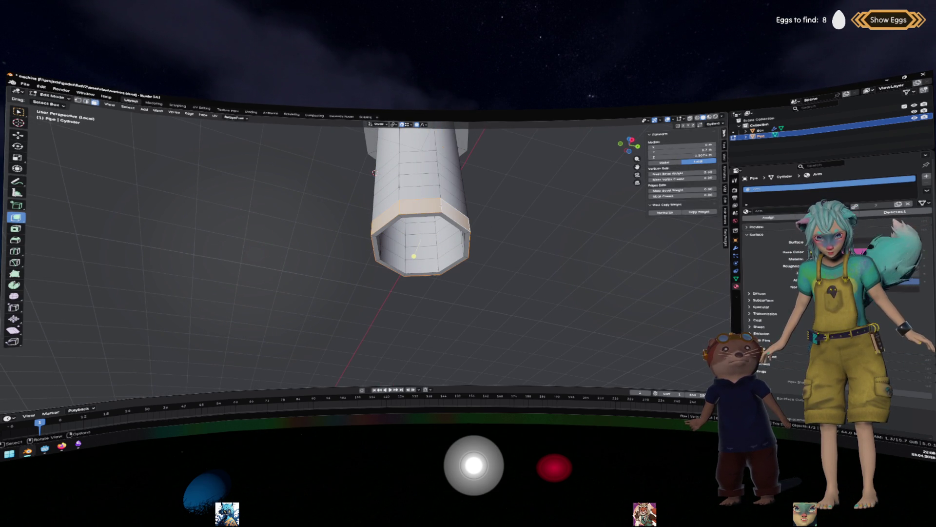
{"action": "key", "text": "KP_3"}
{"action": "key", "text": "shift+w"}
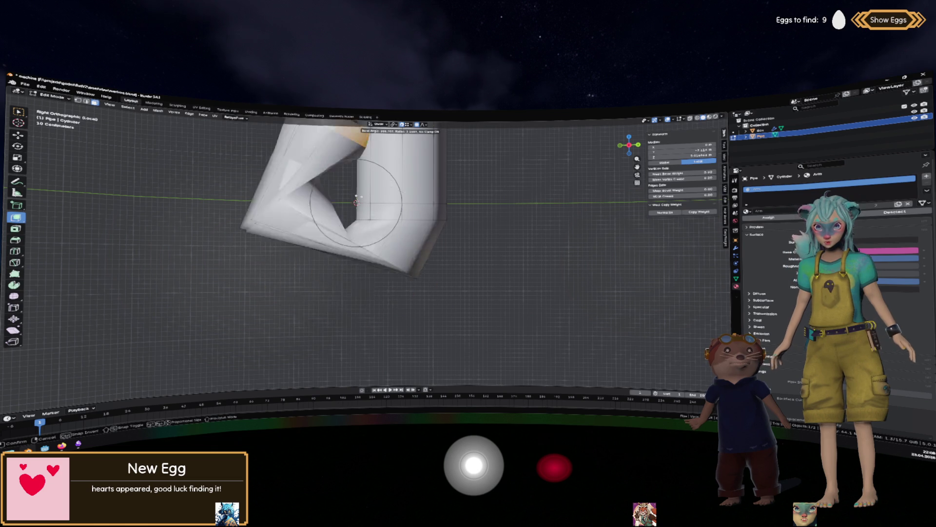
- Cancel the trial bends and undo back to the short straight flared pipe
{"action": "key", "text": "Escape"}
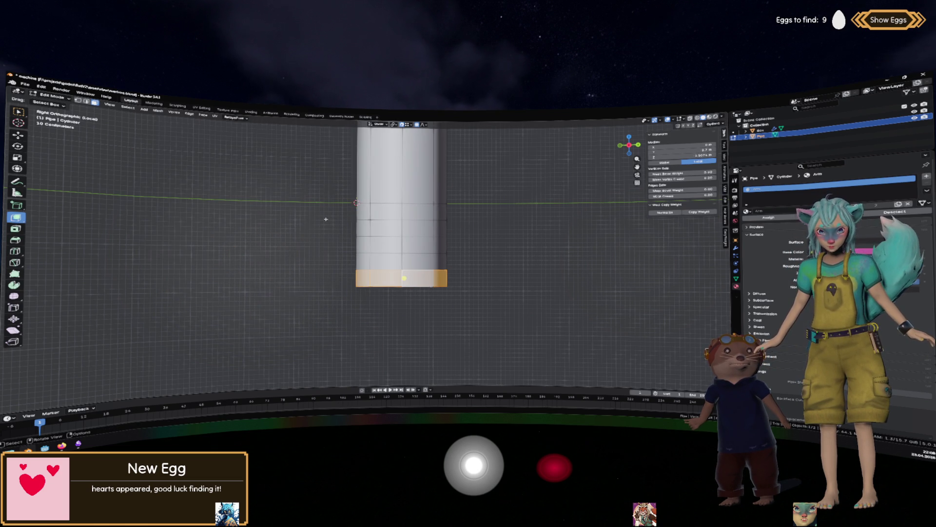
{"action": "key", "text": "shift+w"}
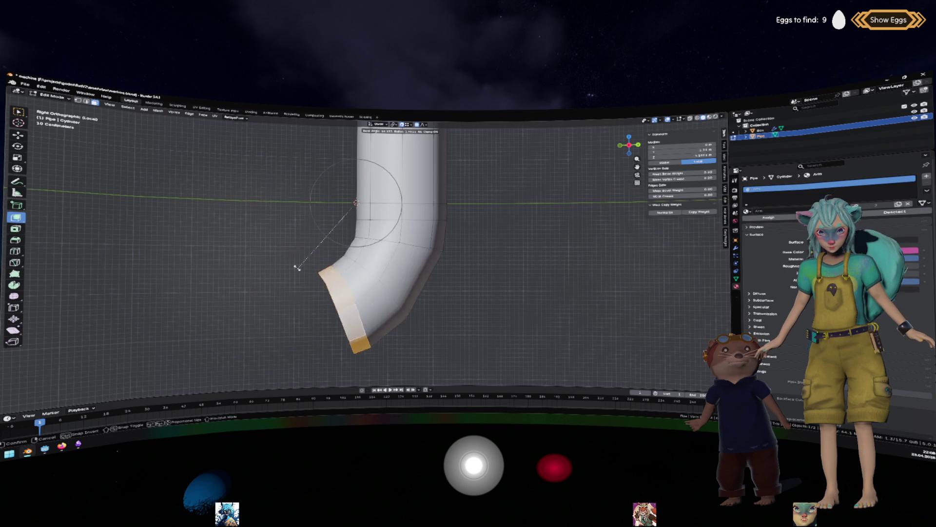
{"action": "key", "text": "Escape"}
{"action": "scroll", "coordinate": [505, 272], "scroll_direction": "down", "scroll_amount": 3}
{"action": "key", "text": "ctrl+z"}
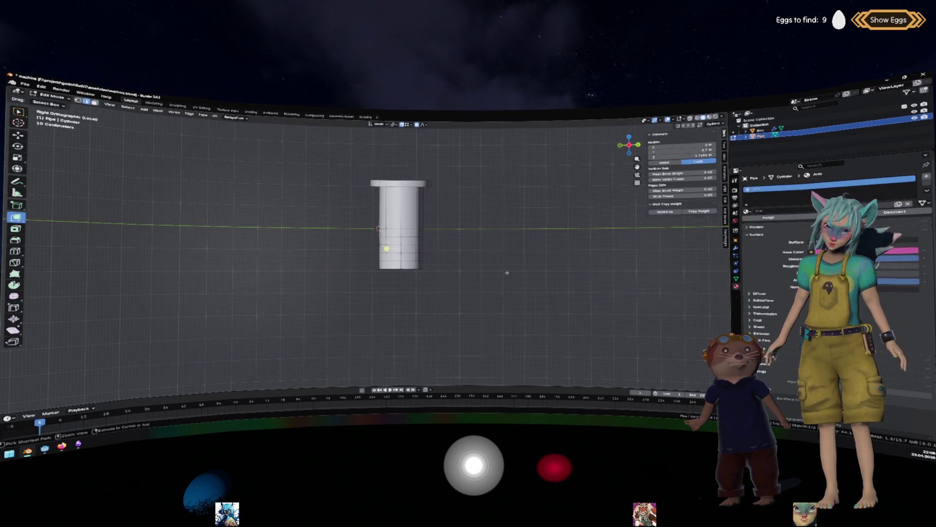
{"action": "key", "text": "ctrl+z"}
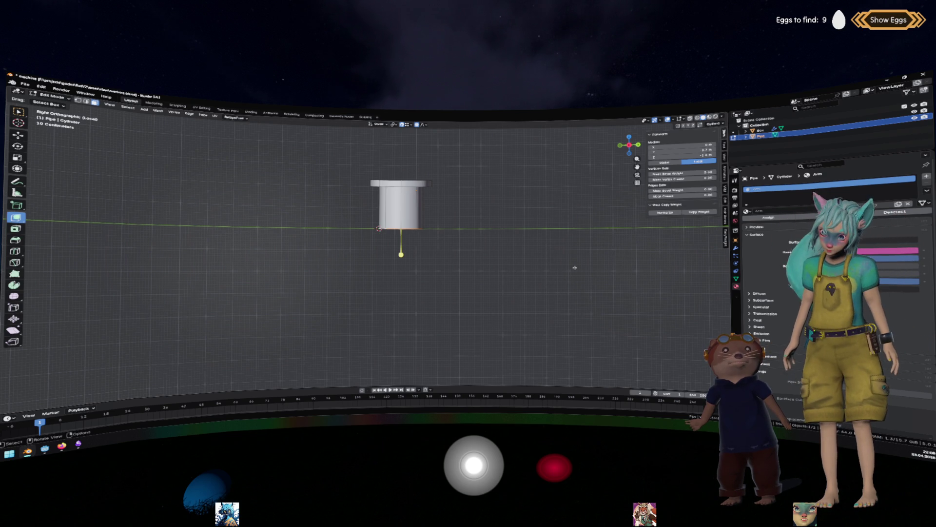
- Undo the last selection and pick a side face of the pipe from a level view
{"action": "key", "text": "ctrl+z"}
{"action": "left_click_drag", "start_coordinate": [389, 261], "coordinate": [399, 252]}
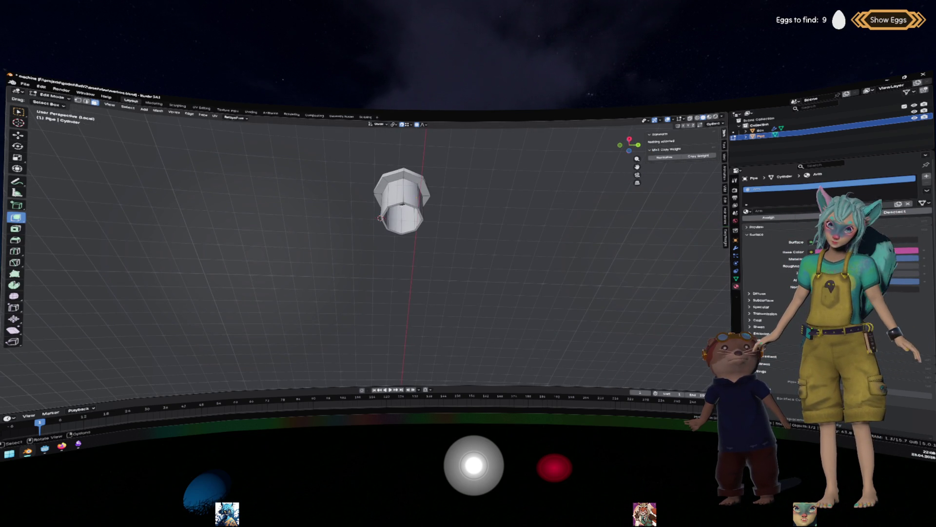
{"action": "left_click", "coordinate": [417, 187]}
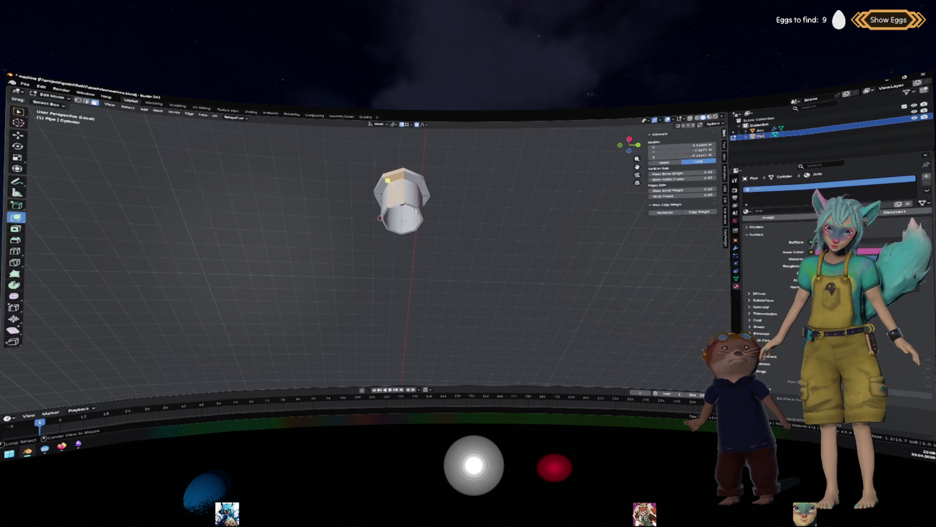
{"action": "mouse_move", "coordinate": [473, 217]}
{"action": "left_mouse_down"}
{"action": "mouse_move", "coordinate": [490, 246]}
{"action": "mouse_move", "coordinate": [476, 270]}
{"action": "mouse_move", "coordinate": [460, 252]}
{"action": "left_mouse_up"}
{"action": "scroll", "coordinate": [460, 251], "scroll_direction": "up", "scroll_amount": 3}
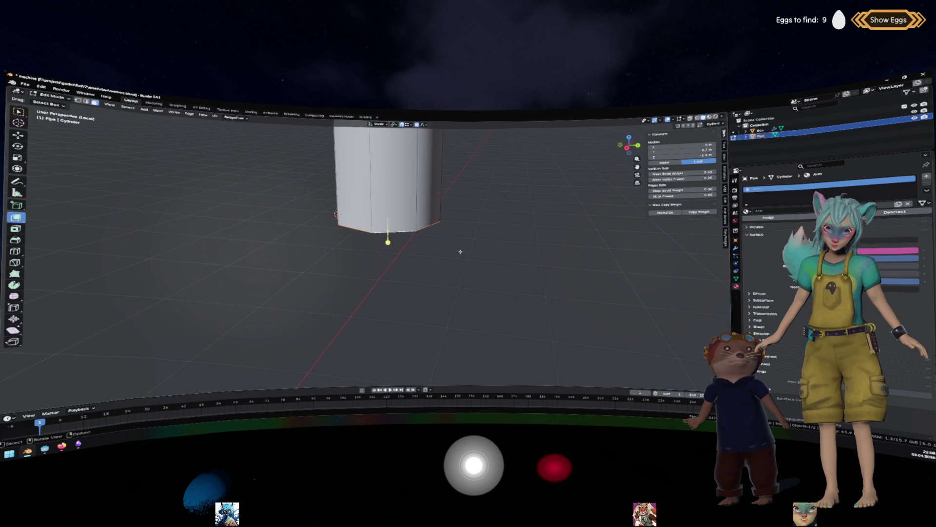
- Add a Curve deform modifier in Modifier Properties, then return to a cleared right side view
{"action": "left_click", "coordinate": [736, 248]}
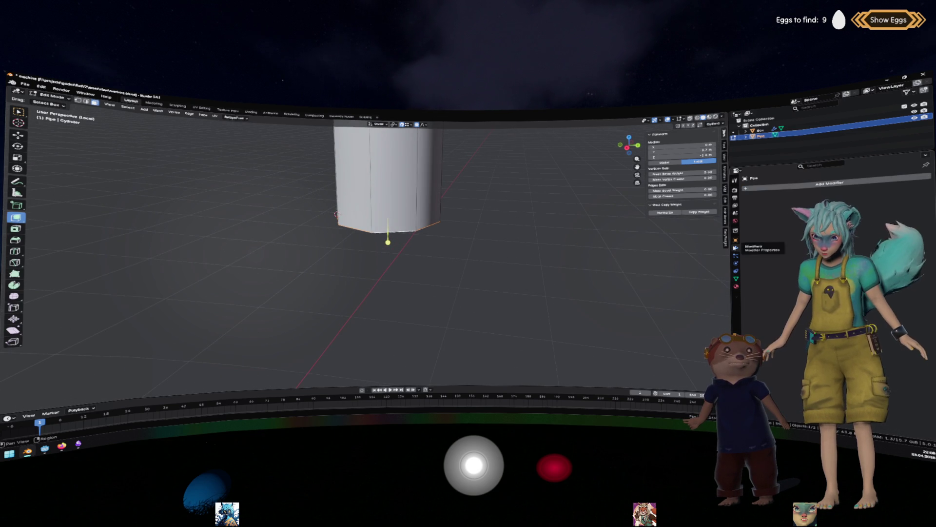
{"action": "left_click", "coordinate": [770, 187]}
{"action": "left_click", "coordinate": [771, 190]}
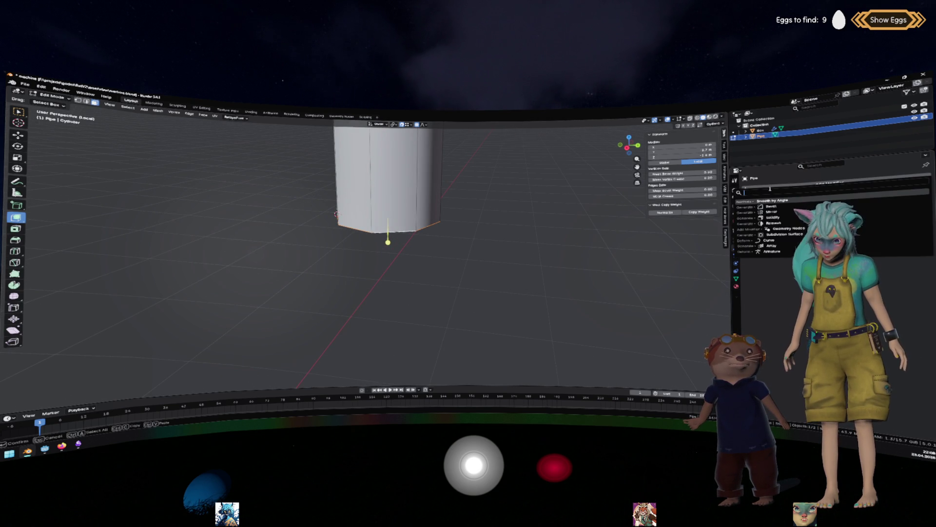
{"action": "key", "text": "Escape"}
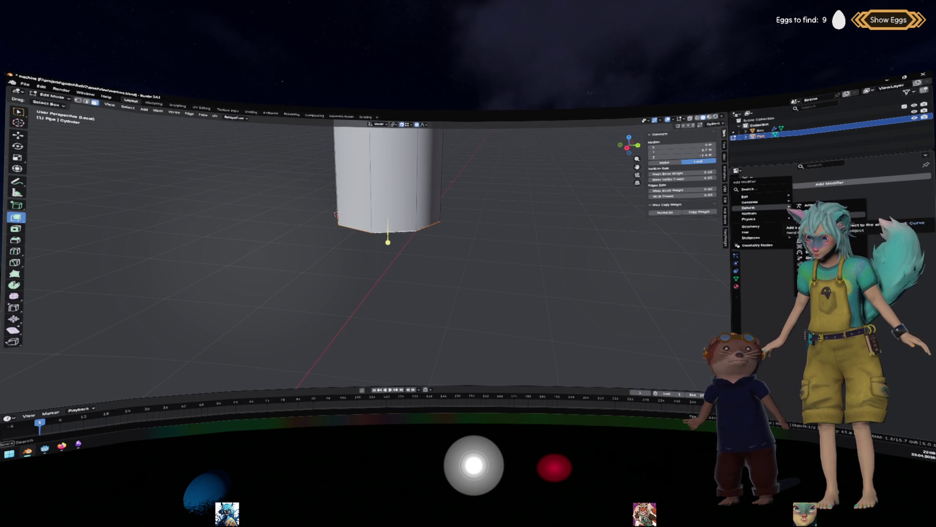
{"action": "left_click", "coordinate": [812, 216]}
{"action": "key", "text": "KP_3"}
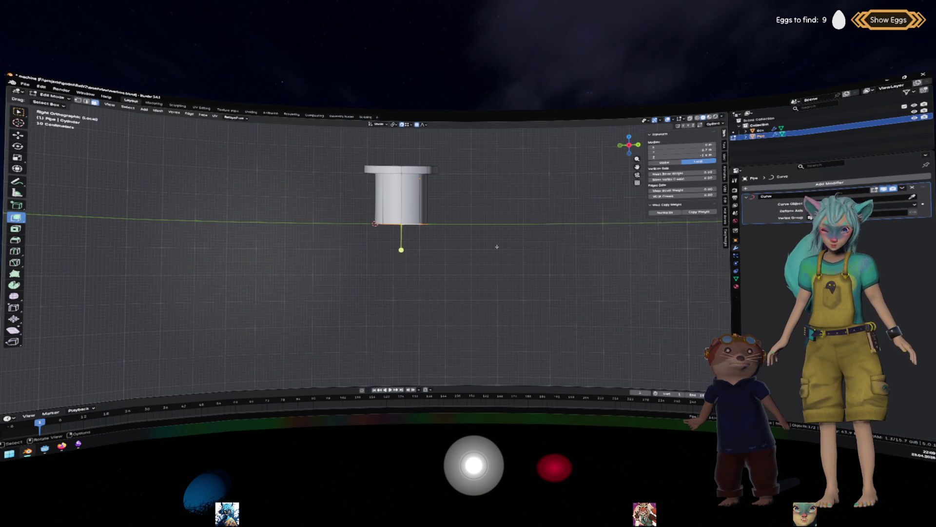
{"action": "key", "text": "alt+a"}
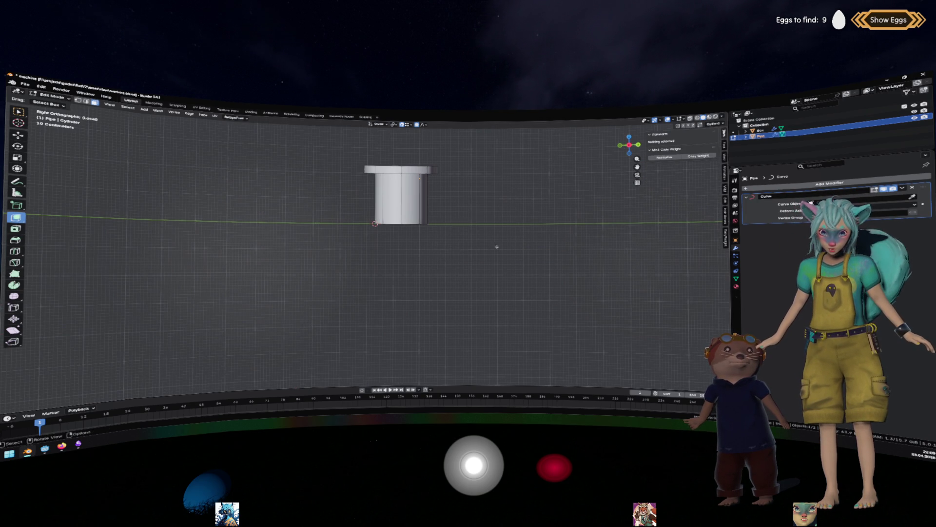
- Switch the pipe back to Object Mode and deselect it
{"action": "key", "text": "shift+a"}
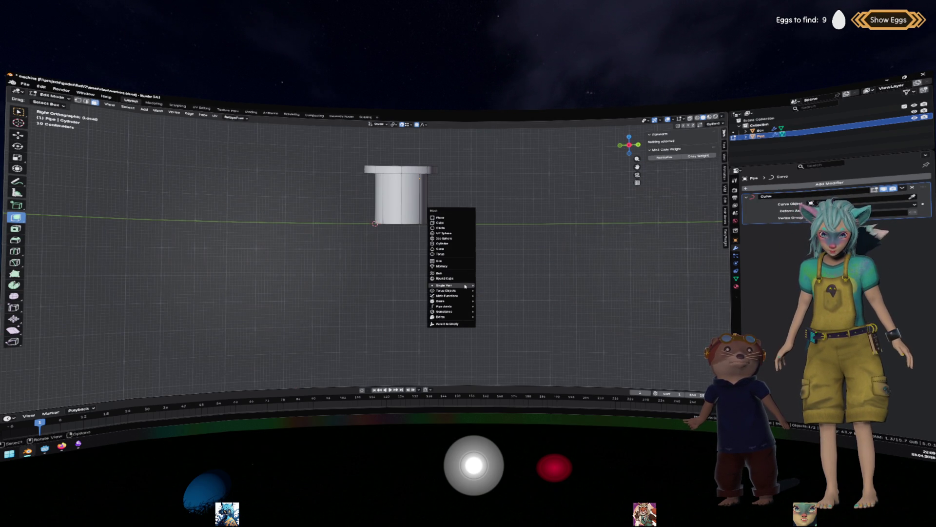
{"action": "mouse_move", "coordinate": [457, 307]}
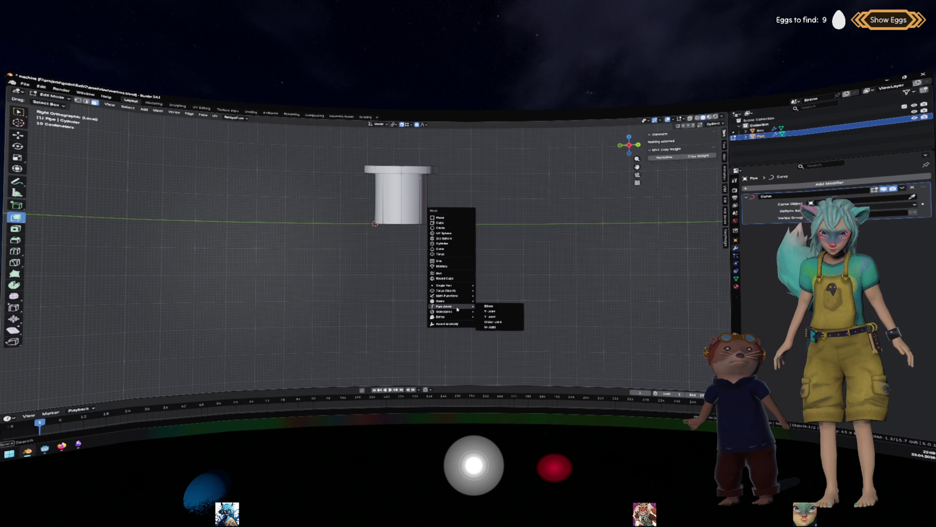
{"action": "key", "text": "Escape"}
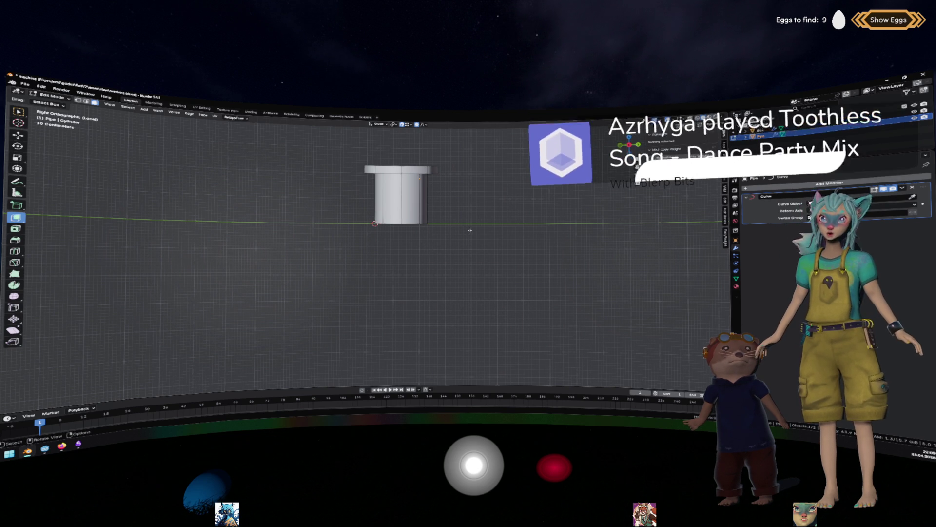
{"action": "key", "text": "Tab"}
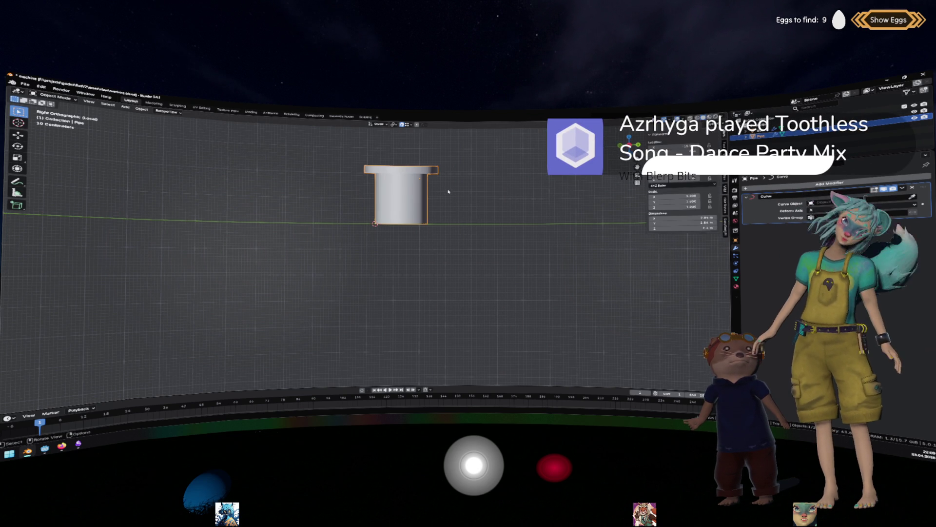
{"action": "key", "text": "alt+a"}
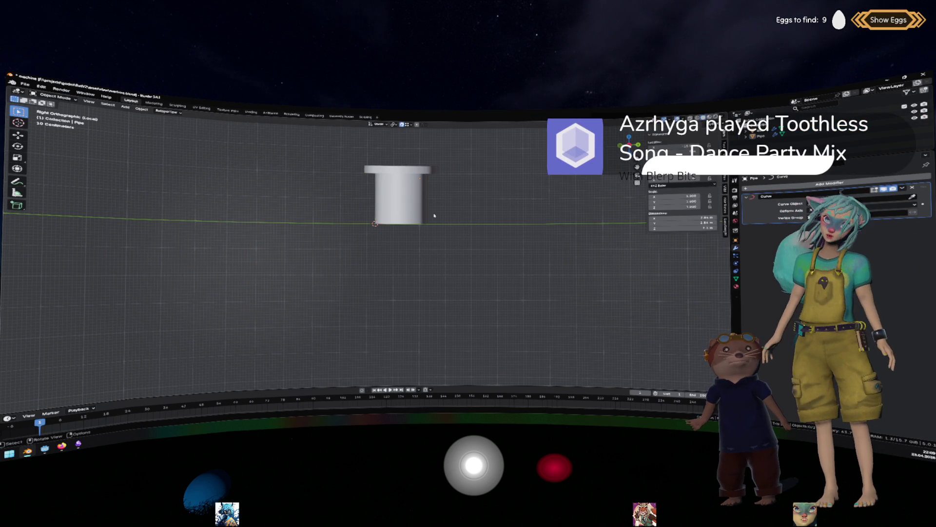
{"action": "right_click", "coordinate": [437, 200]}
{"action": "key", "text": "Escape"}
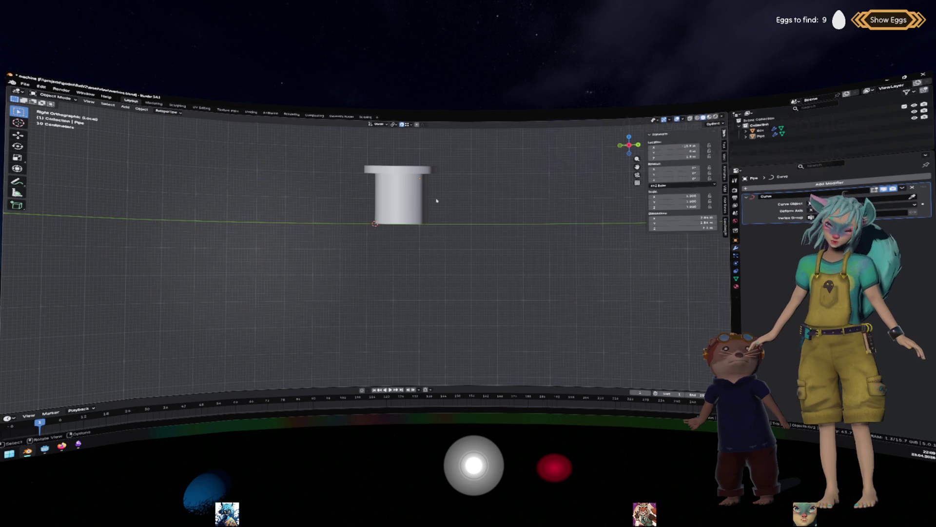
- Add a Bezier curve beside the pipe, zoom in on it, and enter its Edit Mode
{"action": "key", "text": "shift+a"}
{"action": "mouse_move", "coordinate": [420, 204]}
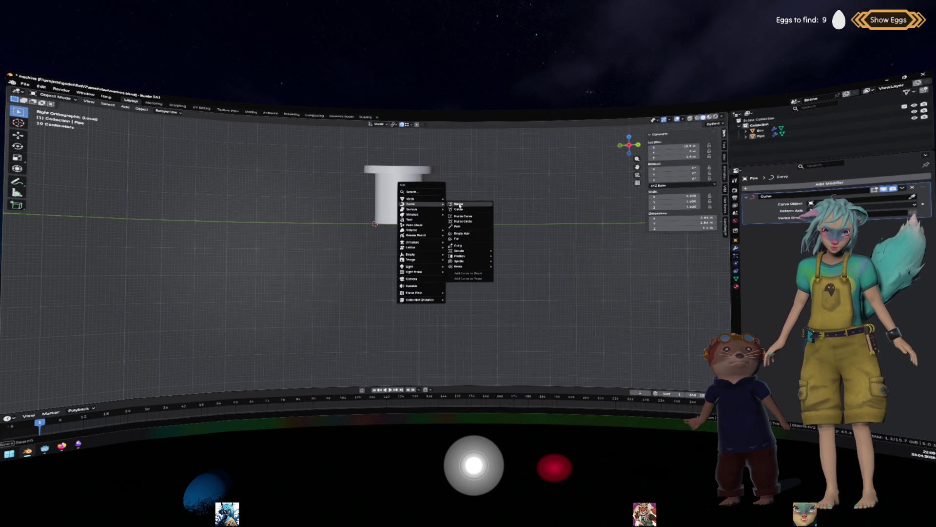
{"action": "left_click", "coordinate": [460, 206]}
{"action": "scroll", "coordinate": [473, 221], "scroll_direction": "up", "scroll_amount": 2}
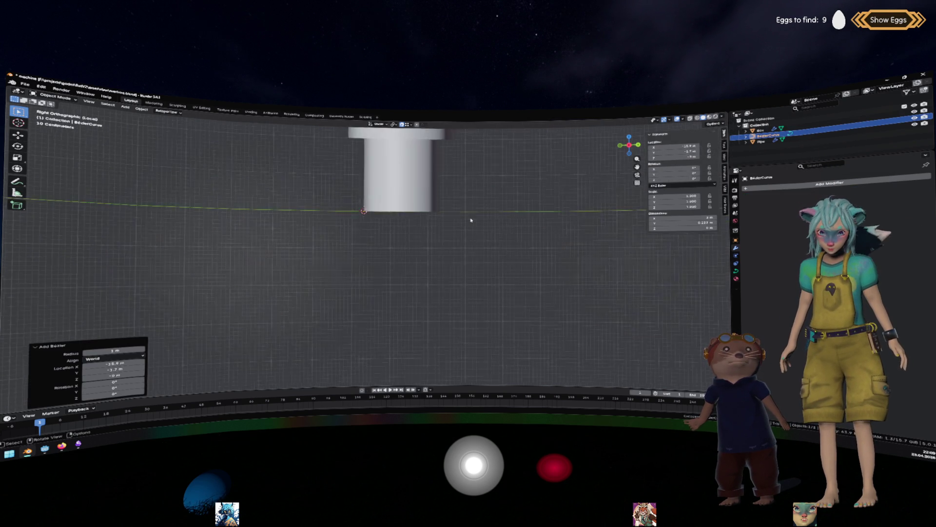
{"action": "scroll", "coordinate": [471, 219], "scroll_direction": "up", "scroll_amount": 1}
{"action": "scroll", "coordinate": [397, 224], "scroll_direction": "up", "scroll_amount": 3}
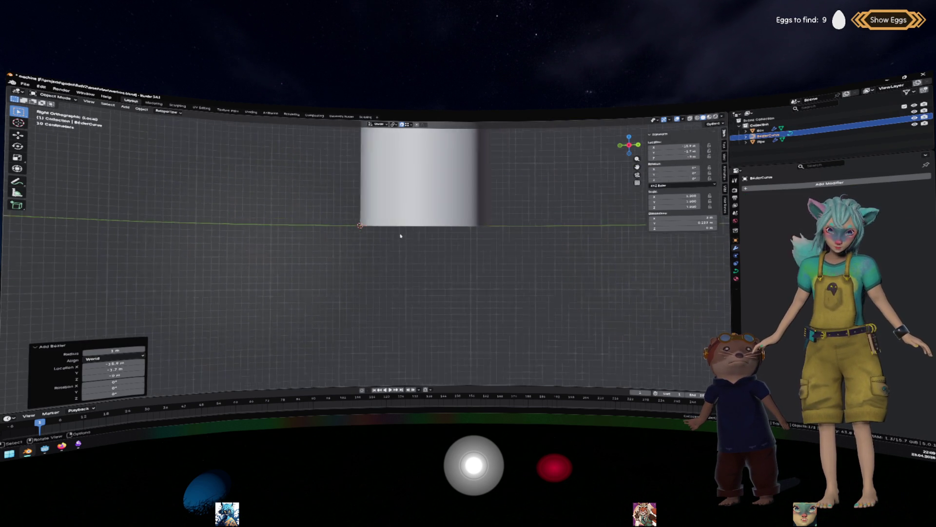
{"action": "scroll", "coordinate": [398, 236], "scroll_direction": "down", "scroll_amount": 2}
{"action": "key", "text": "Tab"}
{"action": "left_click", "coordinate": [374, 239]}
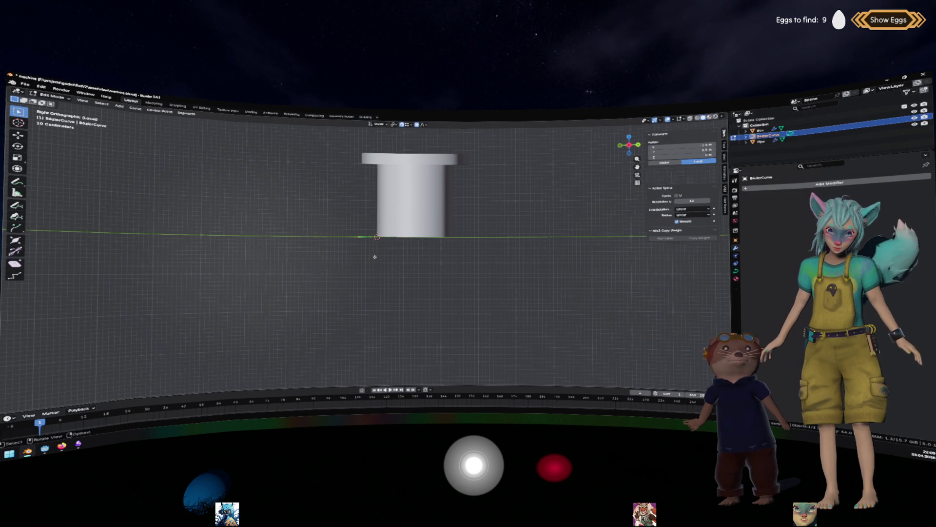
{"action": "key", "text": "g"}
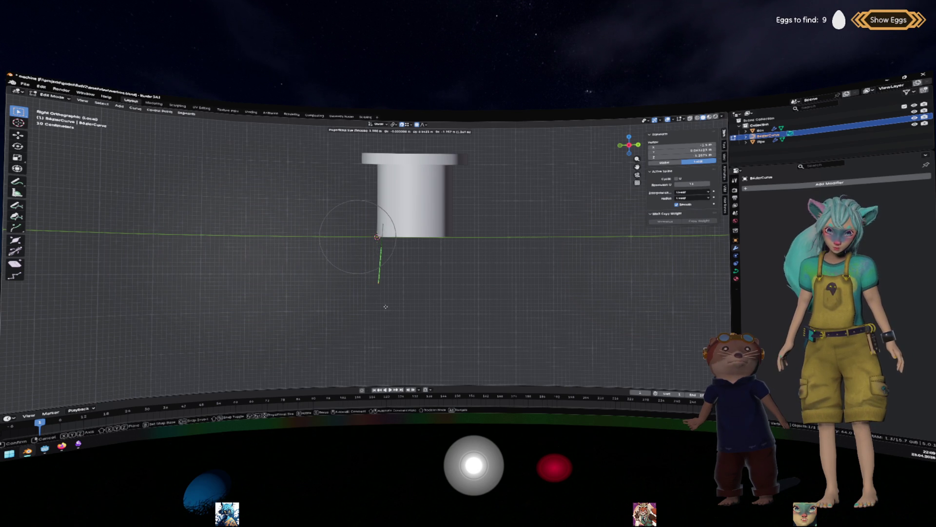
{"action": "key", "text": "Escape"}
{"action": "scroll", "coordinate": [390, 273], "scroll_direction": "up", "scroll_amount": 3}
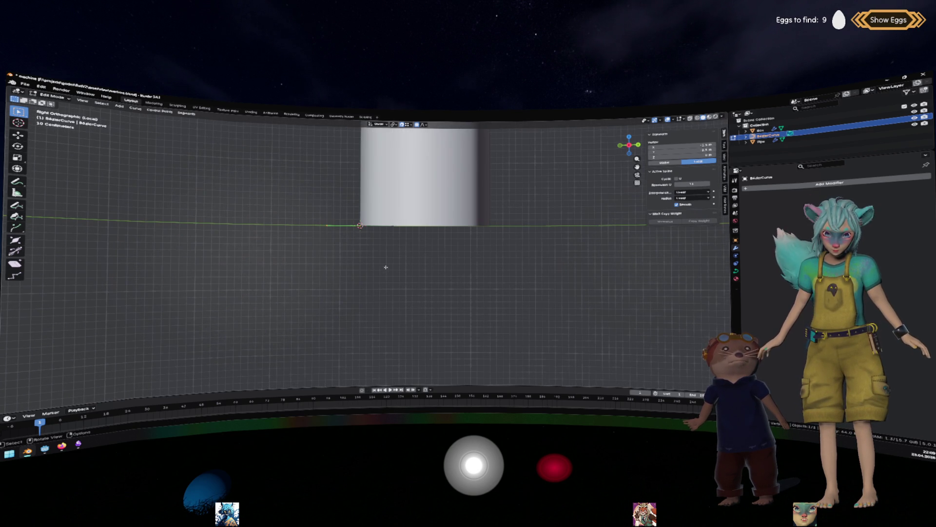
{"action": "scroll", "coordinate": [387, 261], "scroll_direction": "down", "scroll_amount": 3}
{"action": "key", "text": "a"}
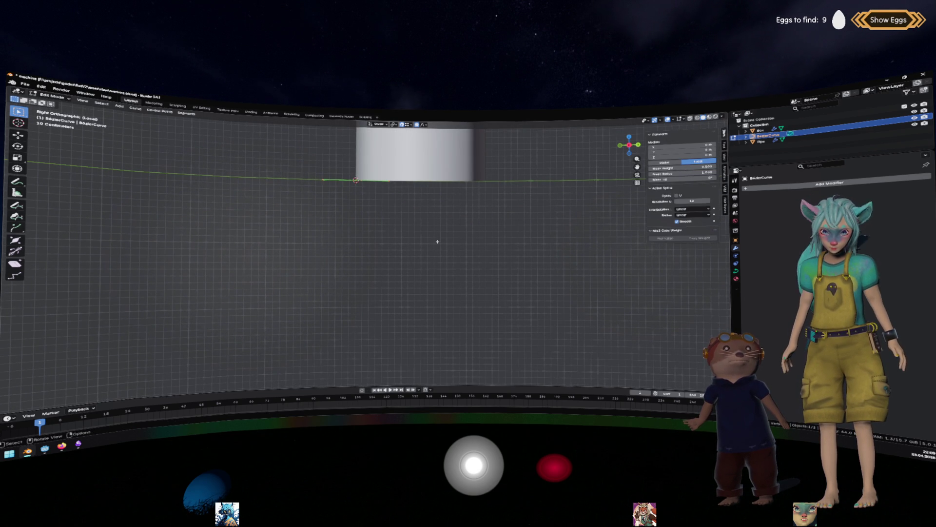
{"action": "mouse_move", "coordinate": [437, 241]}
{"action": "left_mouse_down"}
{"action": "mouse_move", "coordinate": [433, 214]}
{"action": "mouse_move", "coordinate": [450, 241]}
{"action": "left_mouse_up"}
{"action": "key", "text": "ctrl+z"}
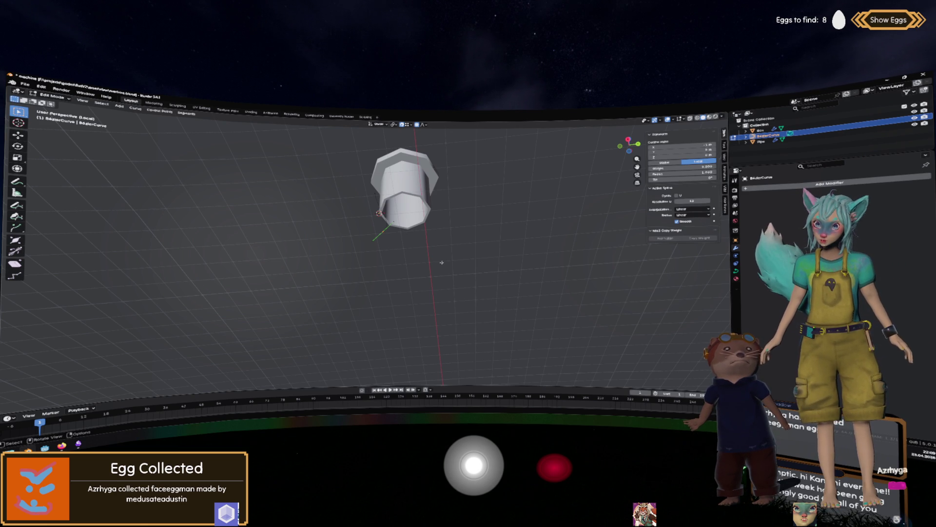
- Switch to a top orthographic view of the Bezier curve's handle
{"action": "key", "text": "KP_1"}
{"action": "key", "text": "KP_7"}
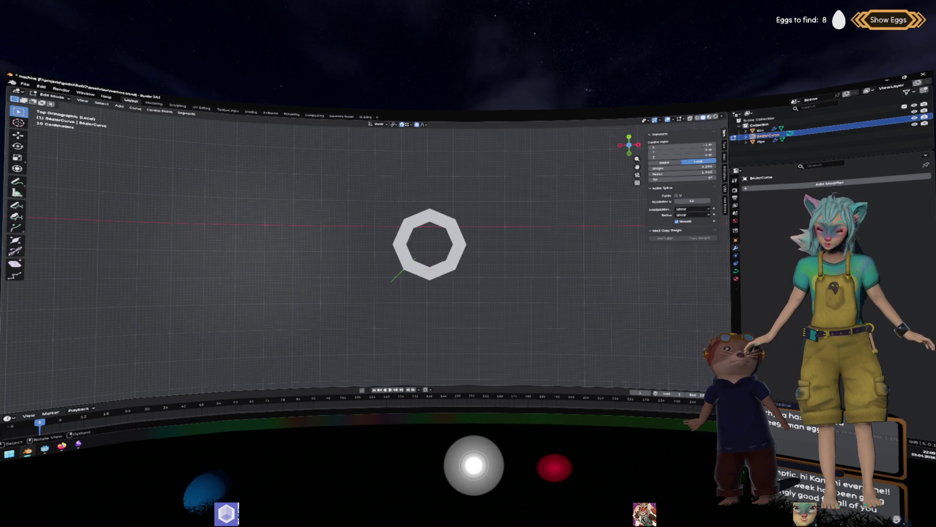
{"action": "scroll", "coordinate": [442, 263], "scroll_direction": "up", "scroll_amount": 5}
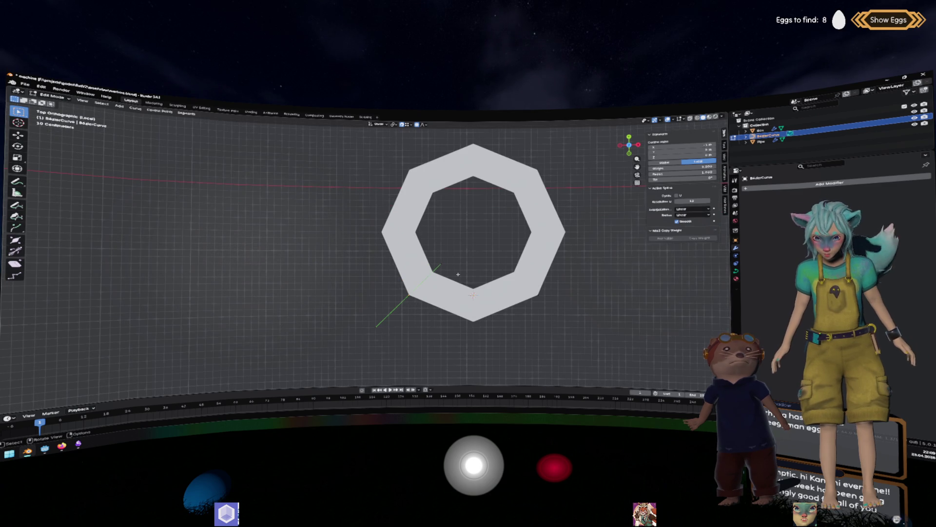
{"action": "scroll", "coordinate": [469, 264], "scroll_direction": "down", "scroll_amount": 2}
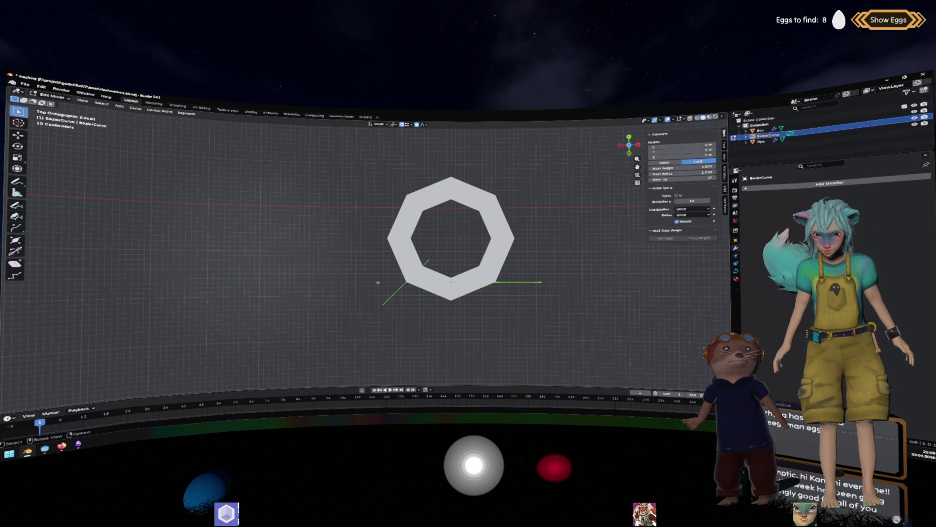
{"action": "key", "text": "g"}
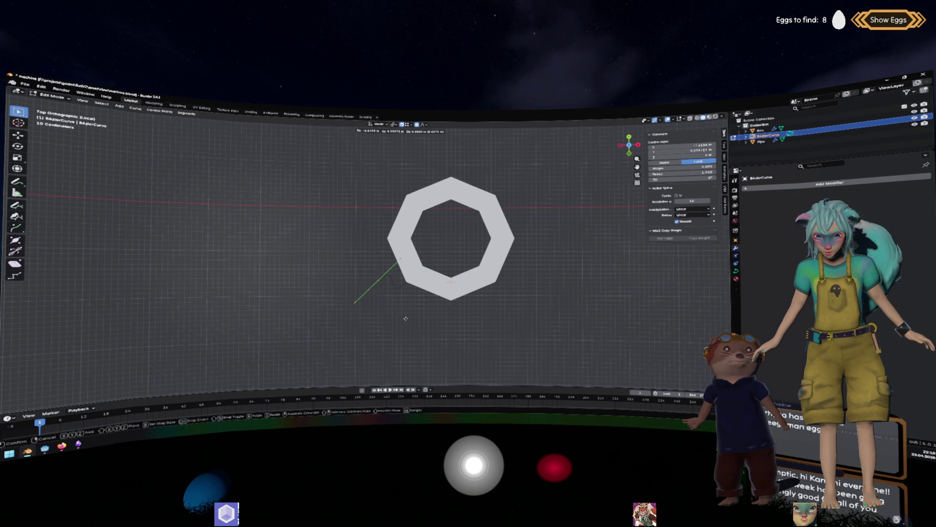
{"action": "right_click", "coordinate": [385, 317]}
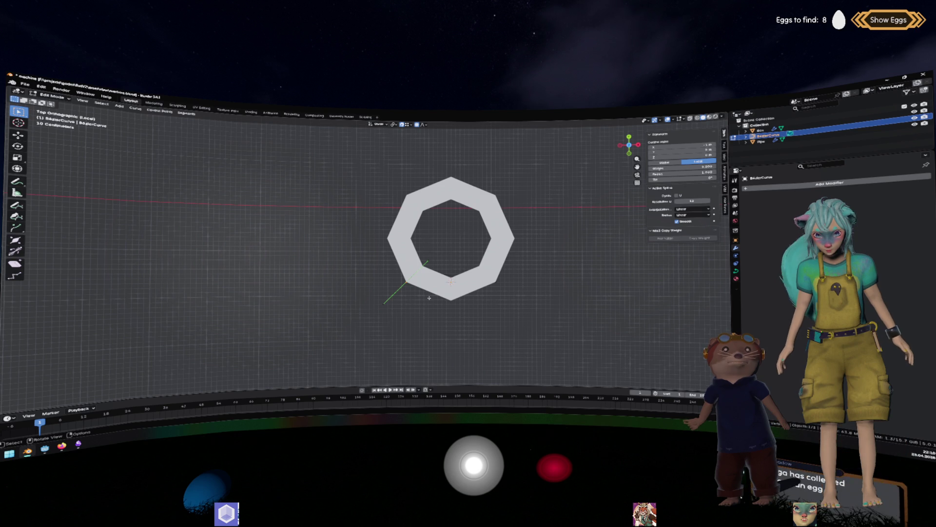
- Rotate the curve points -45 degrees, deselect them, and switch to editing the pipe mesh
{"action": "key", "text": "r"}
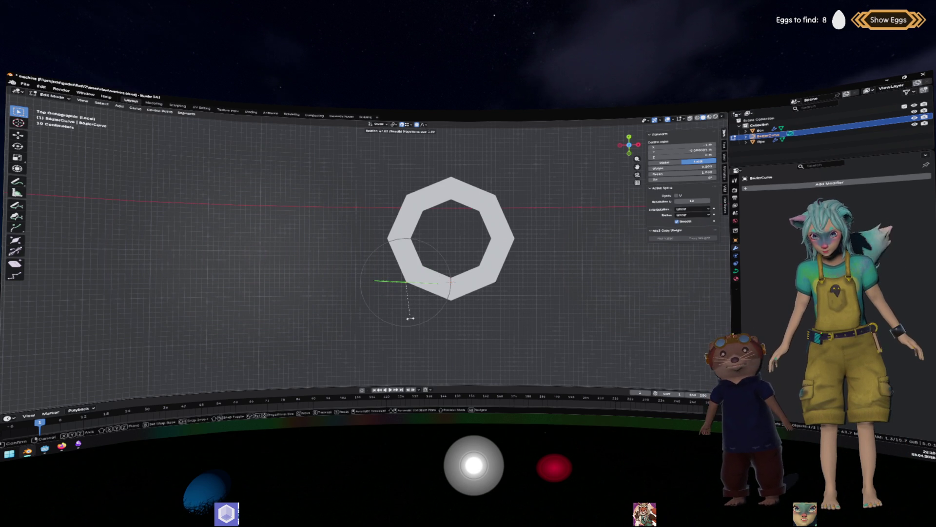
{"action": "type", "text": "-45"}
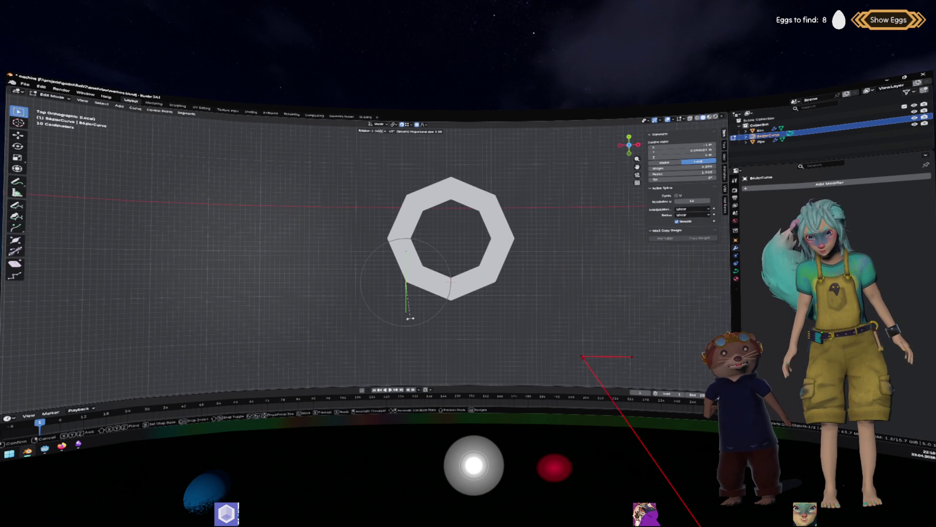
{"action": "key", "text": "minus"}
{"action": "key", "text": "Return"}
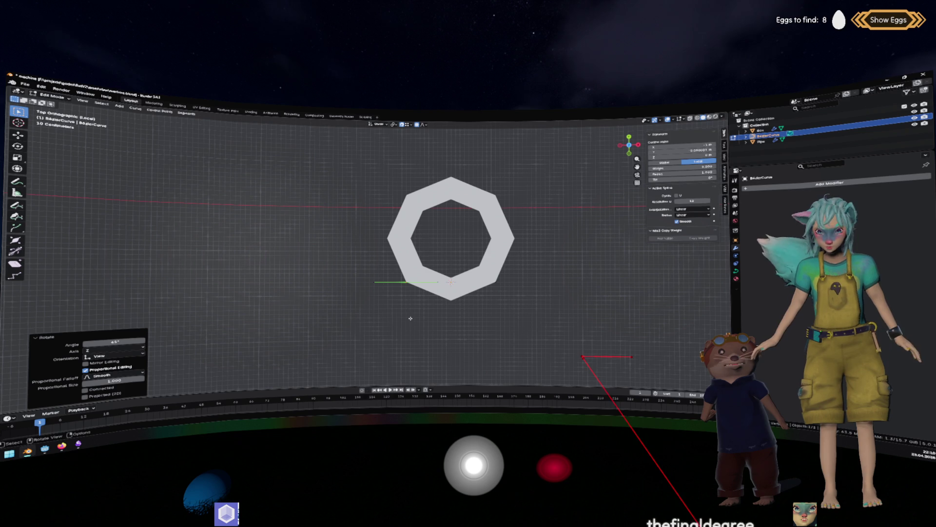
{"action": "left_click", "coordinate": [455, 317]}
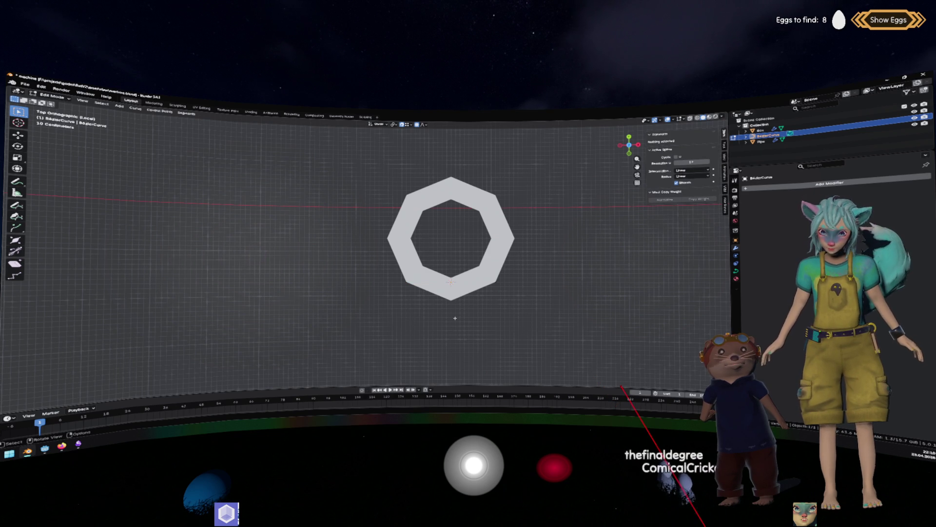
{"action": "key", "text": "alt+q"}
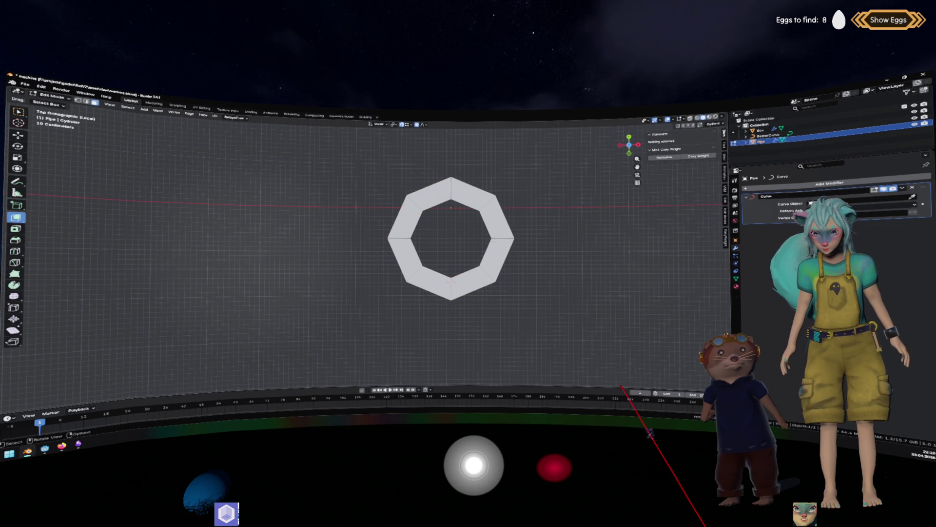
- Select the pipe's top edge loop and move the 3D cursor to it
{"action": "left_click", "coordinate": [507, 259], "text": "alt"}
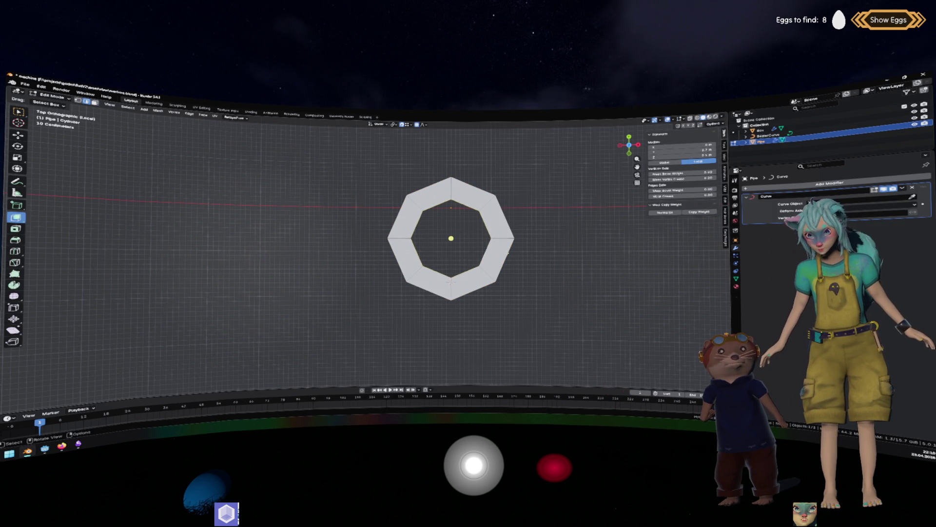
{"action": "key", "text": "shift+s"}
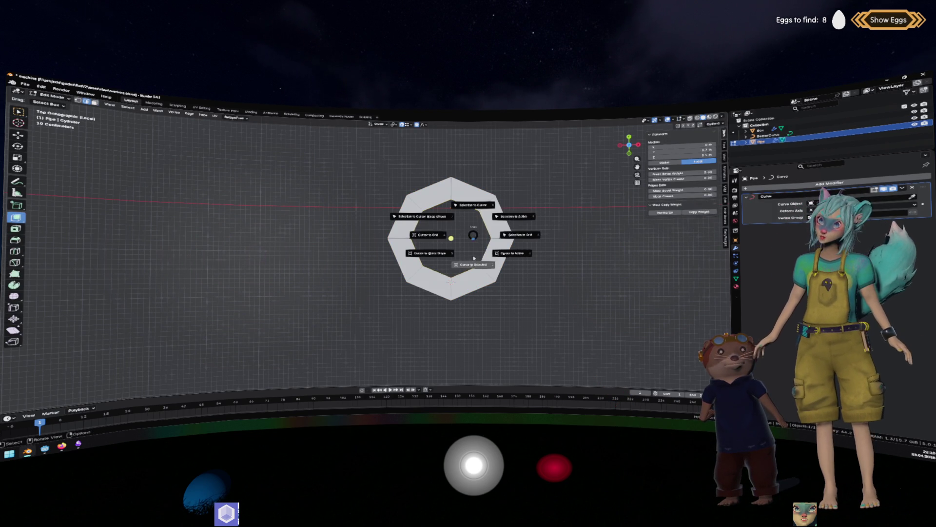
{"action": "left_click", "coordinate": [473, 258]}
{"action": "mouse_move", "coordinate": [473, 257]}
{"action": "left_mouse_down"}
{"action": "mouse_move", "coordinate": [500, 272]}
{"action": "mouse_move", "coordinate": [498, 295]}
{"action": "mouse_move", "coordinate": [455, 326]}
{"action": "left_mouse_up"}
{"action": "key", "text": "shift+s"}
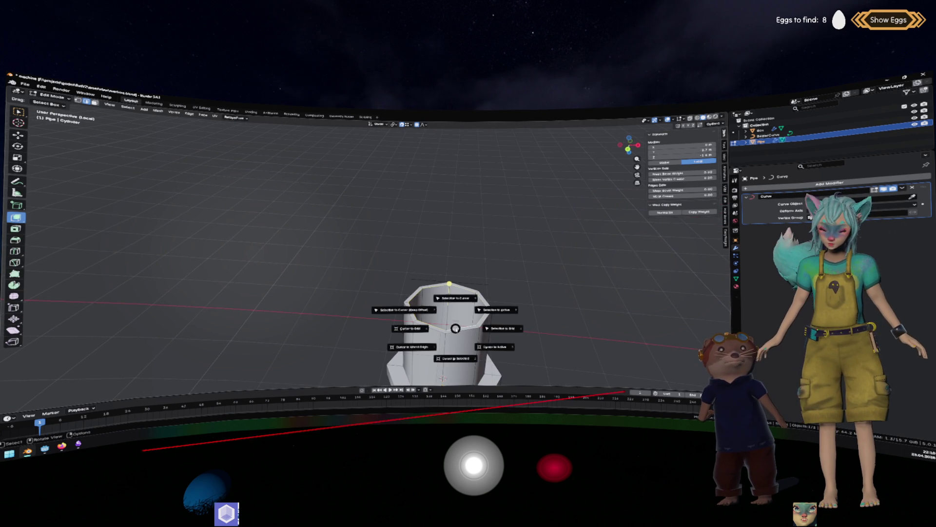
{"action": "left_click", "coordinate": [459, 350]}
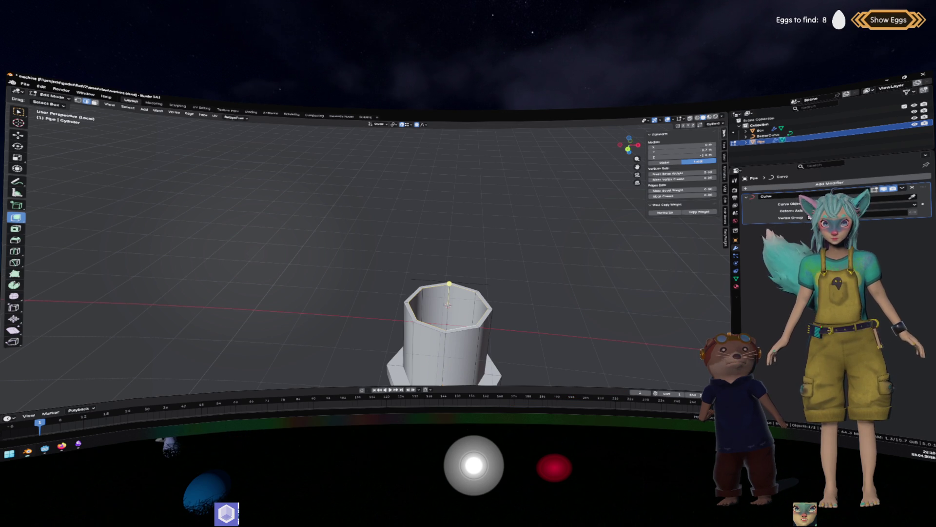
- Snap all the Bezier curve's points to the 3D cursor, then undo the snap
{"action": "key", "text": "Tab"}
{"action": "left_click", "coordinate": [485, 285]}
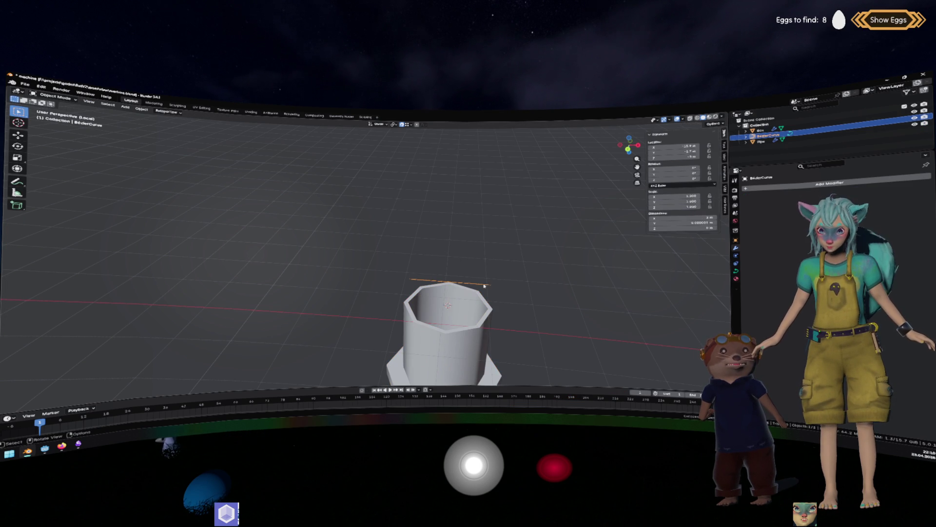
{"action": "key", "text": "Tab"}
{"action": "key", "text": "a"}
{"action": "key", "text": "shift+s"}
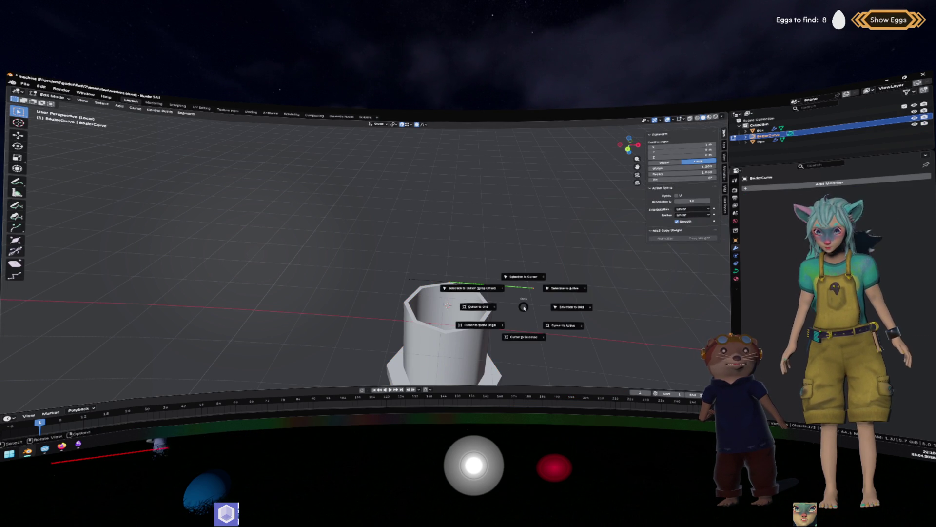
{"action": "left_click", "coordinate": [524, 284]}
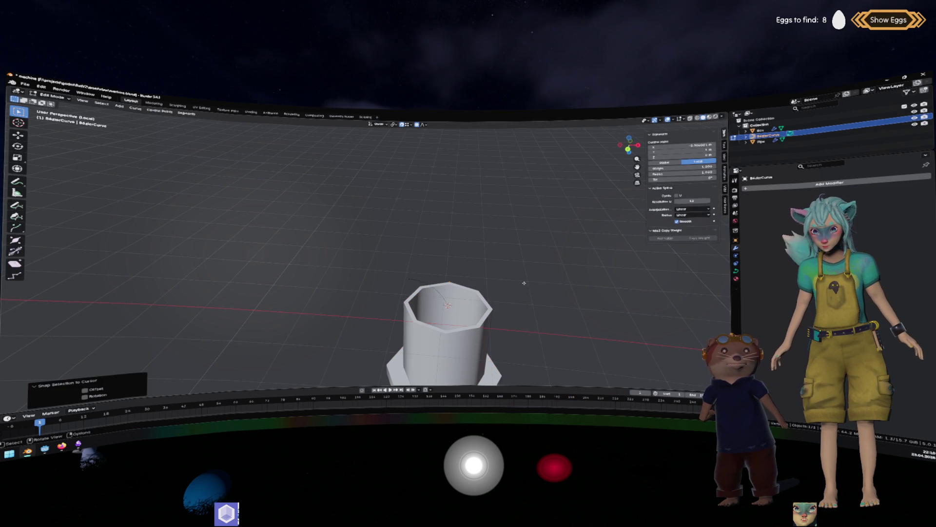
{"action": "key", "text": "ctrl+z"}
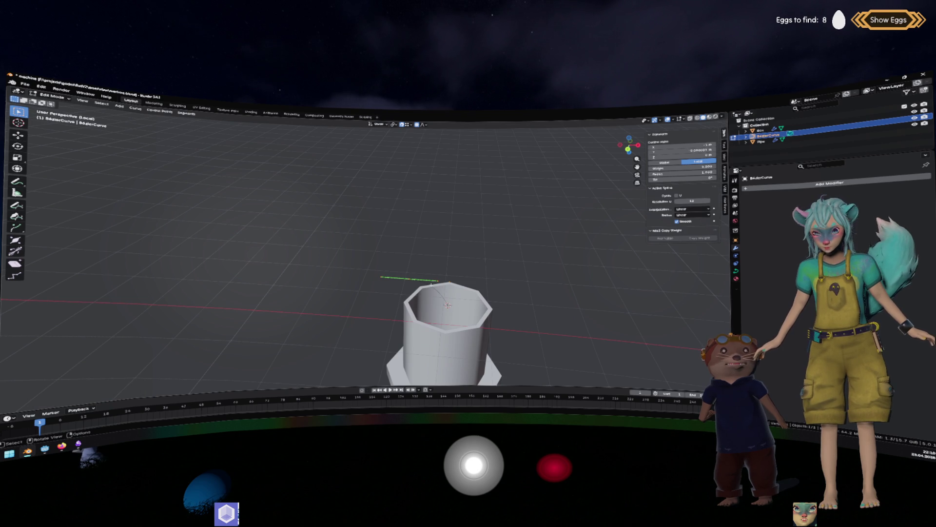
- In side view, raise the curve point 1 m along Z and shift it 1 m along Y
{"action": "key", "text": "KP_3"}
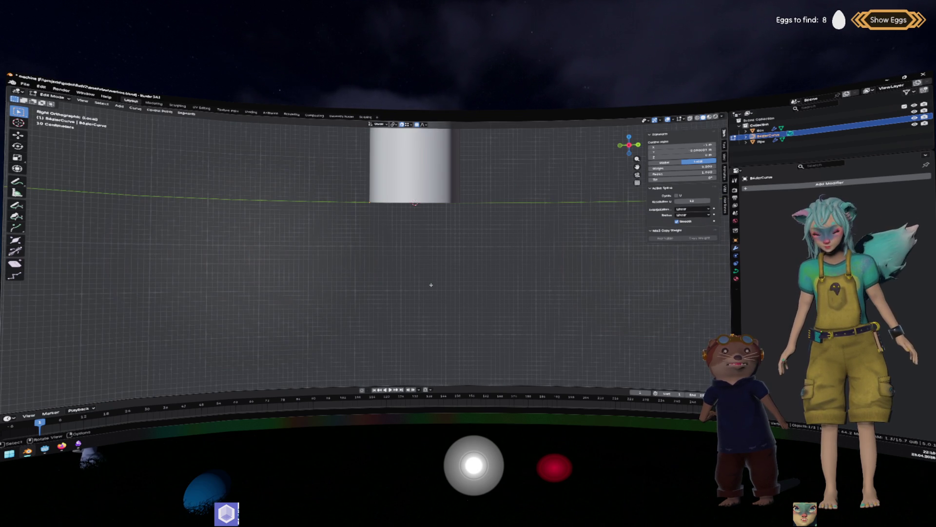
{"action": "key", "text": "g"}
{"action": "type", "text": "z"}
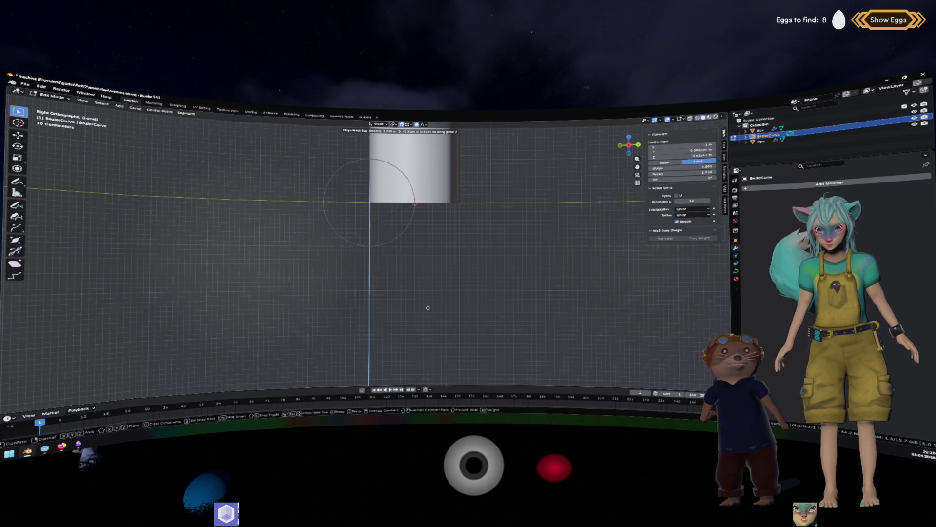
{"action": "type", "text": "1"}
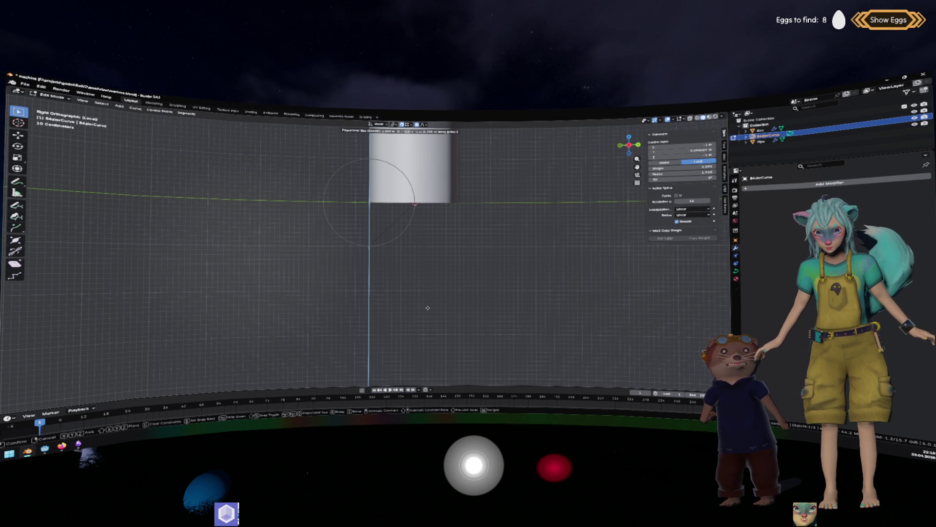
{"action": "key", "text": "Return"}
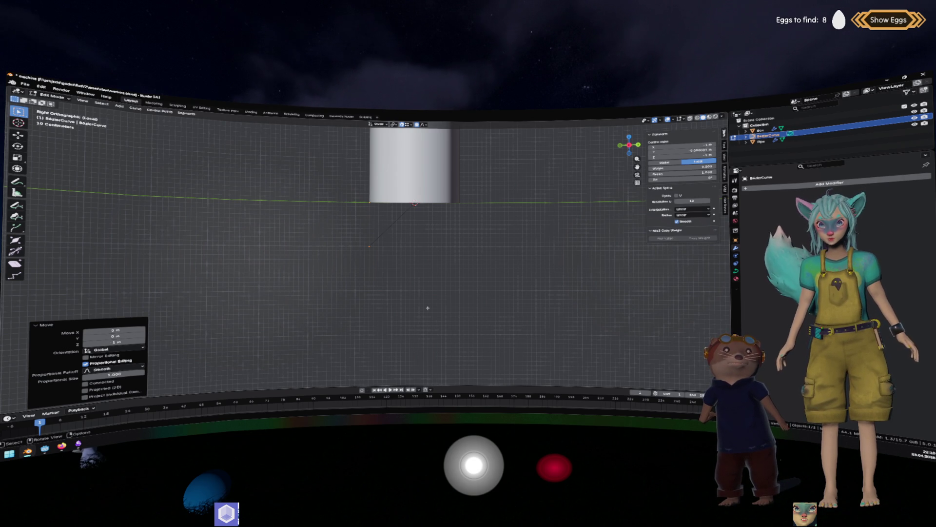
{"action": "key", "text": "g"}
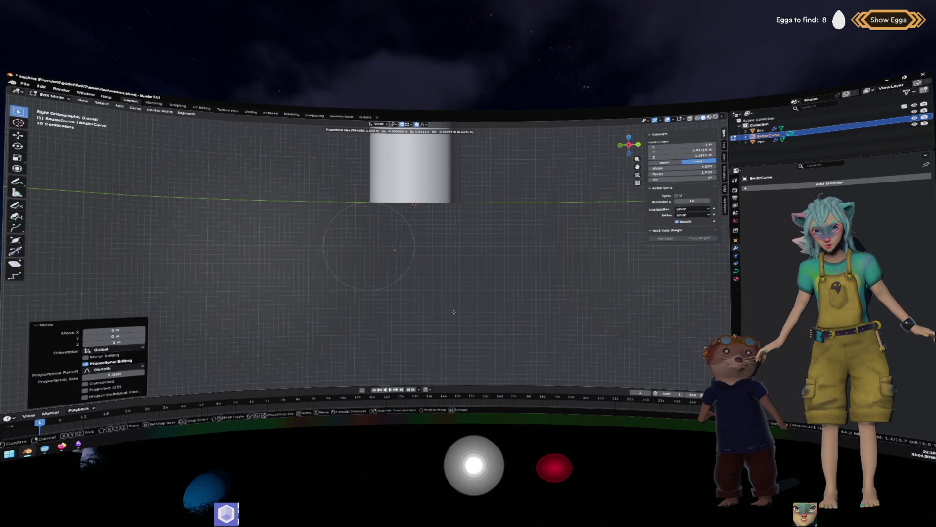
{"action": "key", "text": "y"}
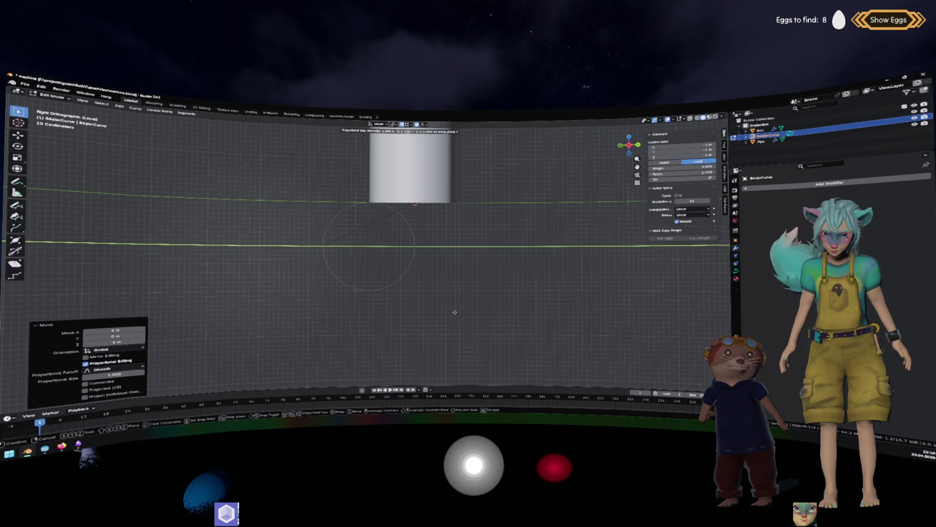
{"action": "key", "text": "Return"}
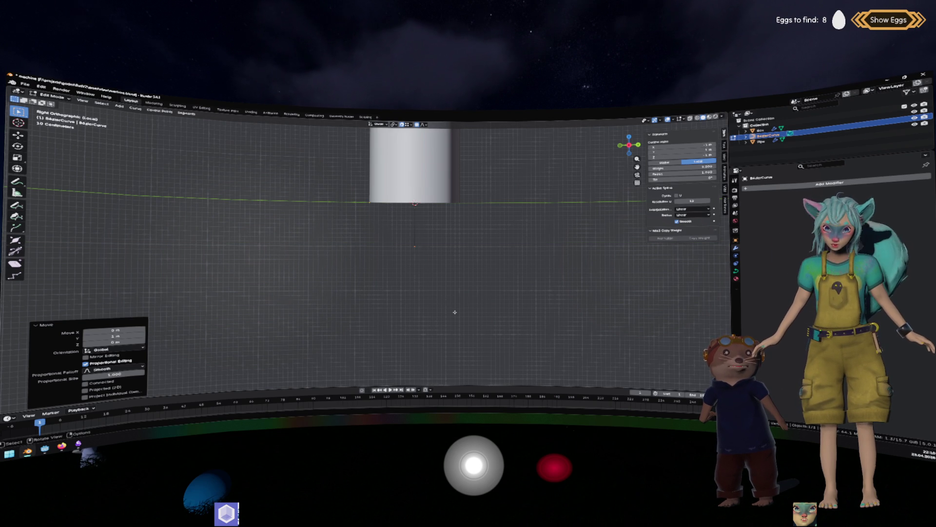
- Zoom out to perspective, deselect the curve points, and switch to Godot
{"action": "mouse_move", "coordinate": [455, 312]}
{"action": "left_mouse_down"}
{"action": "mouse_move", "coordinate": [433, 299]}
{"action": "mouse_move", "coordinate": [468, 301]}
{"action": "left_mouse_up"}
{"action": "scroll", "coordinate": [468, 301], "scroll_direction": "down", "scroll_amount": 3}
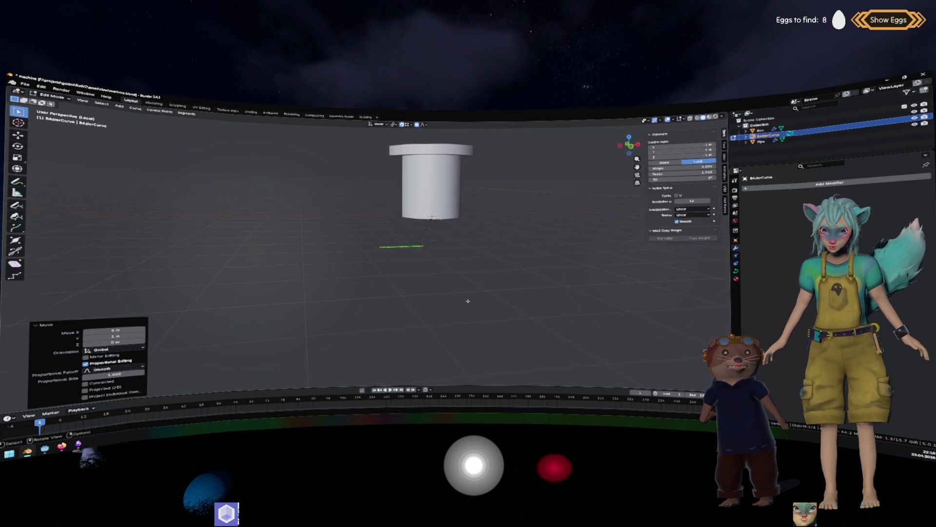
{"action": "key", "text": "alt+a"}
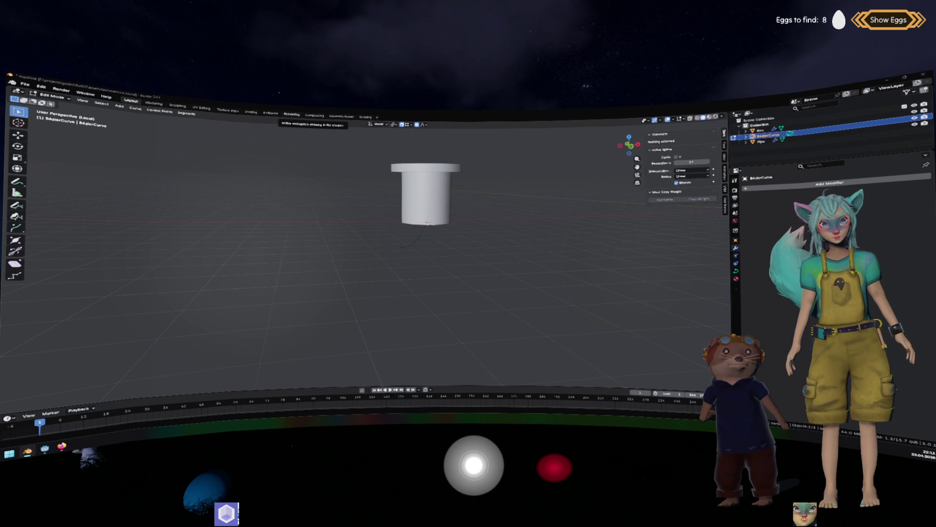
{"action": "key", "text": "alt+Tab"}
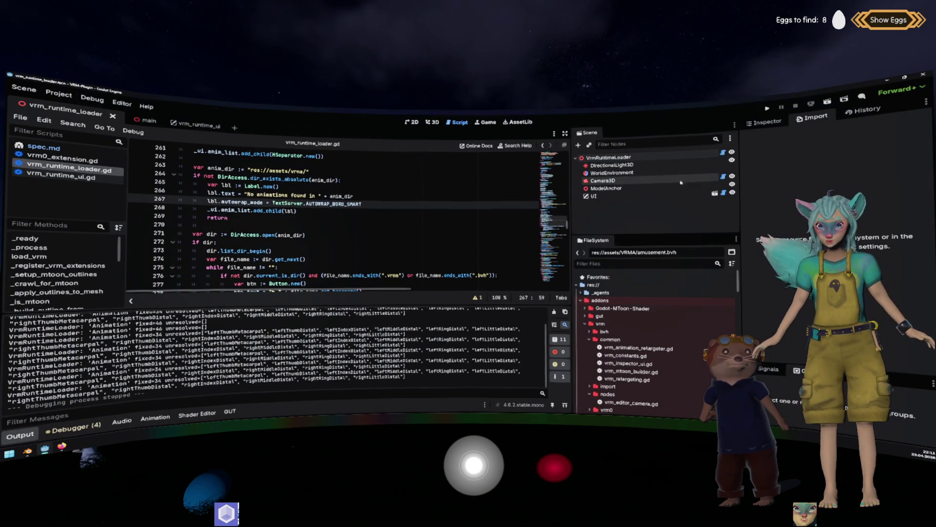
- Run the project and load luna.vrm in the VRM Runtime Loader
{"action": "key", "text": "F5"}
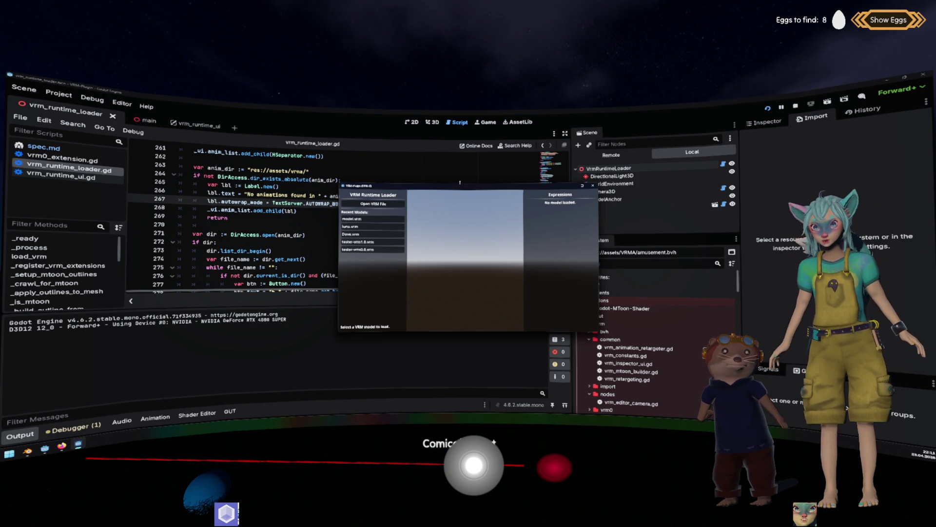
{"action": "mouse_move", "coordinate": [462, 190]}
{"action": "left_mouse_down"}
{"action": "mouse_move", "coordinate": [414, 174]}
{"action": "mouse_move", "coordinate": [417, 181]}
{"action": "left_mouse_up"}
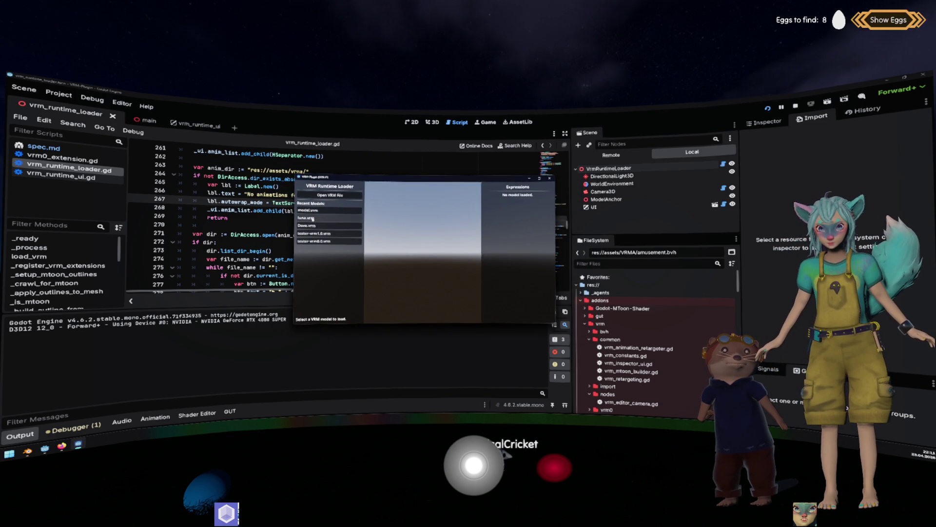
{"action": "left_click", "coordinate": [329, 218]}
{"action": "scroll", "coordinate": [449, 260], "scroll_direction": "up", "scroll_amount": 5}
{"action": "scroll", "coordinate": [449, 260], "scroll_direction": "down", "scroll_amount": 5}
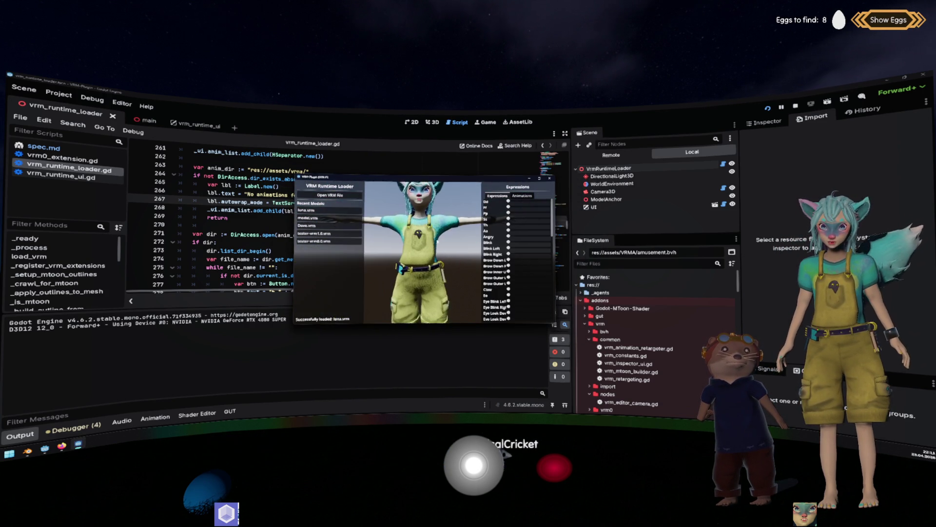
{"action": "scroll", "coordinate": [449, 260], "scroll_direction": "up", "scroll_amount": 8}
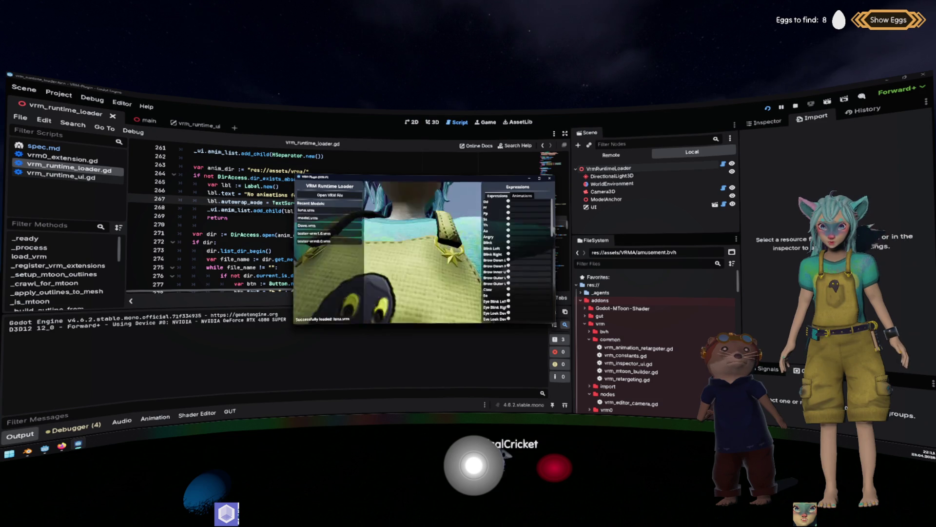
{"action": "scroll", "coordinate": [449, 260], "scroll_direction": "down", "scroll_amount": 8}
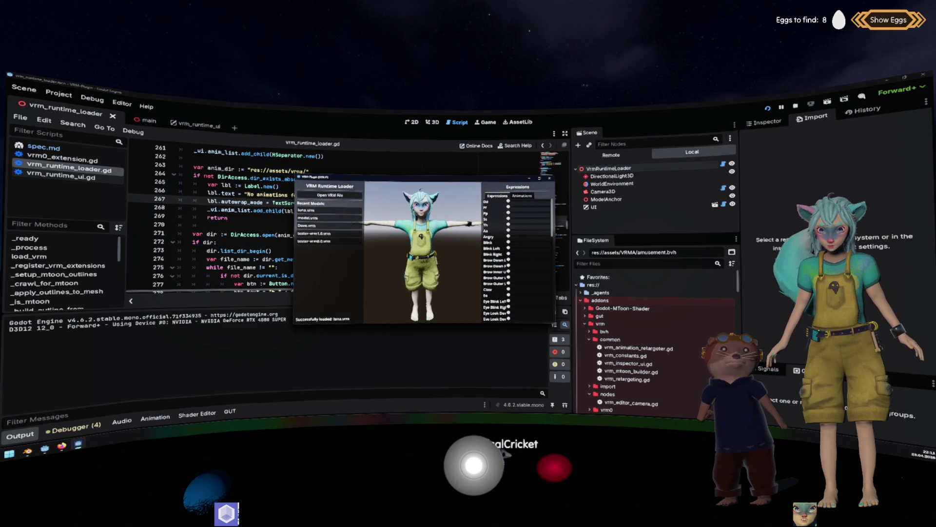
- Play the Blush animation from the loader's Animations list
{"action": "left_click", "coordinate": [522, 195]}
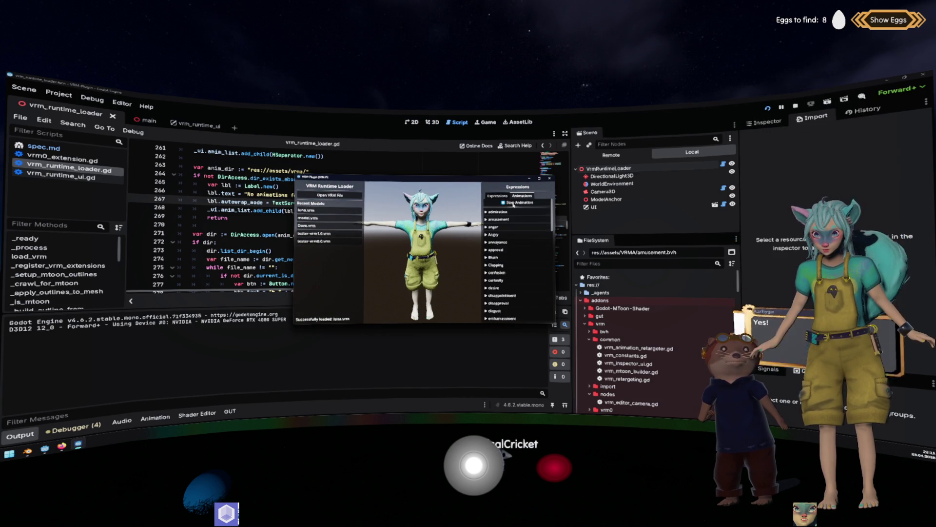
{"action": "scroll", "coordinate": [500, 244], "scroll_direction": "down", "scroll_amount": 1}
{"action": "left_click", "coordinate": [494, 242]}
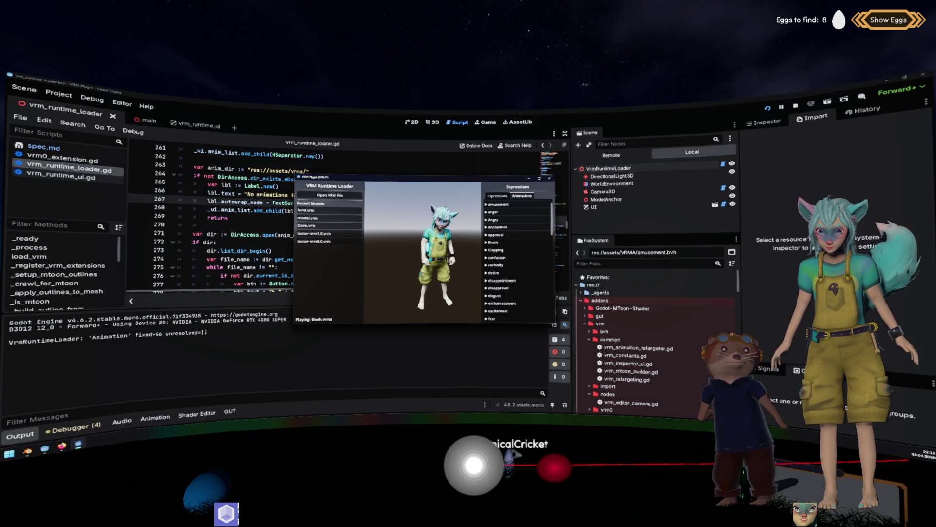
- Load model.vrm and play its Blush, hello and greeting2 animations in turn
{"action": "left_click", "coordinate": [321, 219]}
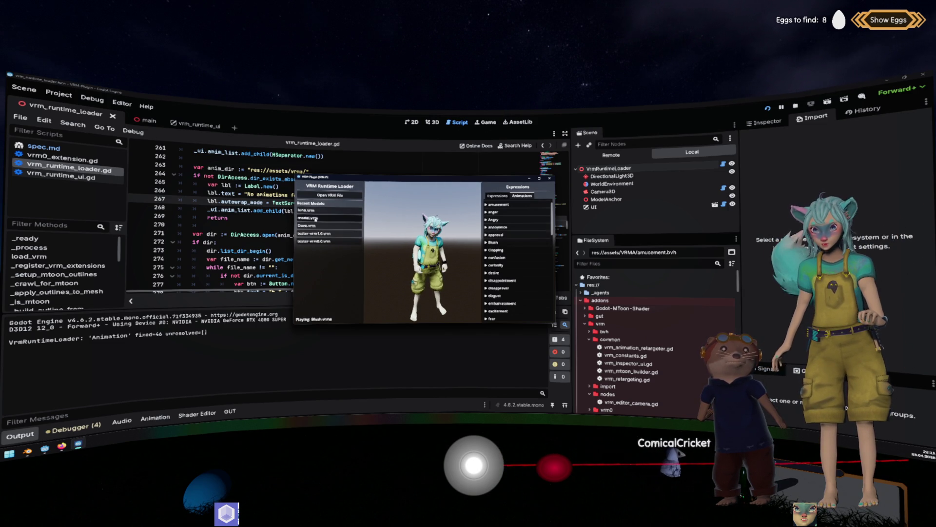
{"action": "left_click", "coordinate": [498, 242]}
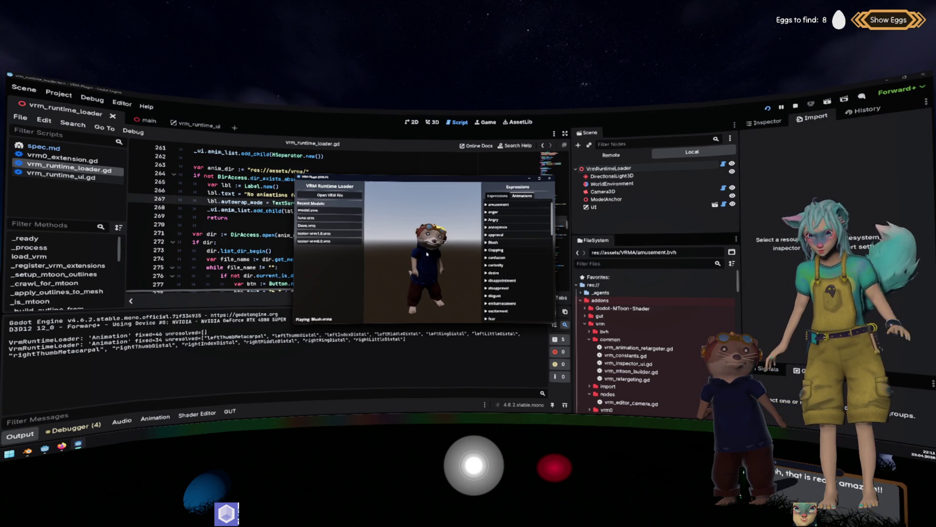
{"action": "scroll", "coordinate": [517, 244], "scroll_direction": "down", "scroll_amount": 3}
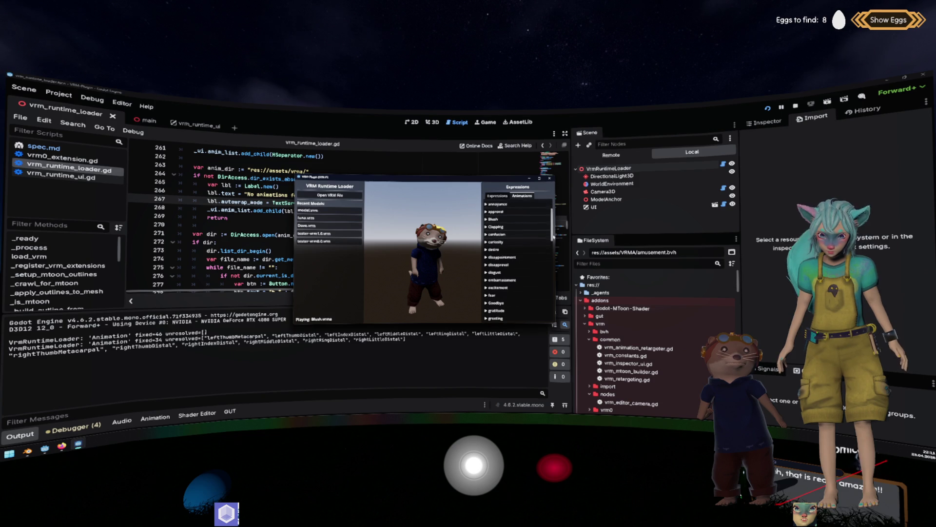
{"action": "scroll", "coordinate": [530, 258], "scroll_direction": "down", "scroll_amount": 10}
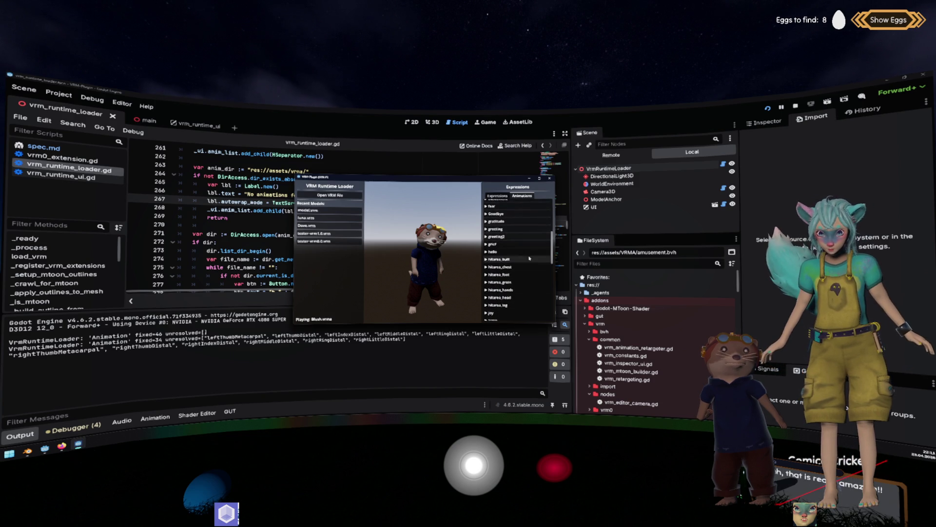
{"action": "left_click", "coordinate": [512, 251]}
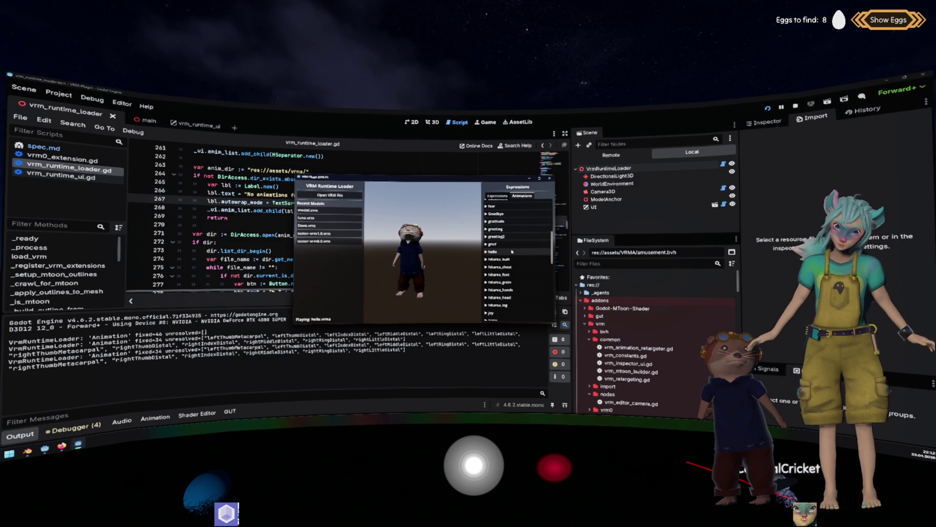
{"action": "left_click", "coordinate": [519, 238]}
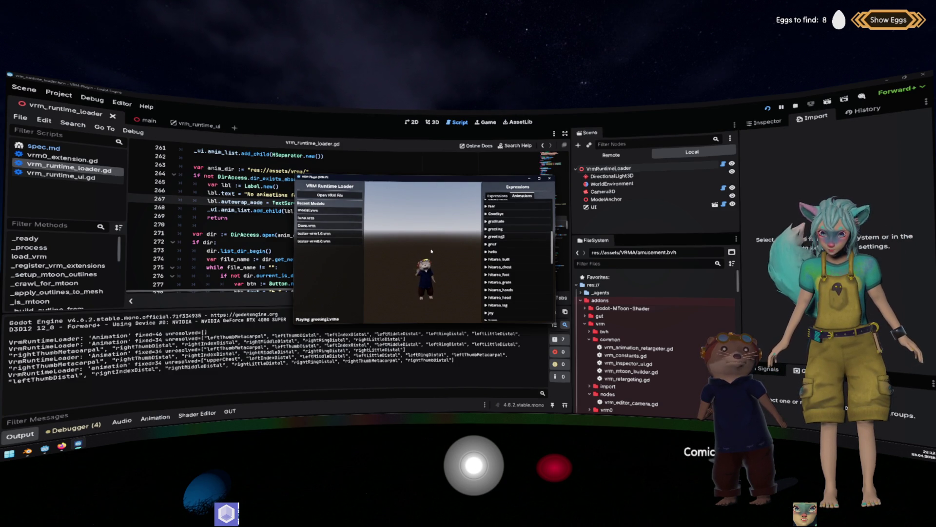
- Reload model.vrm, then luna.vrm, and play the hello animation on luna
{"action": "left_click", "coordinate": [339, 212]}
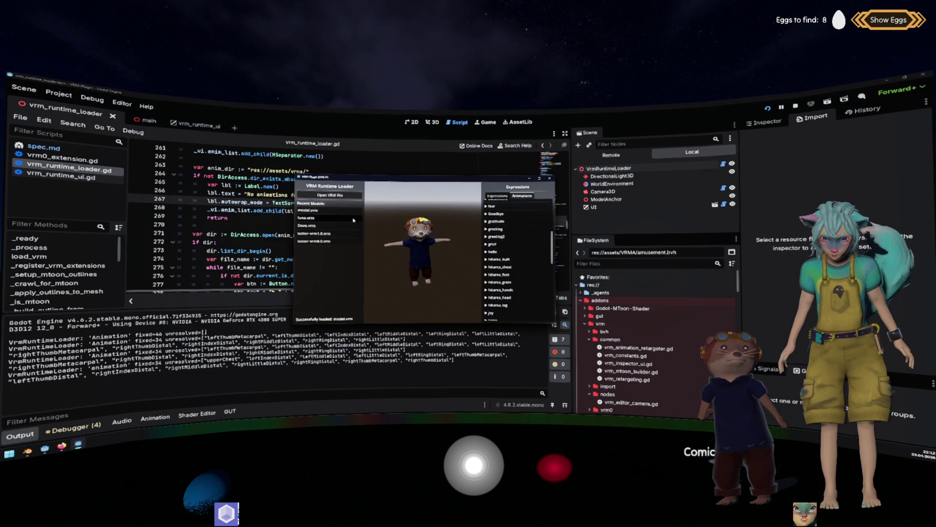
{"action": "left_click", "coordinate": [354, 220]}
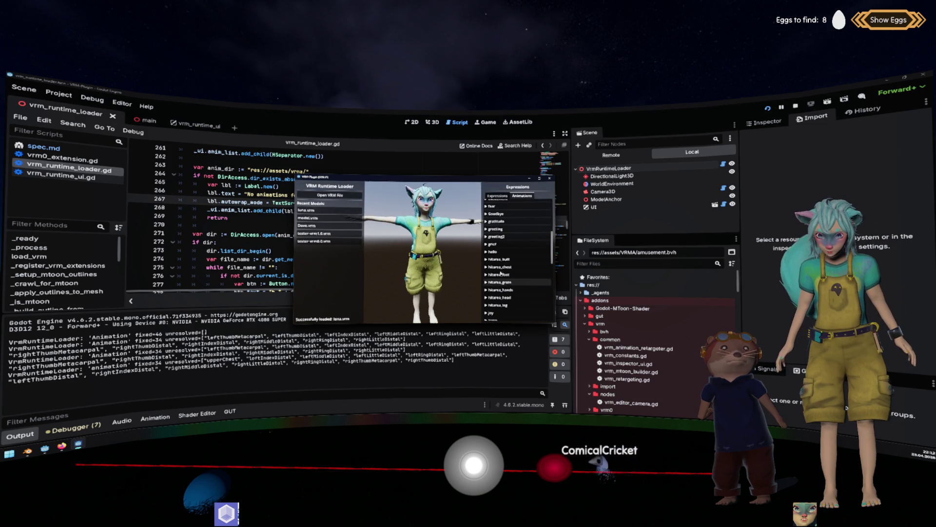
{"action": "left_click", "coordinate": [493, 252]}
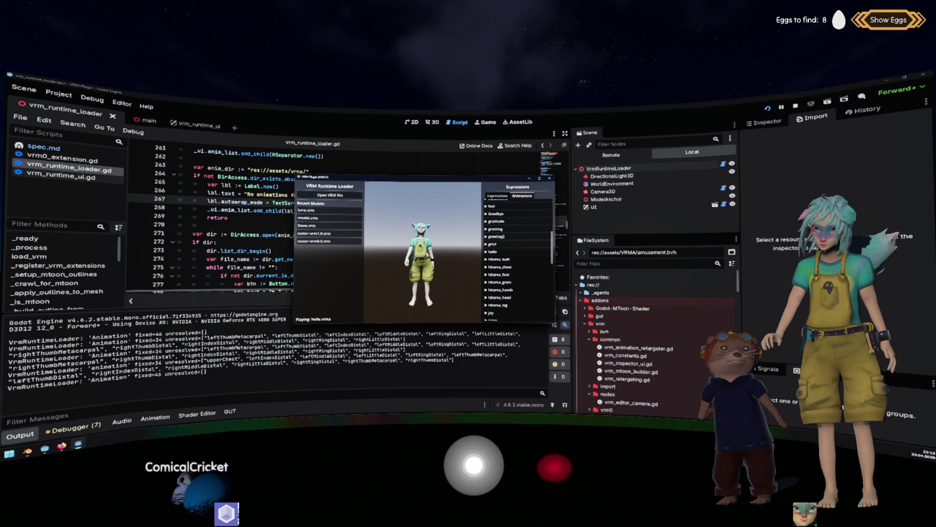
- Stop the running VRM loader and minimize Godot to reveal Blender
{"action": "left_click", "coordinate": [551, 179]}
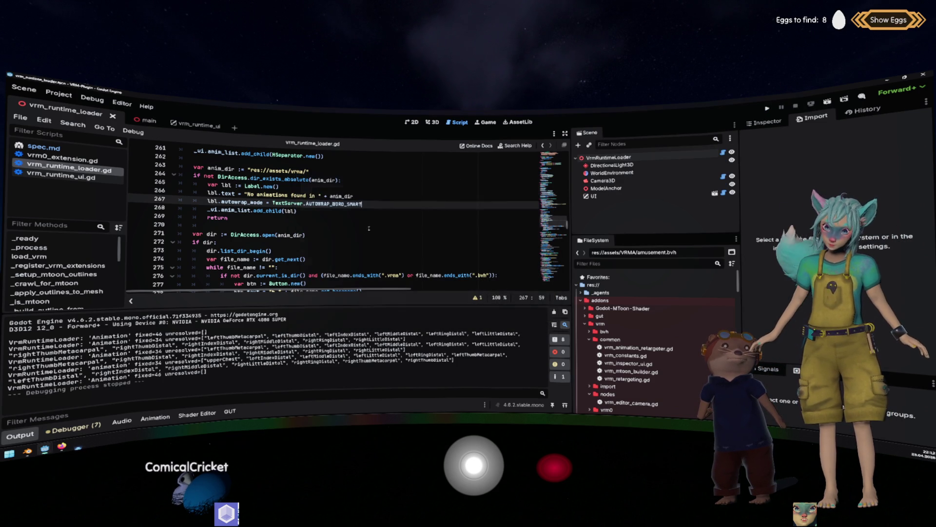
{"action": "left_click", "coordinate": [887, 82]}
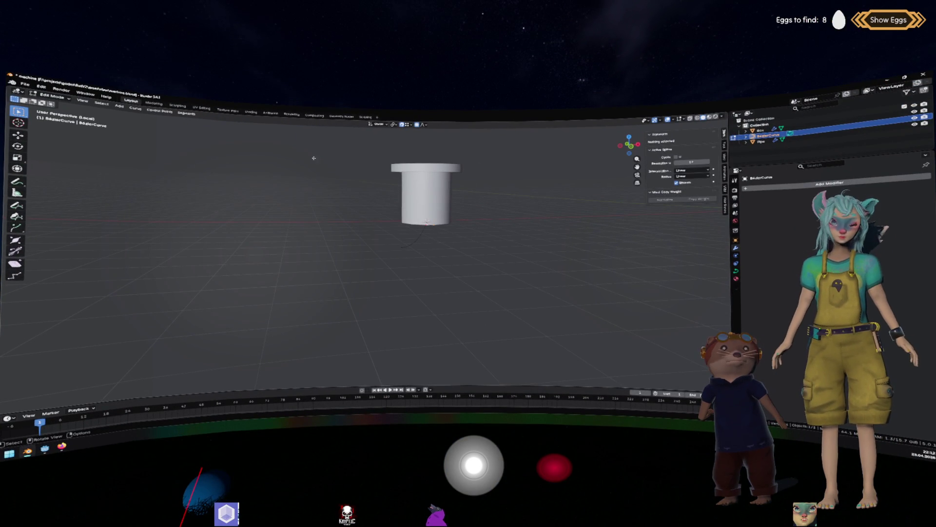
- Select the Pipe, re-enter Edit Mode, and add several horizontal loop cuts around its side
{"action": "key", "text": "Tab"}
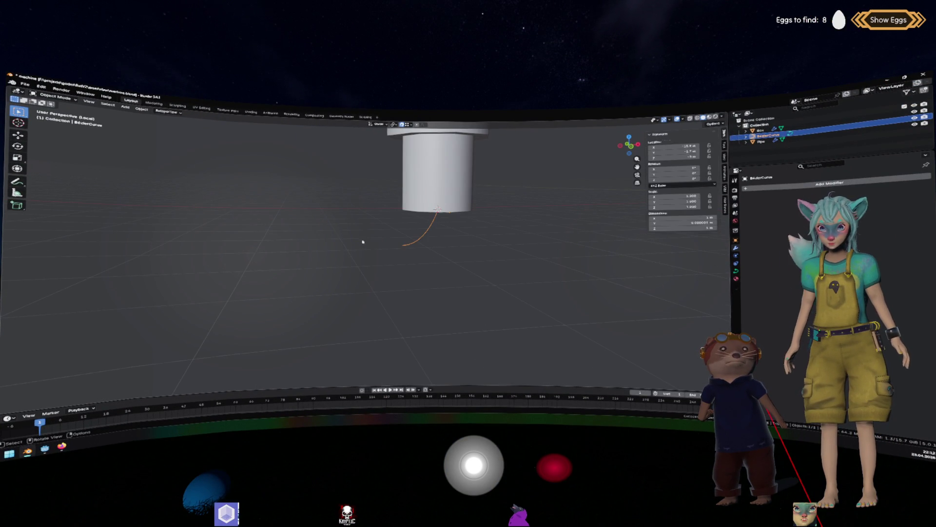
{"action": "left_click", "coordinate": [430, 190]}
{"action": "left_click", "coordinate": [858, 204]}
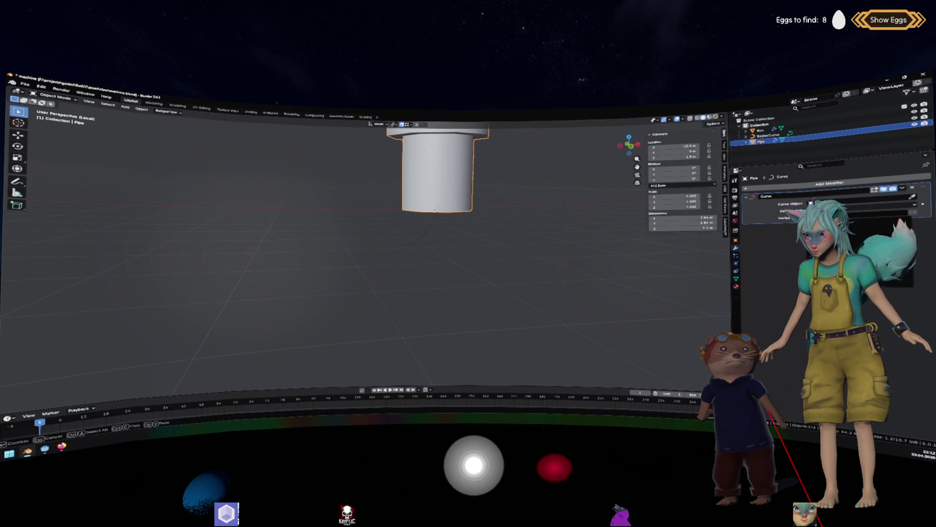
{"action": "key", "text": "Tab"}
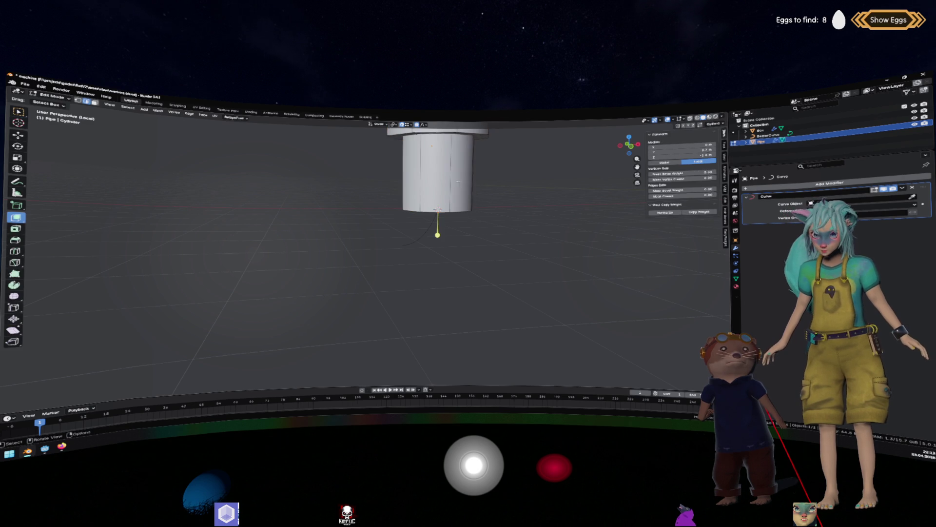
{"action": "scroll", "coordinate": [463, 168], "scroll_direction": "up", "scroll_amount": 4}
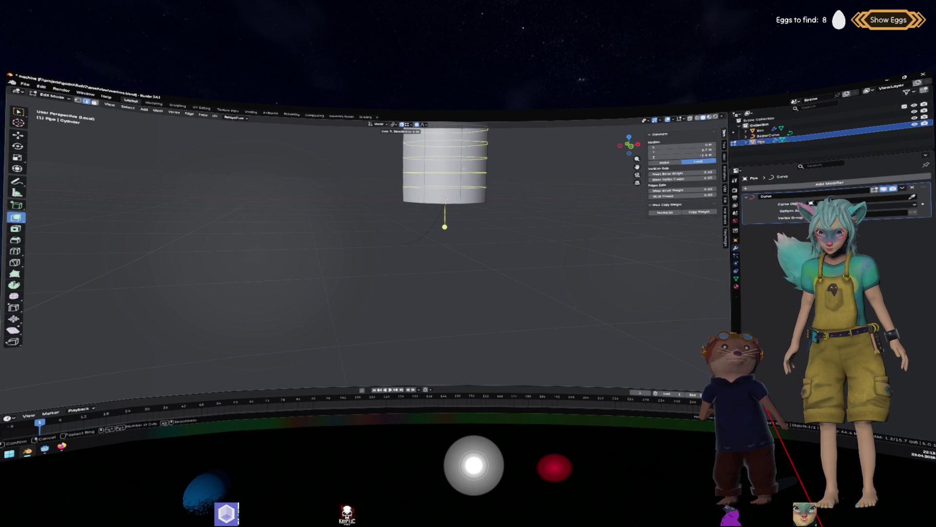
{"action": "left_click", "coordinate": [464, 169]}
{"action": "key", "text": "alt+a"}
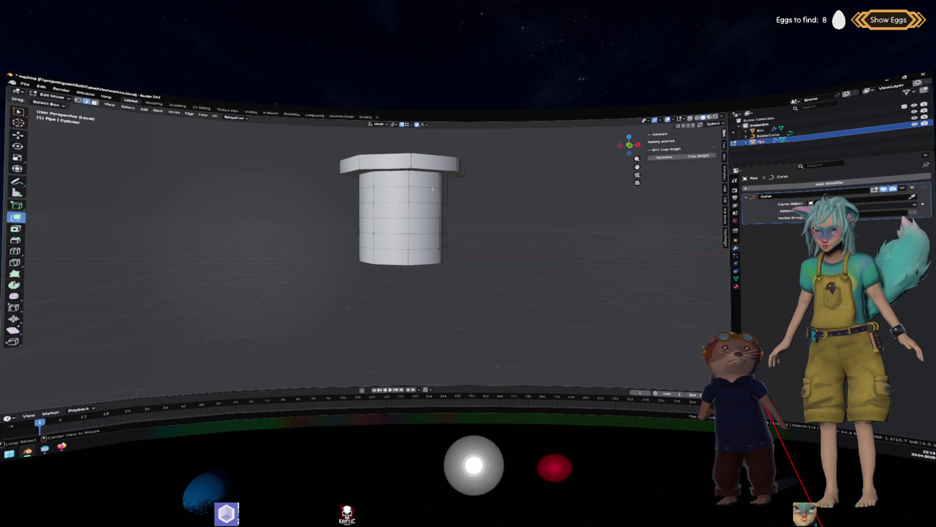
- Select the top face loop, grow it down the pipe wall, and view the hollow top
{"action": "left_click", "coordinate": [437, 187], "text": "alt"}
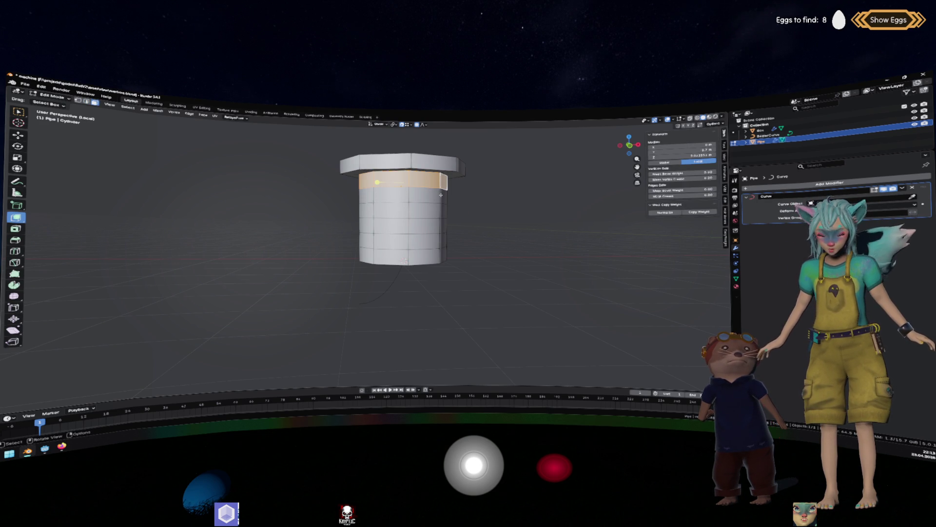
{"action": "key", "text": "ctrl+KP_Add"}
{"action": "key", "text": "ctrl+KP_Add"}
{"action": "key", "text": "ctrl+KP_Add"}
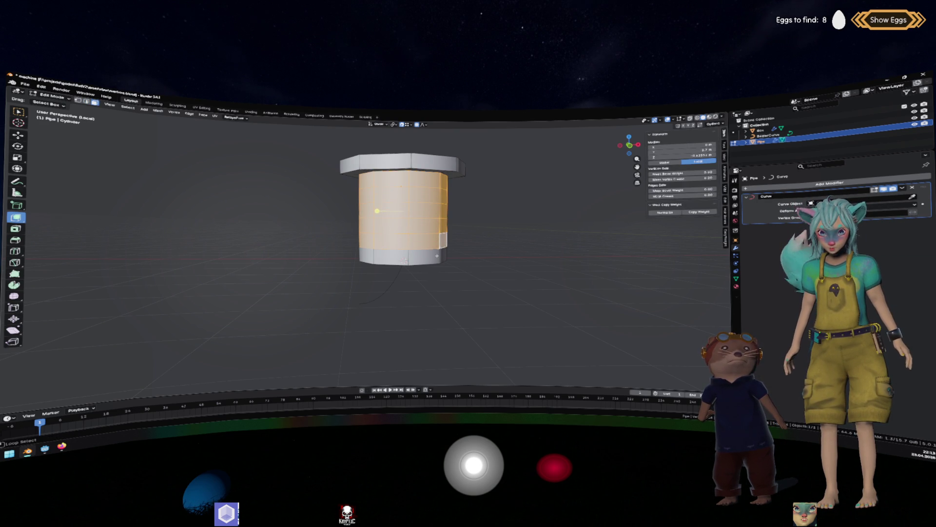
{"action": "left_click_drag", "start_coordinate": [718, 231], "coordinate": [423, 221]}
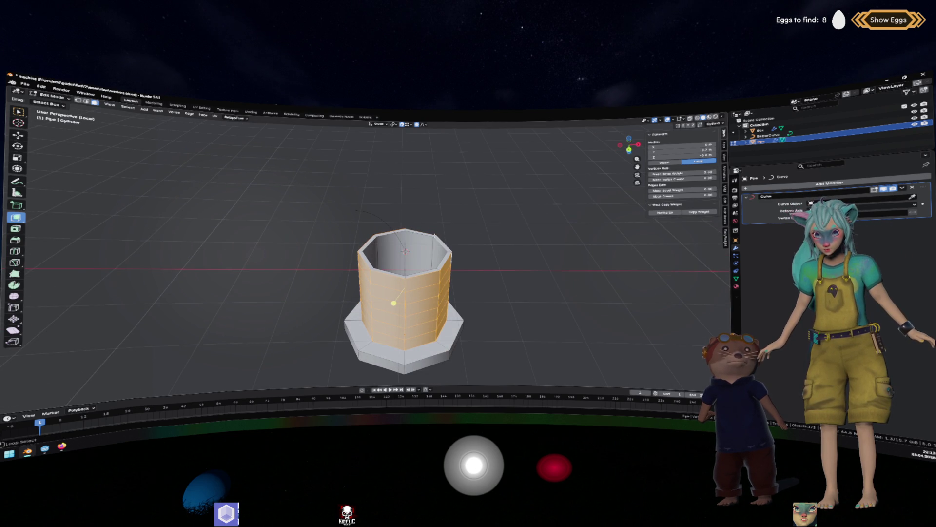
{"action": "mouse_move", "coordinate": [463, 213]}
{"action": "left_mouse_down"}
{"action": "mouse_move", "coordinate": [508, 278]}
{"action": "mouse_move", "coordinate": [502, 351]}
{"action": "mouse_move", "coordinate": [497, 321]}
{"action": "mouse_move", "coordinate": [491, 350]}
{"action": "mouse_move", "coordinate": [491, 307]}
{"action": "mouse_move", "coordinate": [501, 342]}
{"action": "left_mouse_up"}
- Edge-slide the pipe's inner edge loop and view down the pipe from the top
{"action": "key", "text": "2"}
{"action": "left_click", "coordinate": [421, 174], "text": "alt"}
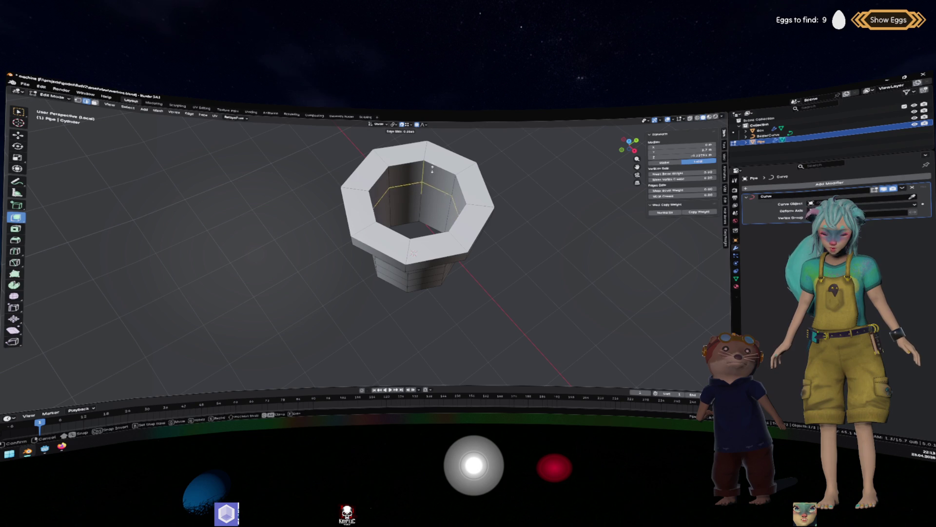
{"action": "key", "text": "g"}
{"action": "key", "text": "g"}
{"action": "left_click", "coordinate": [433, 161]}
{"action": "mouse_move", "coordinate": [433, 160]}
{"action": "left_mouse_down"}
{"action": "mouse_move", "coordinate": [507, 175]}
{"action": "mouse_move", "coordinate": [506, 165]}
{"action": "left_mouse_up"}
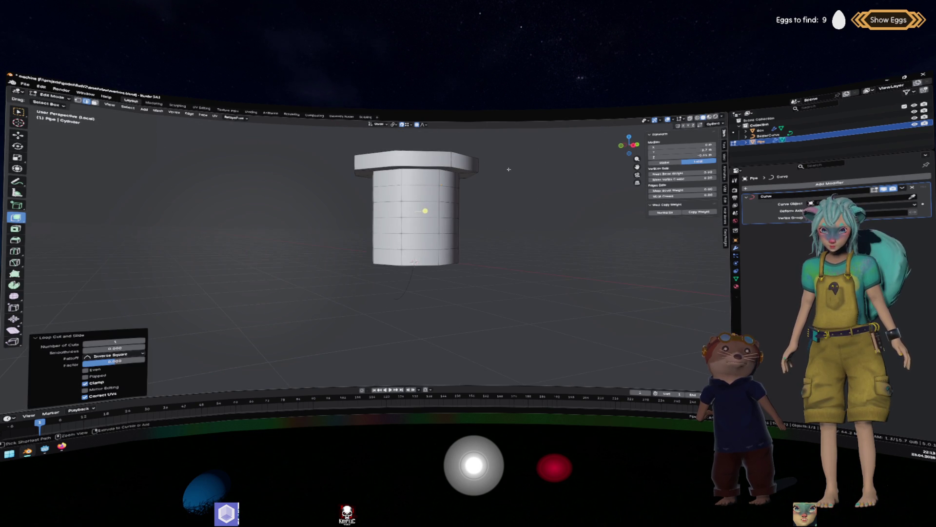
{"action": "key", "text": "ctrl+l"}
{"action": "key", "text": "ctrl+KP_Subtract"}
{"action": "key", "text": "ctrl+KP_Subtract"}
{"action": "key", "text": "ctrl+KP_Subtract"}
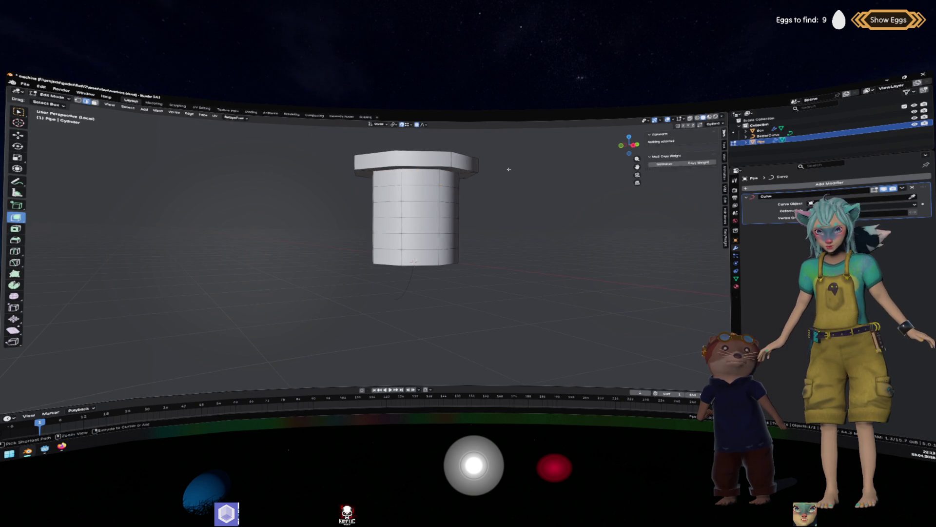
{"action": "key", "text": "ctrl+KP_7"}
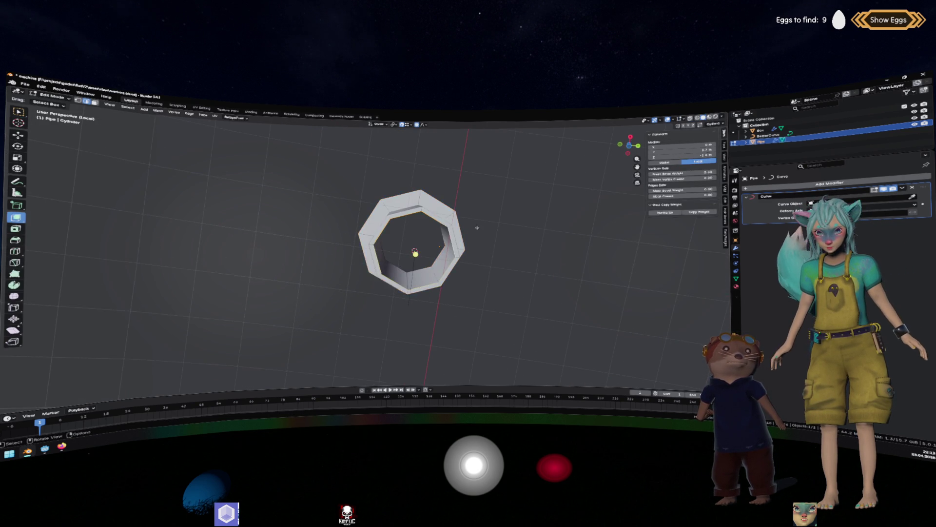
{"action": "left_click_drag", "start_coordinate": [477, 226], "coordinate": [459, 201]}
- Delete the inner back face loop and the top ring of faces
{"action": "left_click", "coordinate": [434, 239], "text": "alt"}
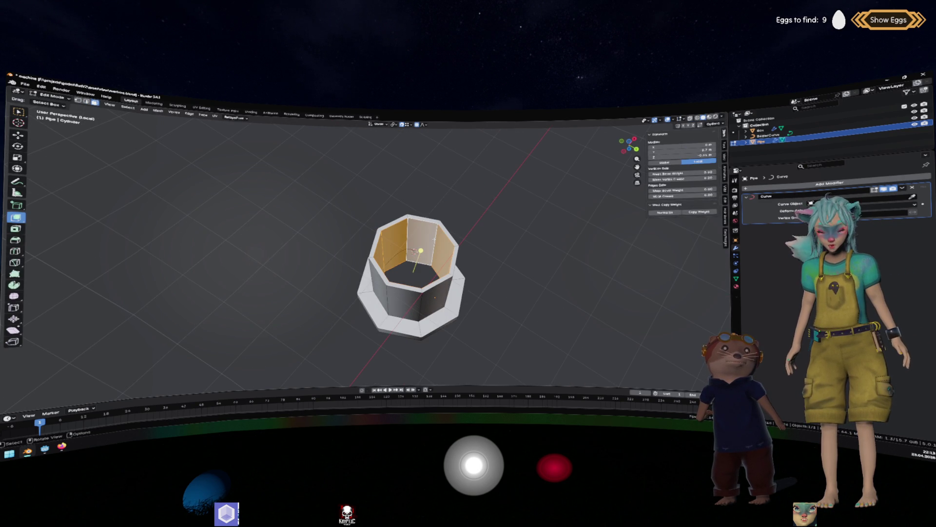
{"action": "key", "text": "x"}
{"action": "left_click", "coordinate": [434, 239]}
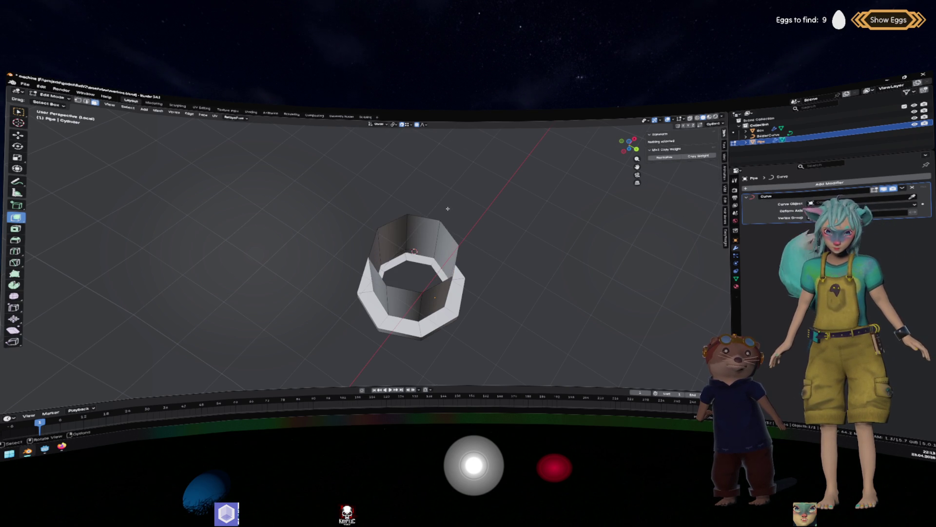
{"action": "left_click_drag", "start_coordinate": [448, 208], "coordinate": [449, 328]}
{"action": "left_click", "coordinate": [419, 195], "text": "alt"}
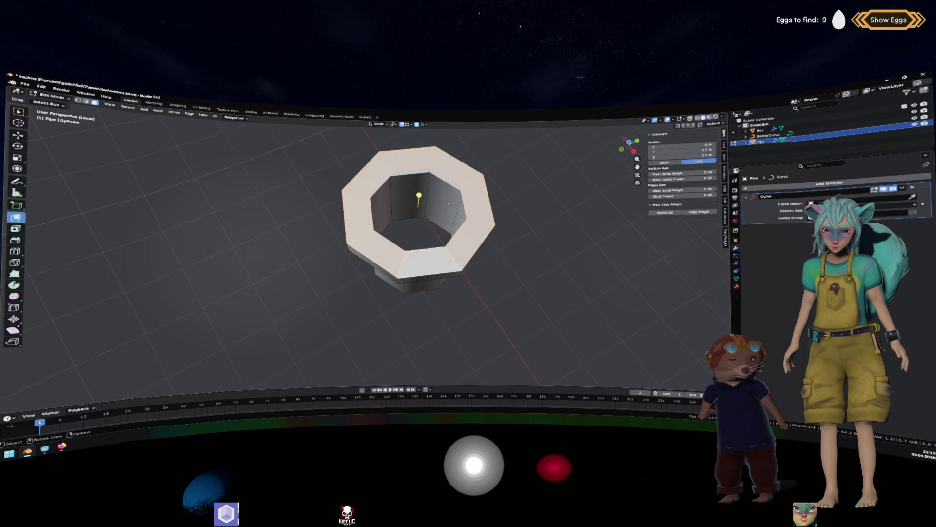
{"action": "key", "text": "x"}
{"action": "left_click", "coordinate": [434, 258]}
- Add a Solidify modifier to the pipe
{"action": "mouse_move", "coordinate": [439, 254]}
{"action": "left_mouse_down"}
{"action": "mouse_move", "coordinate": [478, 244]}
{"action": "mouse_move", "coordinate": [487, 252]}
{"action": "left_mouse_up"}
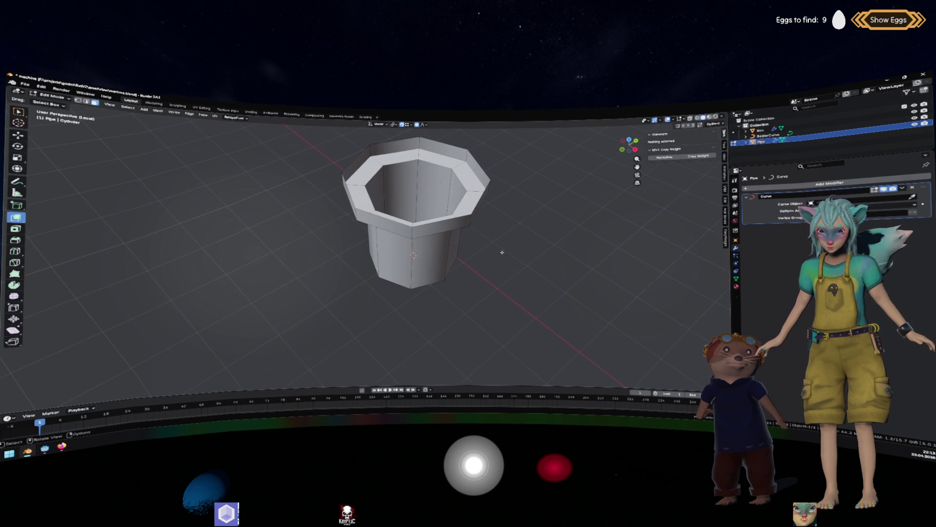
{"action": "left_click", "coordinate": [804, 183]}
{"action": "type", "text": "solid"}
{"action": "key", "text": "Return"}
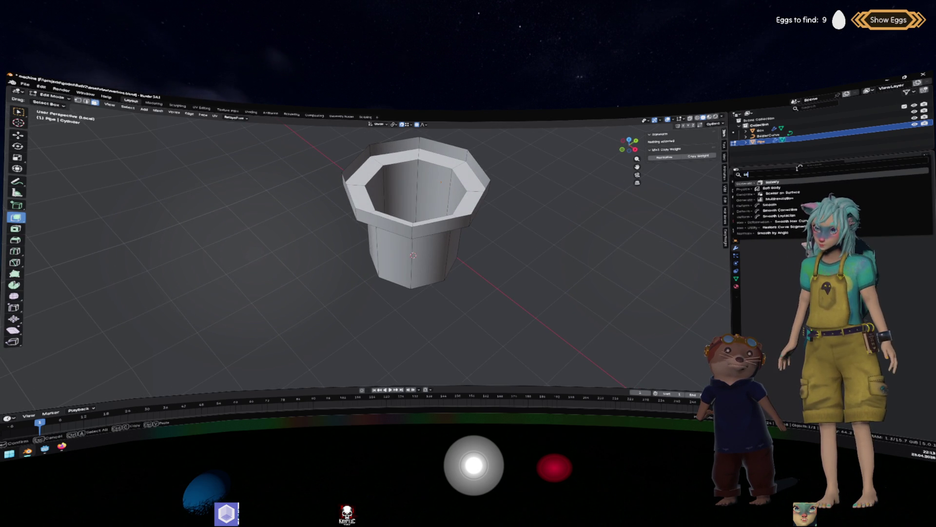
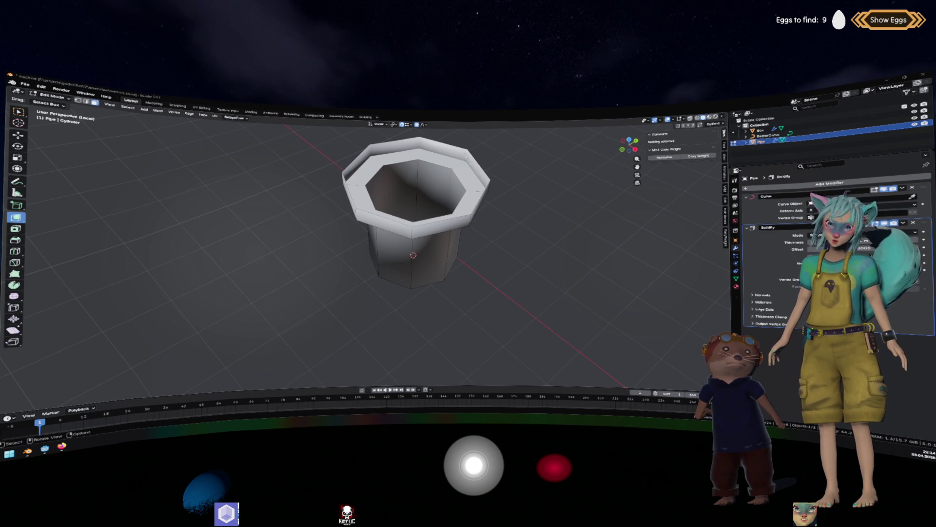
- Set the Solidify modifier thickness to 0.1 m and check the flared flange from above
{"action": "mouse_move", "coordinate": [466, 157]}
{"action": "left_mouse_down"}
{"action": "mouse_move", "coordinate": [448, 141]}
{"action": "mouse_move", "coordinate": [447, 194]}
{"action": "left_mouse_up"}
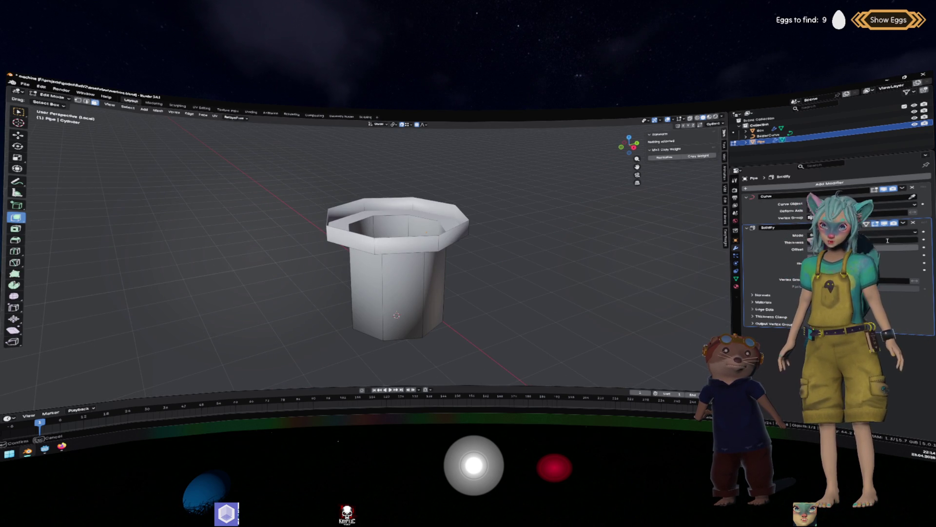
{"action": "key", "text": "Return"}
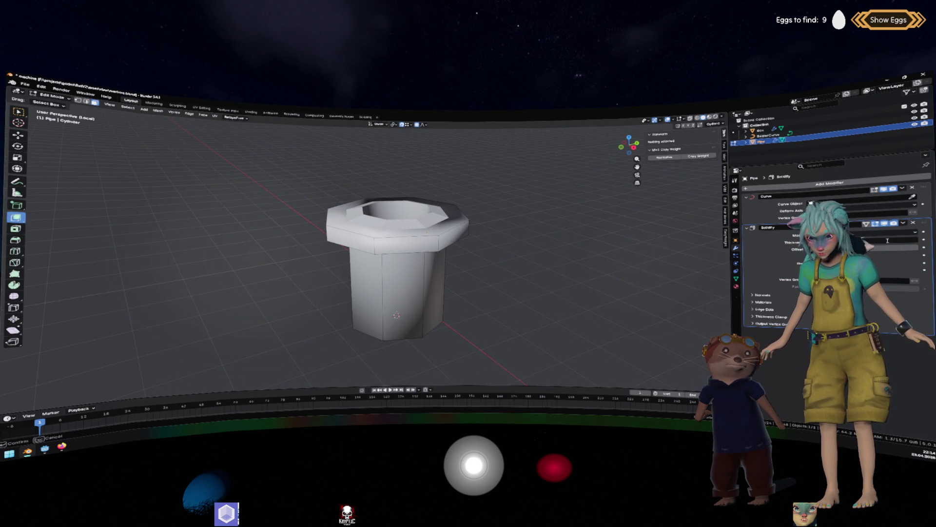
{"action": "key", "text": "Return"}
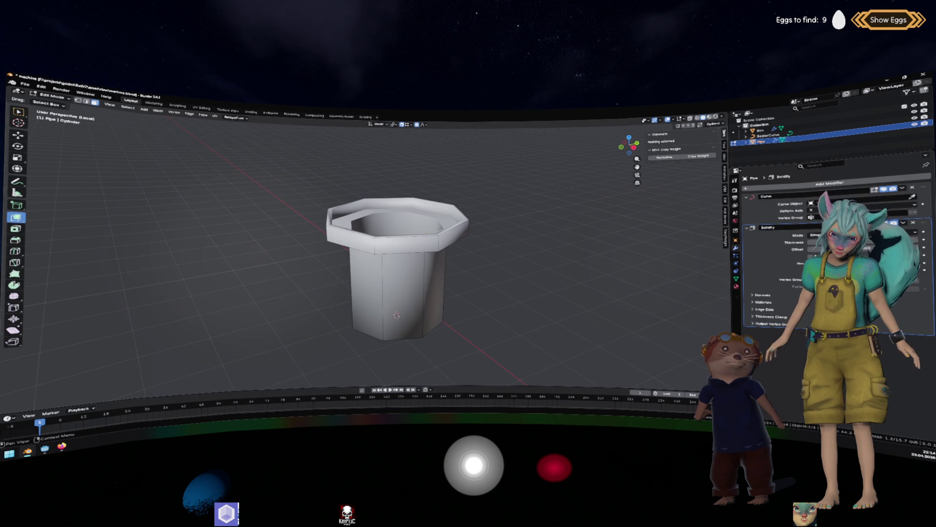
{"action": "mouse_move", "coordinate": [571, 196]}
{"action": "left_mouse_down"}
{"action": "mouse_move", "coordinate": [571, 249]}
{"action": "mouse_move", "coordinate": [571, 196]}
{"action": "mouse_move", "coordinate": [554, 234]}
{"action": "mouse_move", "coordinate": [561, 207]}
{"action": "mouse_move", "coordinate": [558, 221]}
{"action": "left_mouse_up"}
{"action": "left_click_drag", "start_coordinate": [416, 277], "coordinate": [484, 263]}
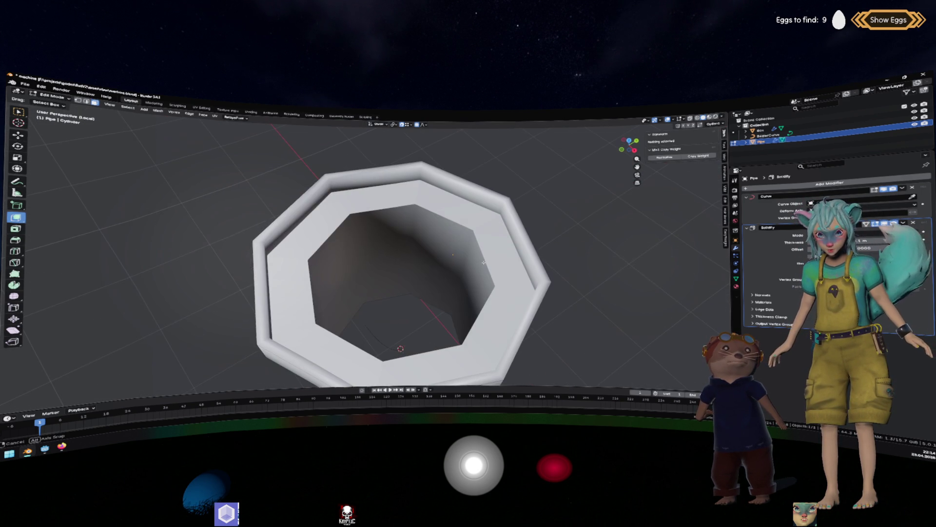
{"action": "scroll", "coordinate": [484, 263], "scroll_direction": "down", "scroll_amount": 5}
- Switch the pipe into Edit Mode and orbit to view its top from a new angle
{"action": "key", "text": "Tab"}
{"action": "mouse_move", "coordinate": [520, 224]}
{"action": "left_mouse_down"}
{"action": "mouse_move", "coordinate": [541, 228]}
{"action": "mouse_move", "coordinate": [505, 219]}
{"action": "mouse_move", "coordinate": [473, 247]}
{"action": "left_mouse_up"}
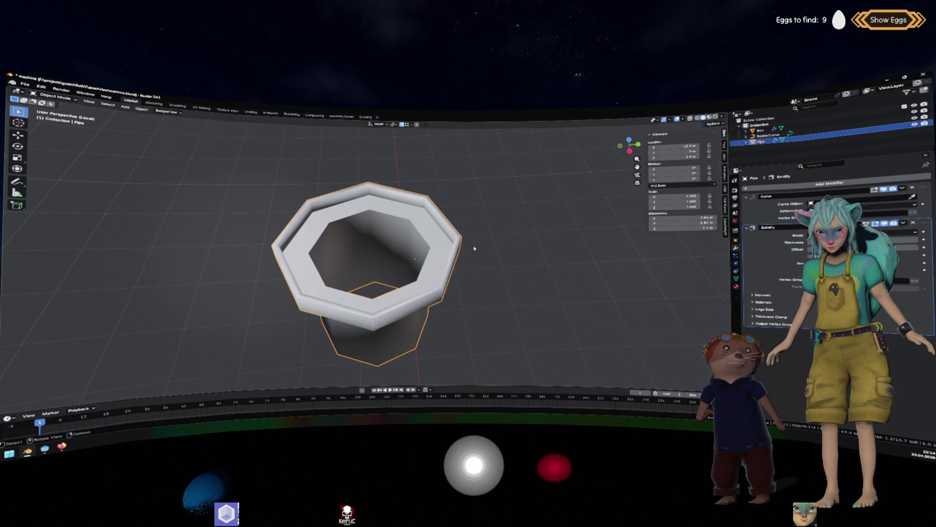
{"action": "key", "text": "Tab"}
{"action": "key", "text": "Tab"}
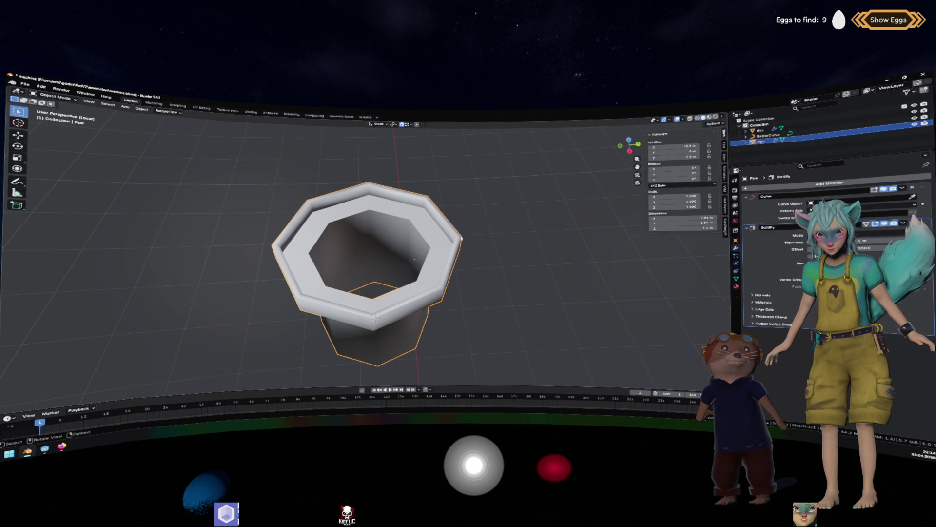
{"action": "mouse_move", "coordinate": [449, 247]}
{"action": "left_mouse_down"}
{"action": "mouse_move", "coordinate": [521, 228]}
{"action": "mouse_move", "coordinate": [503, 221]}
{"action": "mouse_move", "coordinate": [483, 234]}
{"action": "mouse_move", "coordinate": [463, 212]}
{"action": "mouse_move", "coordinate": [433, 205]}
{"action": "mouse_move", "coordinate": [434, 234]}
{"action": "mouse_move", "coordinate": [416, 227]}
{"action": "mouse_move", "coordinate": [531, 259]}
{"action": "left_mouse_up"}
{"action": "scroll", "coordinate": [416, 228], "scroll_direction": "up", "scroll_amount": 4}
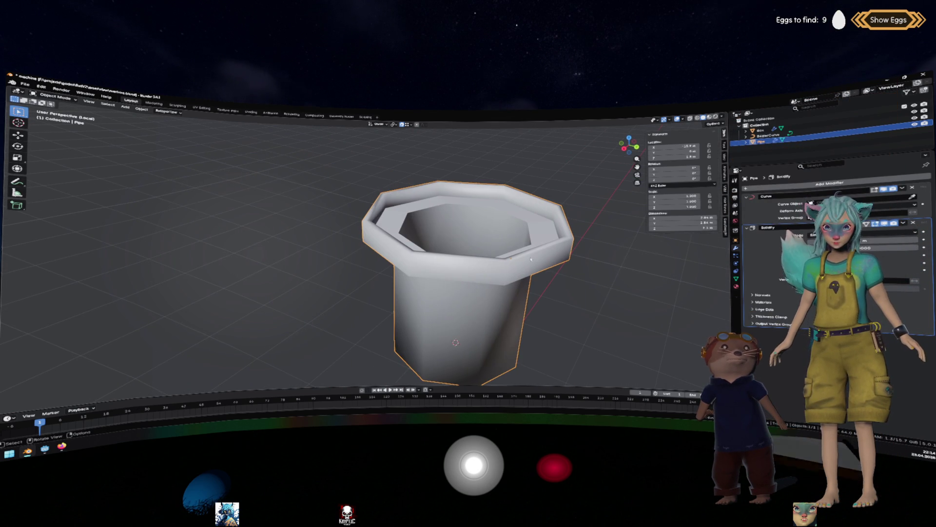
{"action": "key", "text": "Tab"}
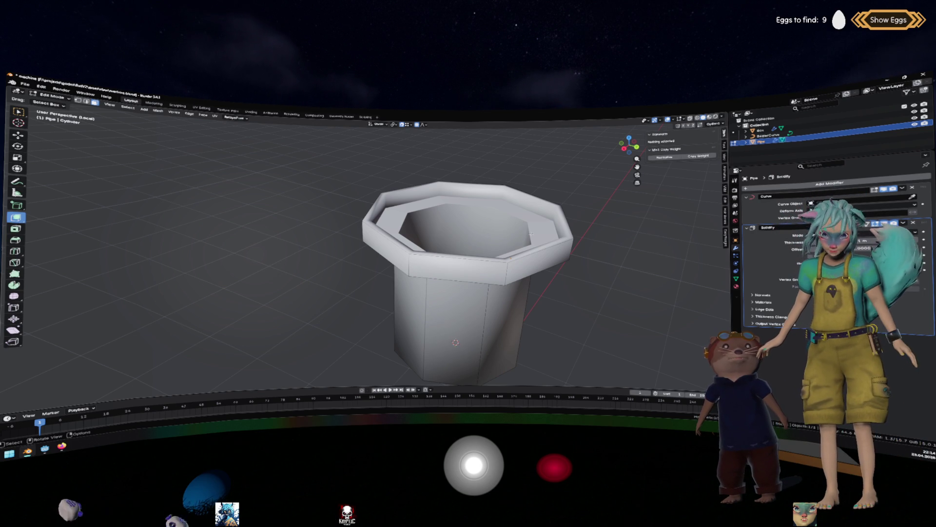
{"action": "mouse_move", "coordinate": [534, 219]}
{"action": "left_mouse_down"}
{"action": "mouse_move", "coordinate": [498, 293]}
{"action": "mouse_move", "coordinate": [476, 217]}
{"action": "left_mouse_up"}
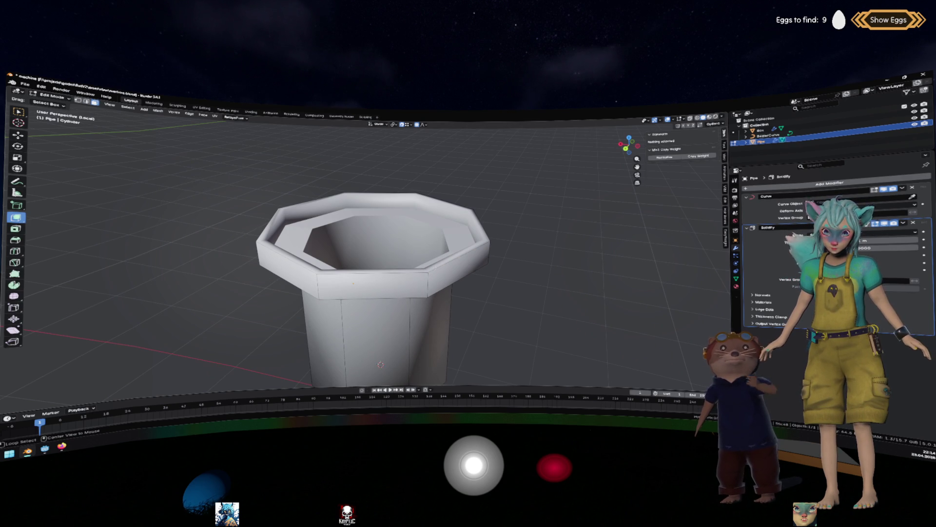
- Scale the inner rim edge loop of the flange down to 0.705
{"action": "left_click", "coordinate": [441, 313]}
{"action": "left_click", "coordinate": [403, 226], "text": "alt"}
{"action": "key", "text": "s"}
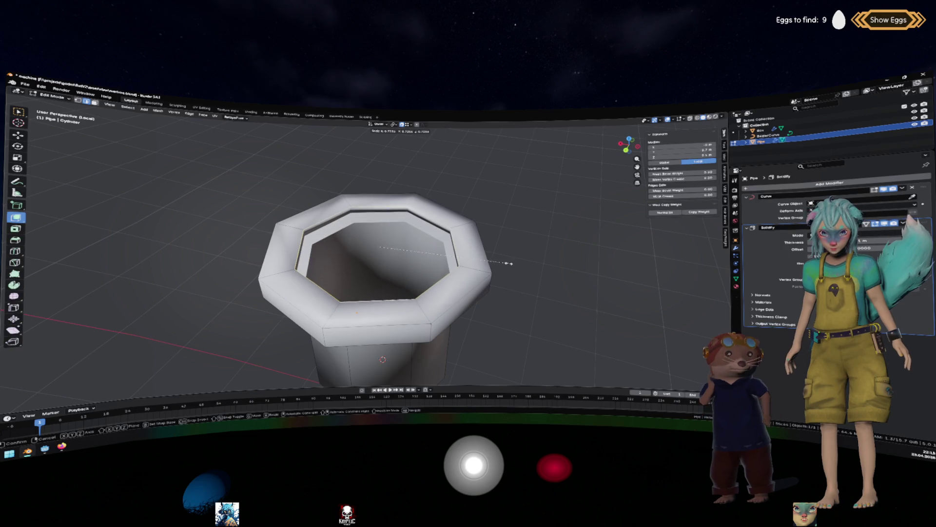
{"action": "left_click", "coordinate": [503, 273]}
{"action": "mouse_move", "coordinate": [503, 273]}
{"action": "left_mouse_down"}
{"action": "mouse_move", "coordinate": [533, 264]}
{"action": "mouse_move", "coordinate": [527, 328]}
{"action": "mouse_move", "coordinate": [526, 211]}
{"action": "mouse_move", "coordinate": [517, 307]}
{"action": "mouse_move", "coordinate": [530, 280]}
{"action": "left_mouse_up"}
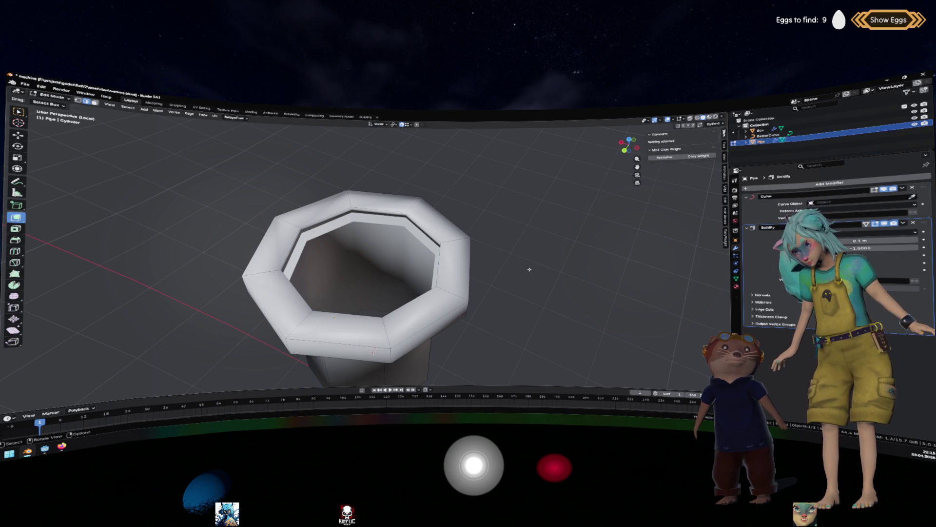
{"action": "scroll", "coordinate": [372, 351], "scroll_direction": "up", "scroll_amount": 3}
{"action": "left_click_drag", "start_coordinate": [372, 351], "coordinate": [435, 247]}
- Turn on flat shading, select an inner edge loop, and test-fill it before undoing
{"action": "left_click", "coordinate": [448, 227]}
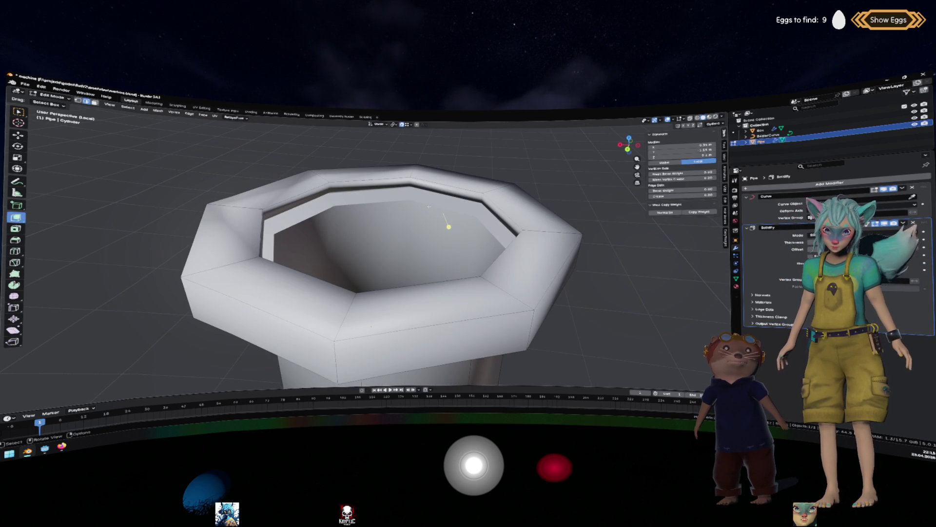
{"action": "left_click", "coordinate": [875, 224]}
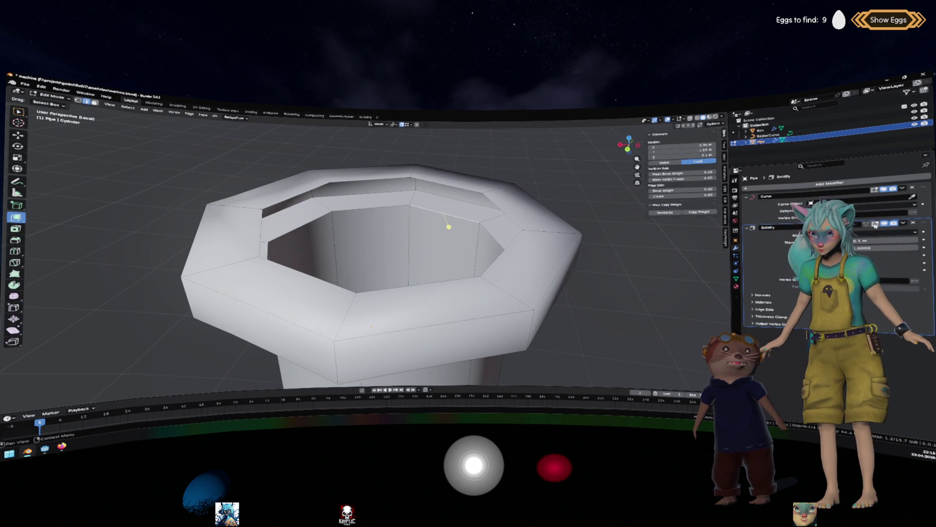
{"action": "left_click", "coordinate": [449, 227], "text": "alt"}
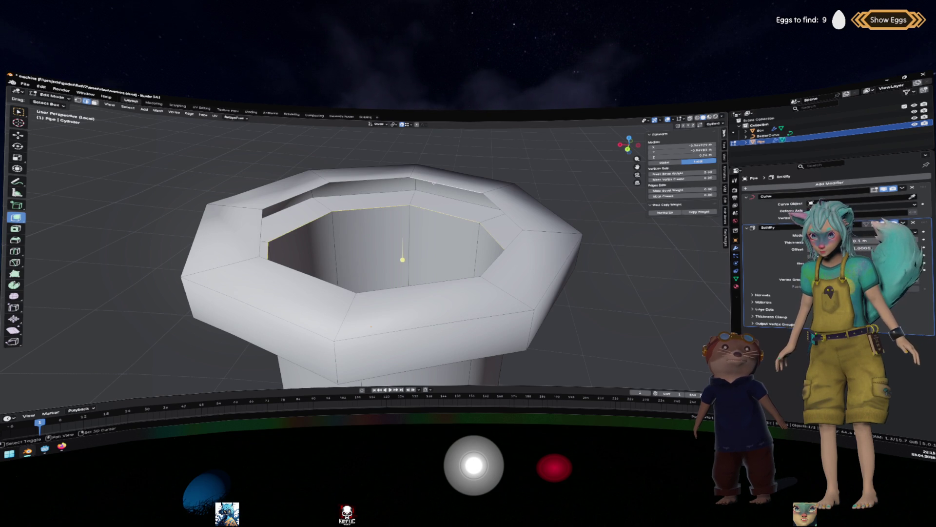
{"action": "left_click", "coordinate": [417, 178], "text": "alt"}
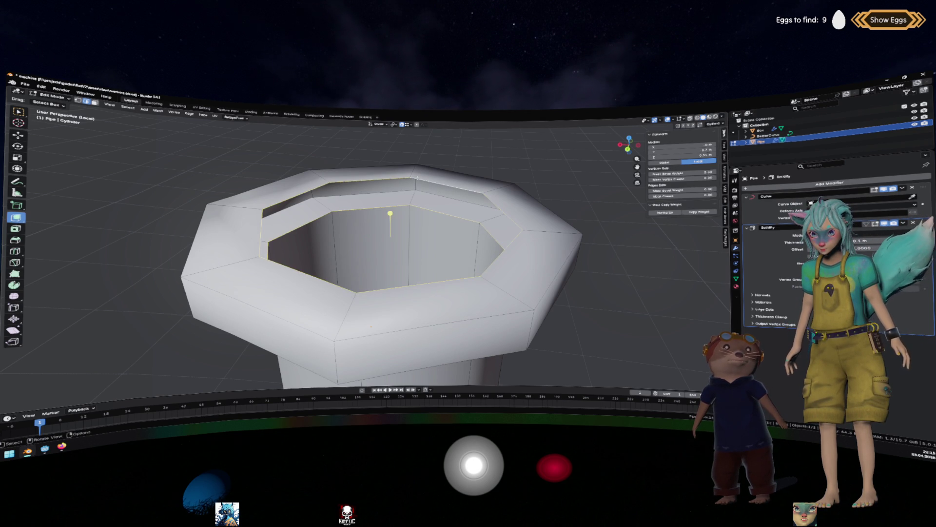
{"action": "key", "text": "f"}
{"action": "key", "text": "ctrl+z"}
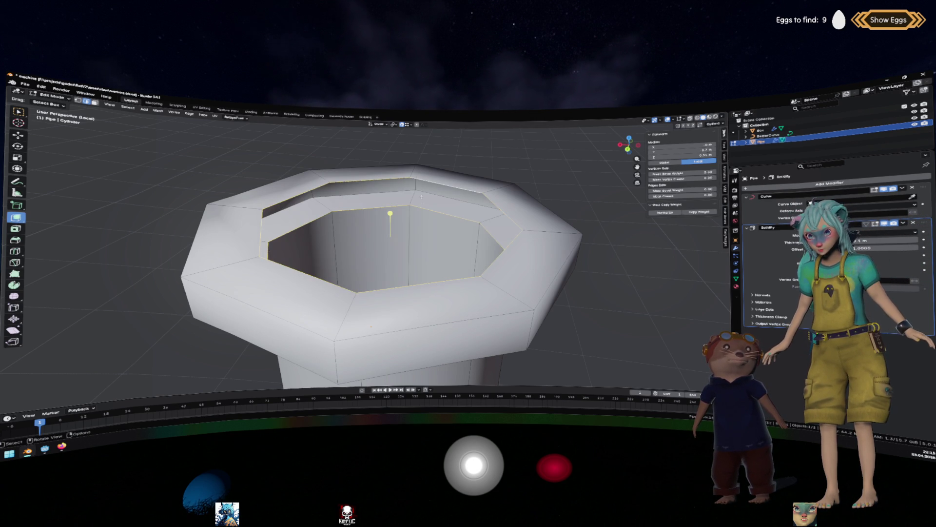
- Select the upper inner-wall faces around the pipe opening to inspect them
{"action": "left_click", "coordinate": [457, 195]}
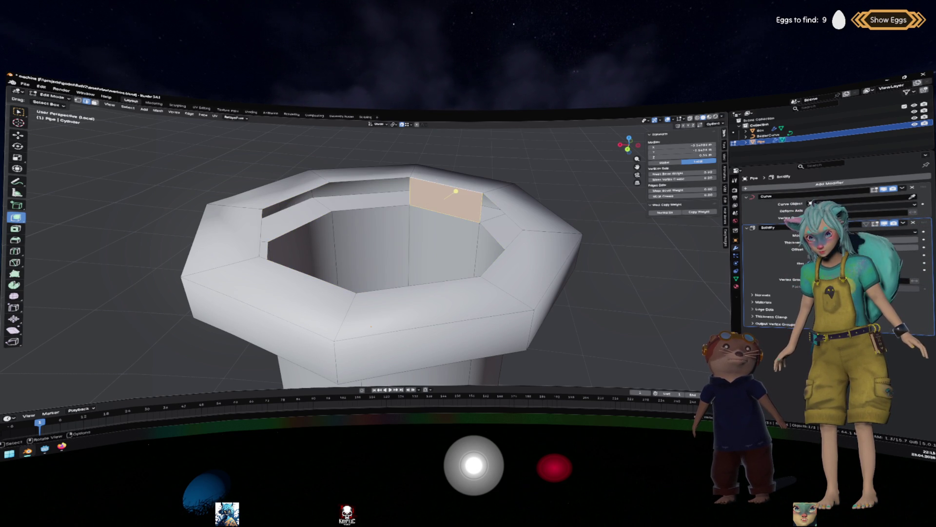
{"action": "left_click", "coordinate": [495, 200]}
{"action": "mouse_move", "coordinate": [485, 227]}
{"action": "left_mouse_down"}
{"action": "mouse_move", "coordinate": [512, 168]}
{"action": "mouse_move", "coordinate": [533, 166]}
{"action": "left_mouse_up"}
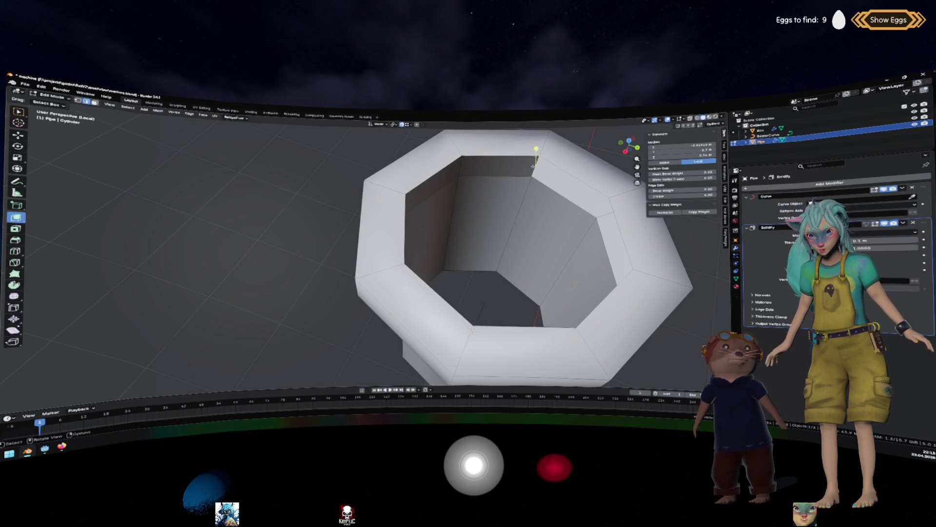
{"action": "left_click", "coordinate": [579, 166]}
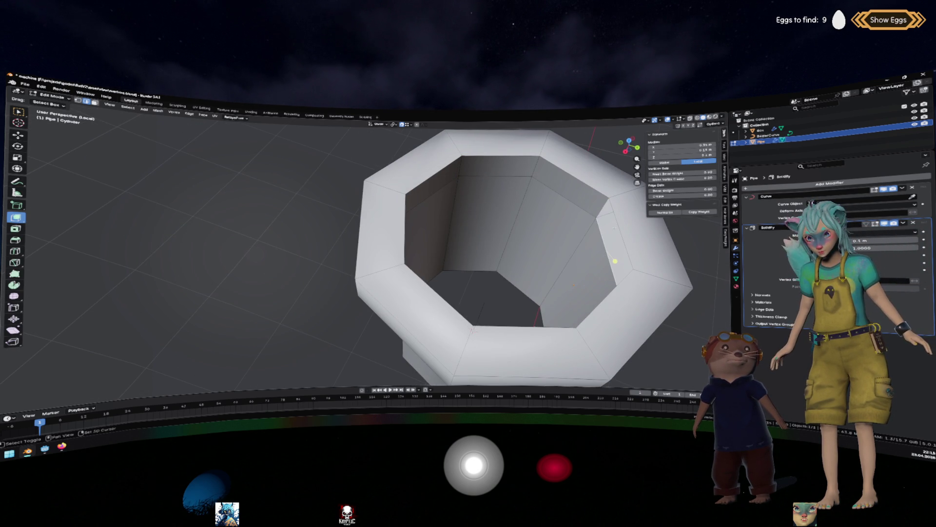
{"action": "mouse_move", "coordinate": [642, 232]}
{"action": "left_mouse_down"}
{"action": "mouse_move", "coordinate": [629, 248]}
{"action": "mouse_move", "coordinate": [317, 376]}
{"action": "left_mouse_up"}
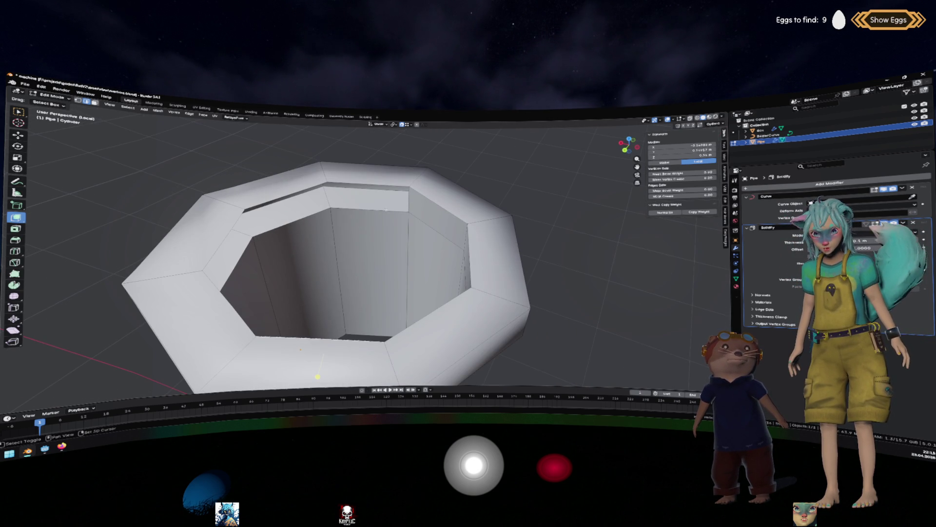
{"action": "left_click", "coordinate": [381, 185], "text": "shift"}
{"action": "key", "text": "alt+a"}
{"action": "left_click", "coordinate": [287, 198]}
- Clear the selection and undo to keep the inner walls as straight facets
{"action": "mouse_move", "coordinate": [293, 210]}
{"action": "left_mouse_down"}
{"action": "mouse_move", "coordinate": [307, 224]}
{"action": "mouse_move", "coordinate": [317, 356]}
{"action": "left_mouse_up"}
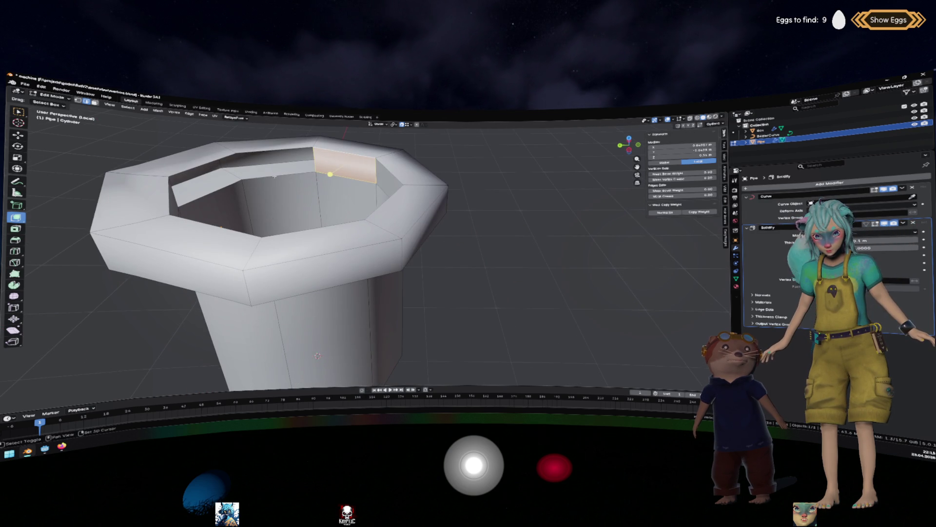
{"action": "left_click", "coordinate": [271, 152], "text": "shift"}
{"action": "mouse_move", "coordinate": [271, 152]}
{"action": "left_mouse_down"}
{"action": "mouse_move", "coordinate": [307, 184]}
{"action": "mouse_move", "coordinate": [317, 254]}
{"action": "left_mouse_up"}
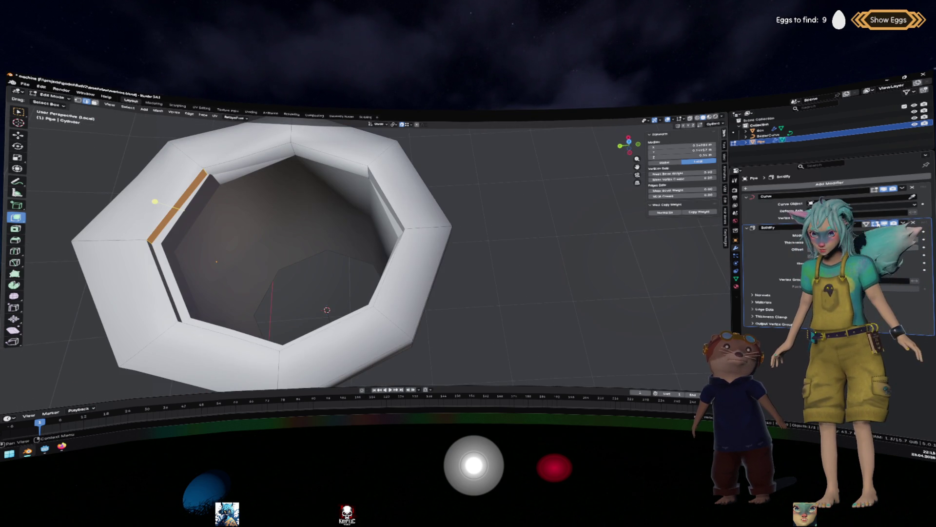
{"action": "key", "text": "alt+a"}
{"action": "mouse_move", "coordinate": [453, 274]}
{"action": "left_mouse_down"}
{"action": "mouse_move", "coordinate": [446, 146]}
{"action": "mouse_move", "coordinate": [448, 205]}
{"action": "left_mouse_up"}
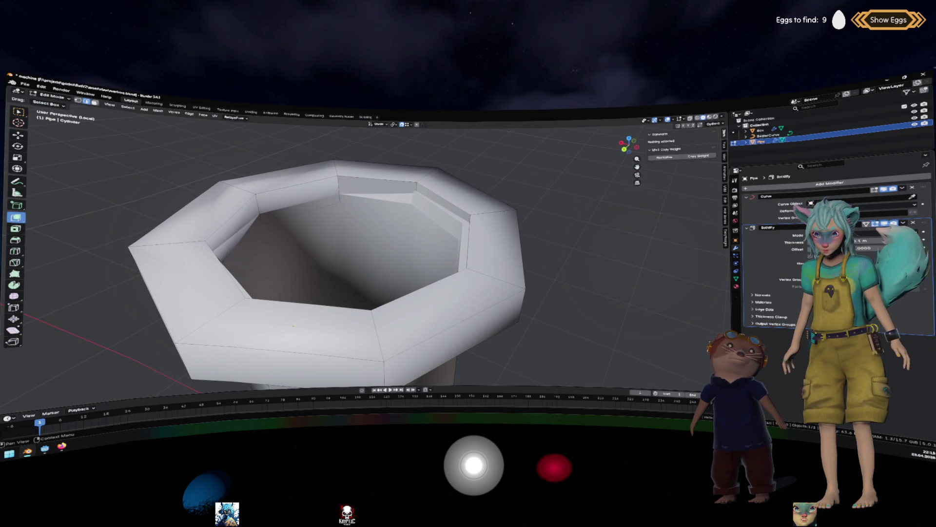
{"action": "key", "text": "ctrl+z"}
{"action": "mouse_move", "coordinate": [293, 325]}
{"action": "left_mouse_down"}
{"action": "mouse_move", "coordinate": [438, 205]}
{"action": "mouse_move", "coordinate": [512, 210]}
{"action": "left_mouse_up"}
- Select all of the pipe's geometry and recalculate its face normals
{"action": "key", "text": "a"}
{"action": "key", "text": "F3"}
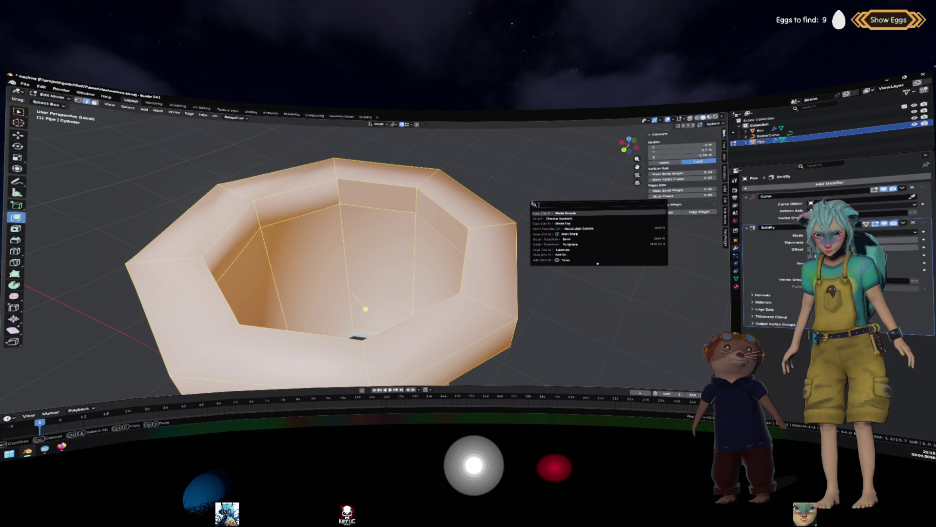
{"action": "key", "text": "Down"}
{"action": "key", "text": "Down"}
{"action": "key", "text": "Down"}
{"action": "key", "text": "Return"}
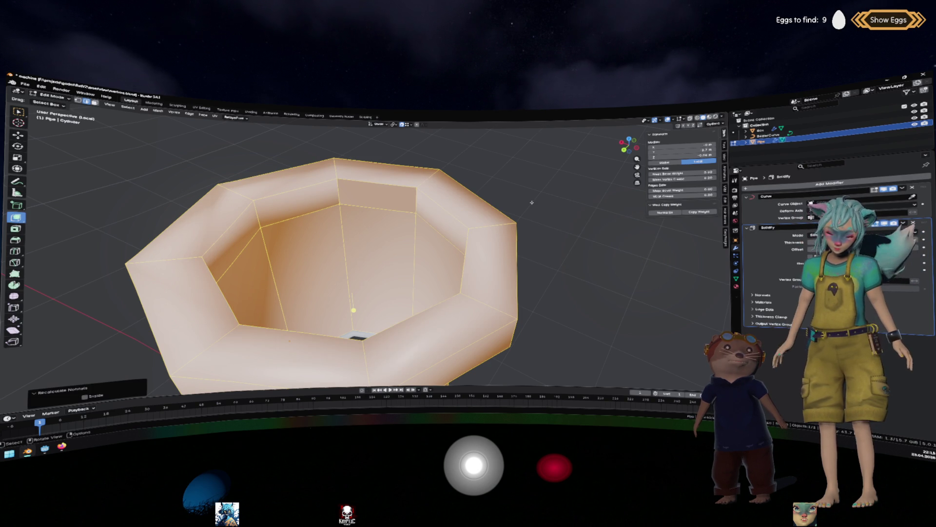
{"action": "key", "text": "alt+a"}
{"action": "key", "text": "a"}
- Extrude the ring of inner wall faces downward with Alt+E
{"action": "left_click_drag", "start_coordinate": [532, 202], "coordinate": [488, 254]}
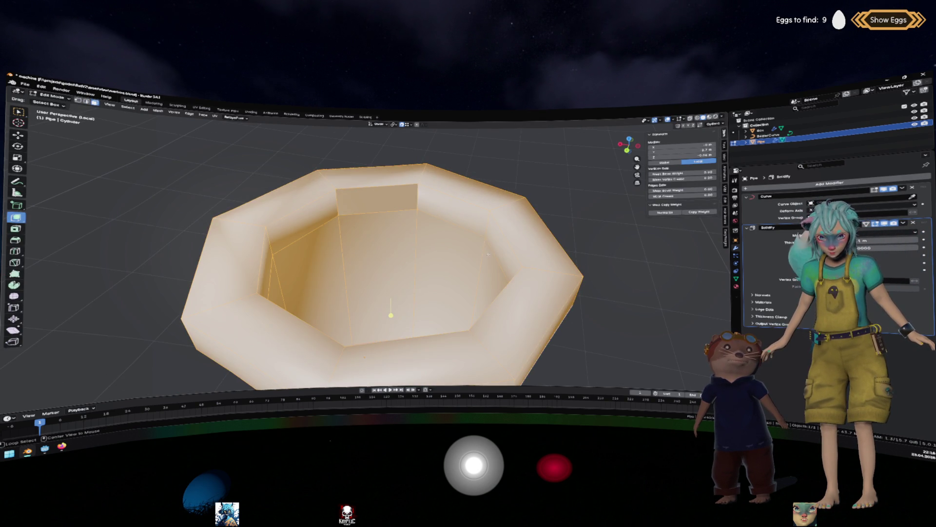
{"action": "key", "text": "alt+a"}
{"action": "left_click", "coordinate": [483, 251], "text": "alt"}
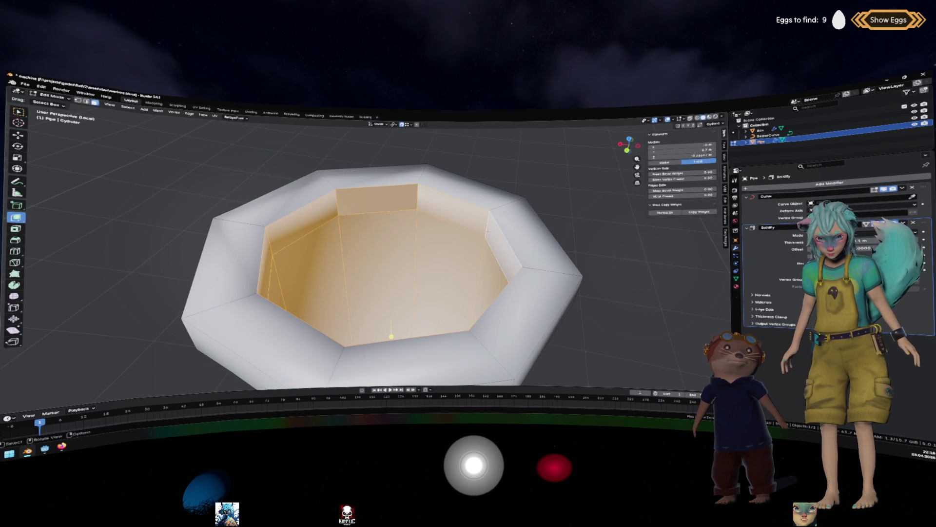
{"action": "key", "text": "alt+e"}
{"action": "key", "text": "Return"}
- Select the top rim face loop and return the pipe to Object Mode
{"action": "key", "text": "alt+a"}
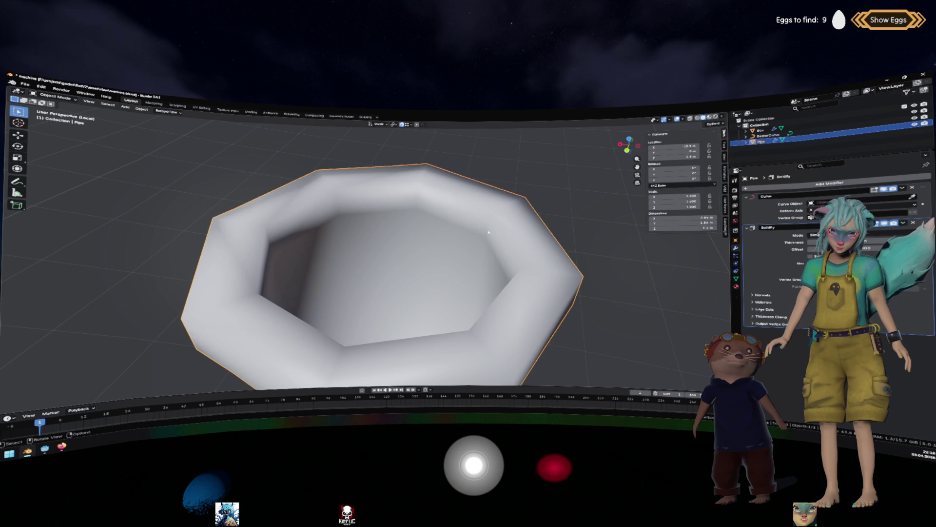
{"action": "scroll", "coordinate": [488, 232], "scroll_direction": "down", "scroll_amount": 4}
{"action": "key", "text": "a"}
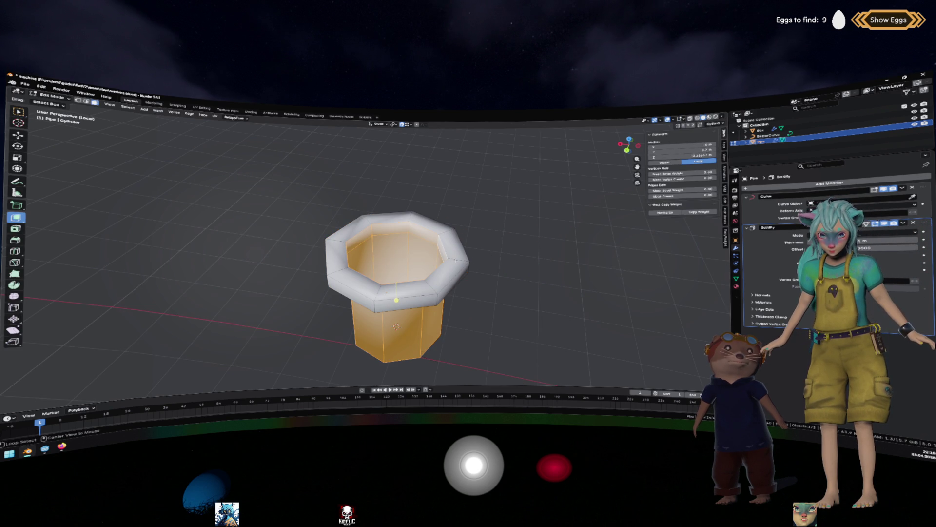
{"action": "left_click", "coordinate": [396, 299], "text": "alt"}
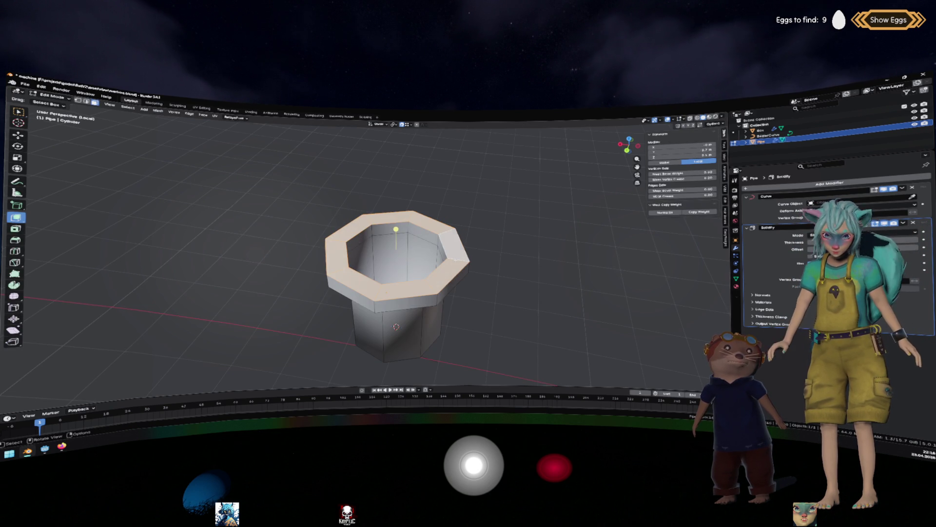
{"action": "key", "text": "Tab"}
{"action": "mouse_move", "coordinate": [507, 266]}
{"action": "left_mouse_down"}
{"action": "mouse_move", "coordinate": [510, 203]}
{"action": "mouse_move", "coordinate": [503, 304]}
{"action": "mouse_move", "coordinate": [478, 302]}
{"action": "mouse_move", "coordinate": [462, 263]}
{"action": "left_mouse_up"}
- Add four evenly spaced horizontal loop cuts around the pipe body
{"action": "key", "text": "Tab"}
{"action": "key", "text": "ctrl+r"}
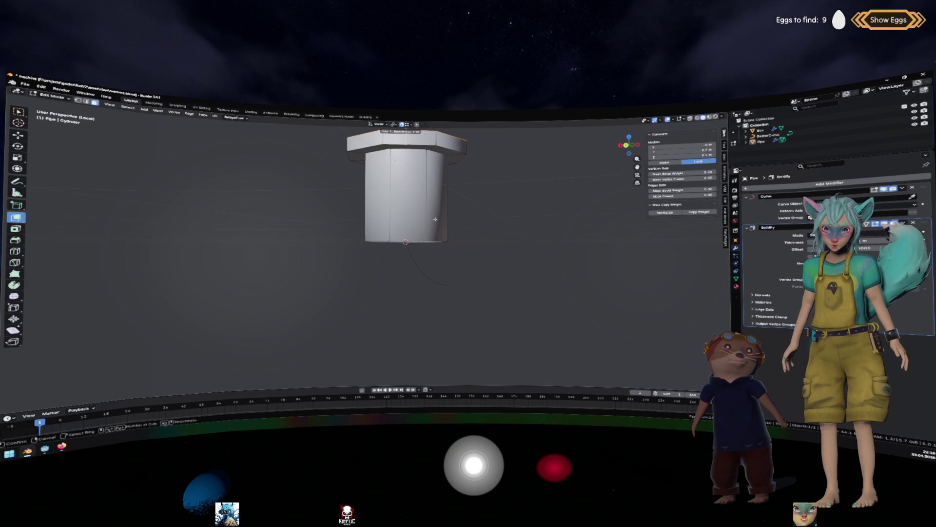
{"action": "scroll", "coordinate": [425, 198], "scroll_direction": "up", "scroll_amount": 11}
{"action": "scroll", "coordinate": [425, 198], "scroll_direction": "down", "scroll_amount": 8}
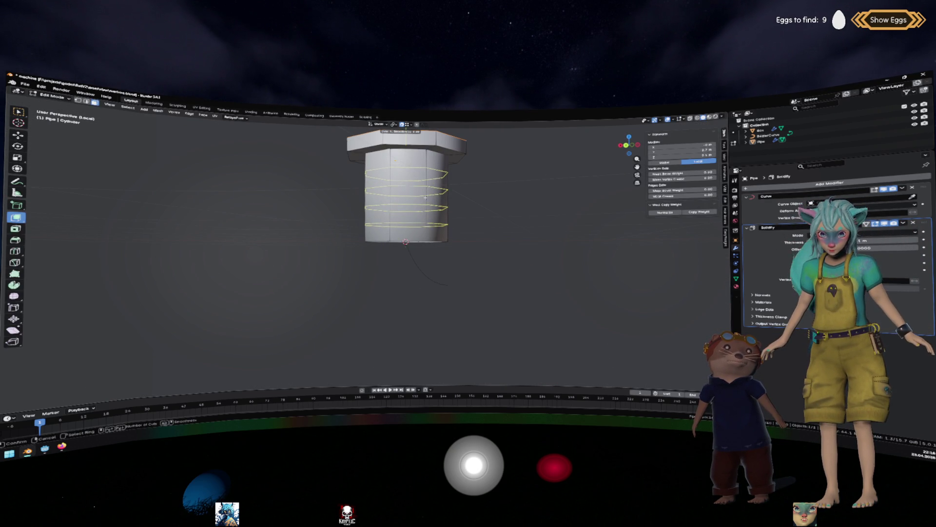
{"action": "left_click", "coordinate": [428, 197]}
{"action": "right_click", "coordinate": [428, 198]}
{"action": "key", "text": "e"}
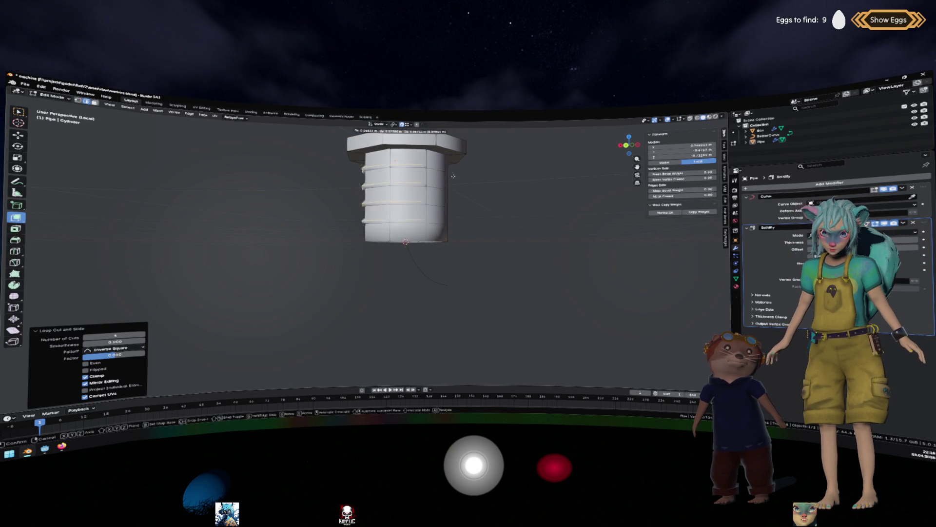
{"action": "right_click", "coordinate": [482, 227]}
{"action": "left_click", "coordinate": [527, 226]}
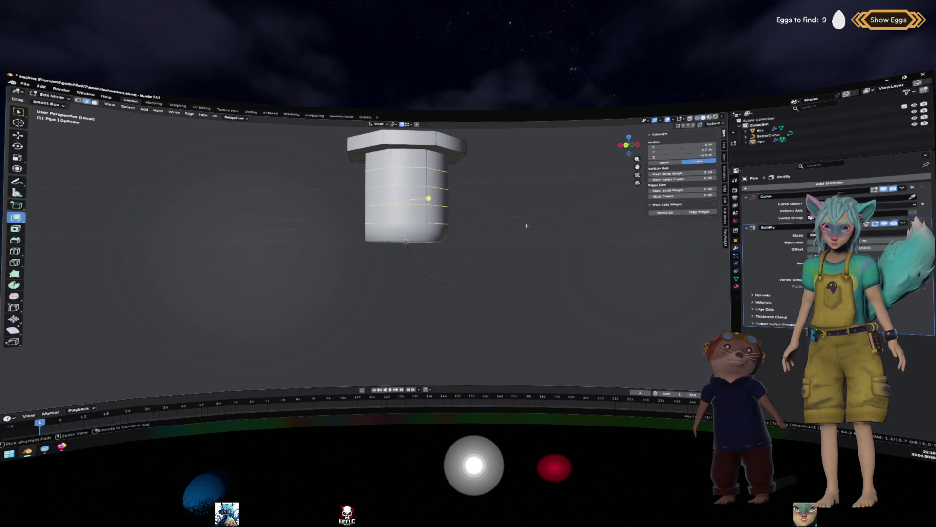
- Select all five bands of body faces and show the Object Data vertex groups
{"action": "left_click", "coordinate": [445, 166], "text": "alt"}
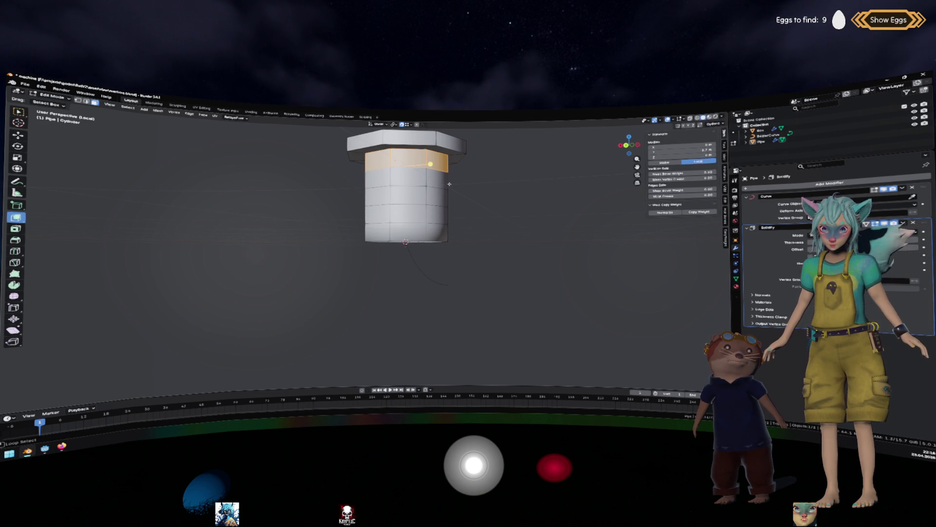
{"action": "left_click", "coordinate": [445, 185], "text": "alt+shift"}
{"action": "left_click", "coordinate": [444, 204], "text": "alt+shift"}
{"action": "left_click", "coordinate": [444, 223], "text": "alt+shift"}
{"action": "left_click", "coordinate": [445, 233], "text": "alt+shift"}
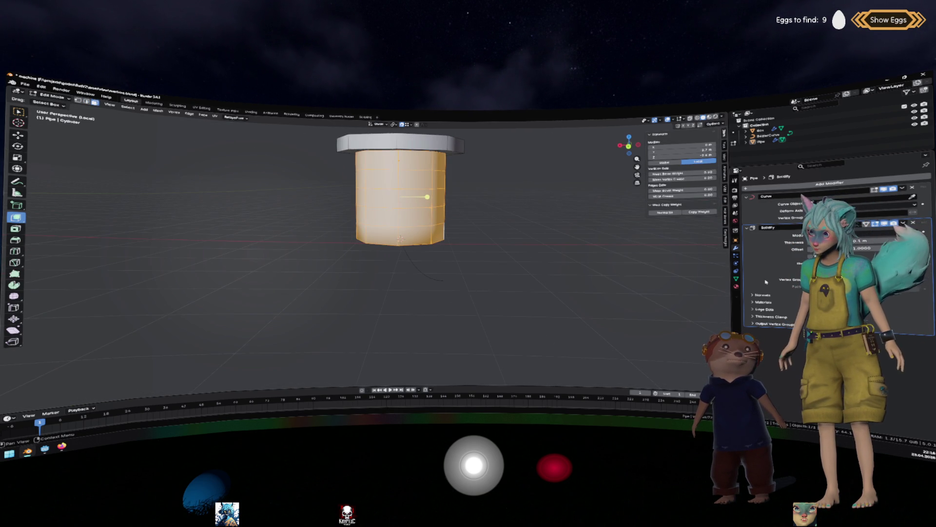
{"action": "left_click", "coordinate": [736, 278]}
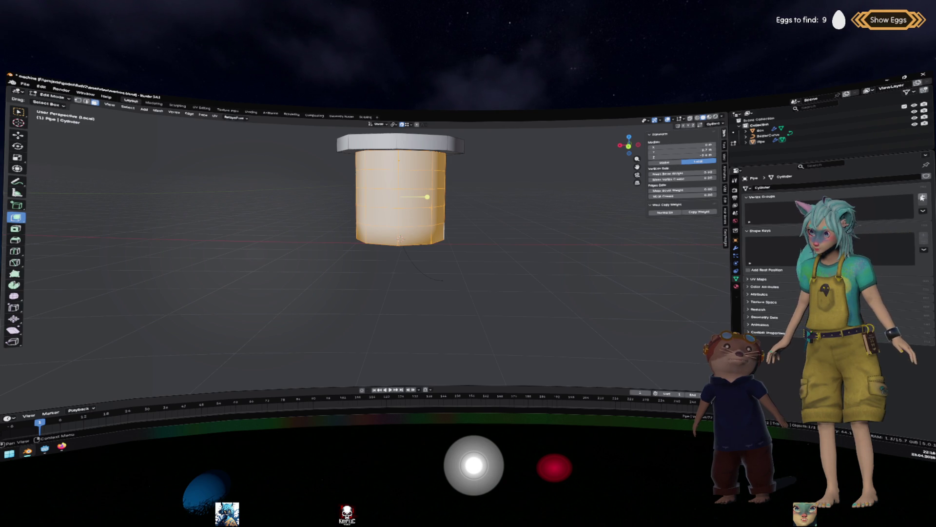
- Add a new vertex group for the pipe and rename it
{"action": "left_click", "coordinate": [922, 198]}
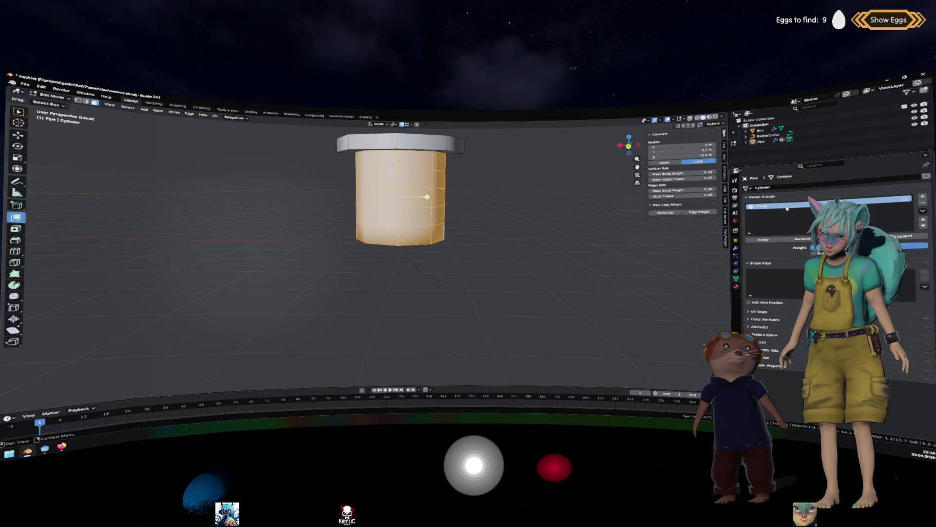
{"action": "double_click", "coordinate": [786, 206]}
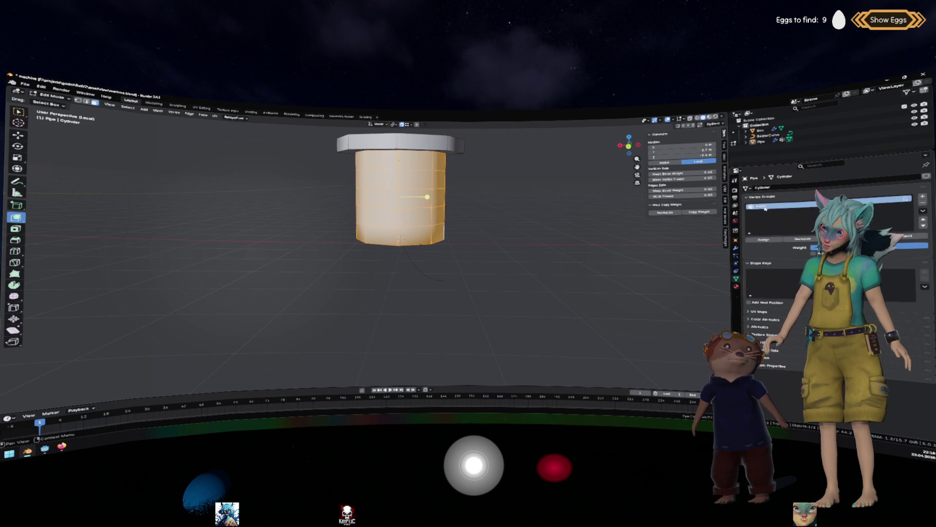
{"action": "key", "text": "Return"}
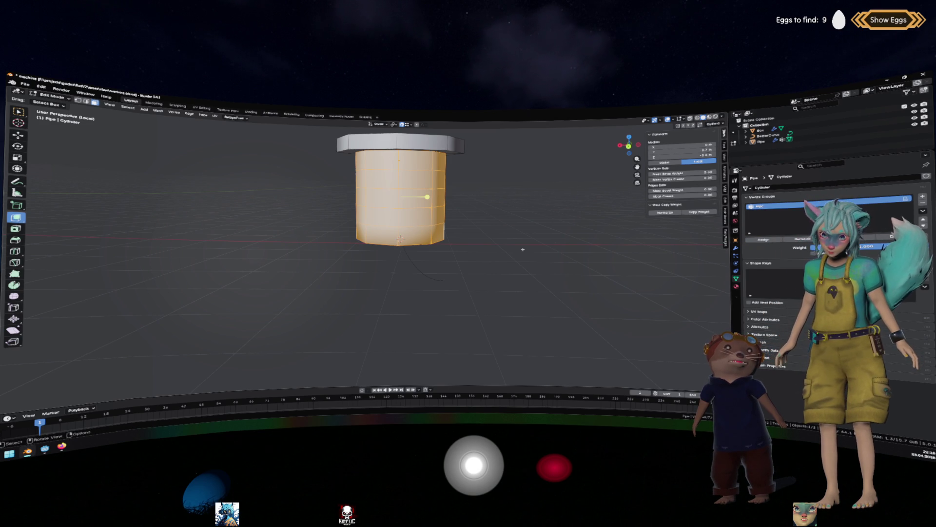
- Scale the selected body faces in width only (excluding Z), then return to Object Mode
{"action": "key", "text": "s"}
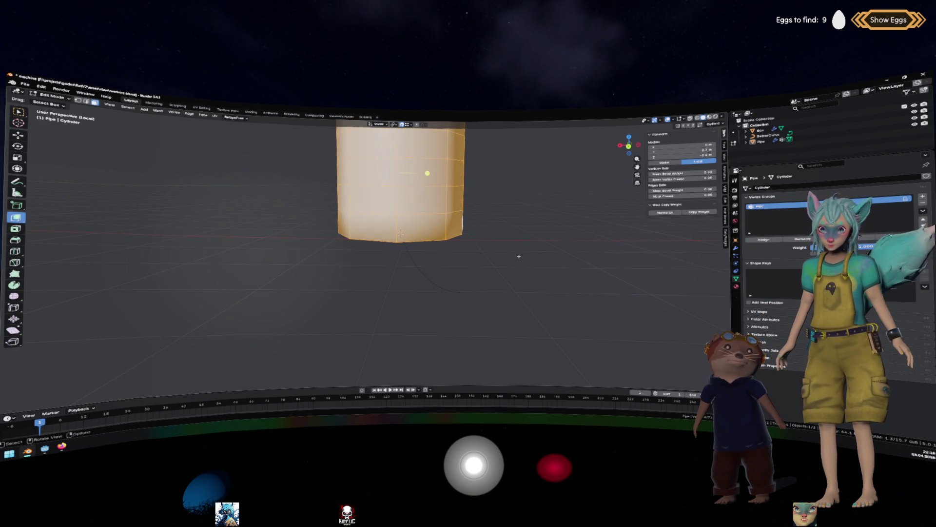
{"action": "key", "text": "z"}
{"action": "left_click", "coordinate": [520, 255]}
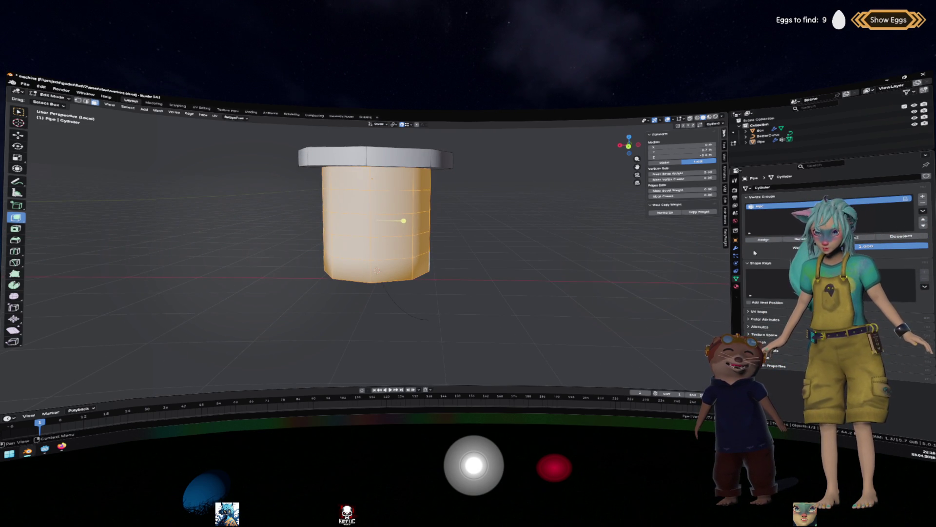
{"action": "left_click", "coordinate": [439, 295]}
{"action": "key", "text": "Tab"}
{"action": "left_click", "coordinate": [416, 313]}
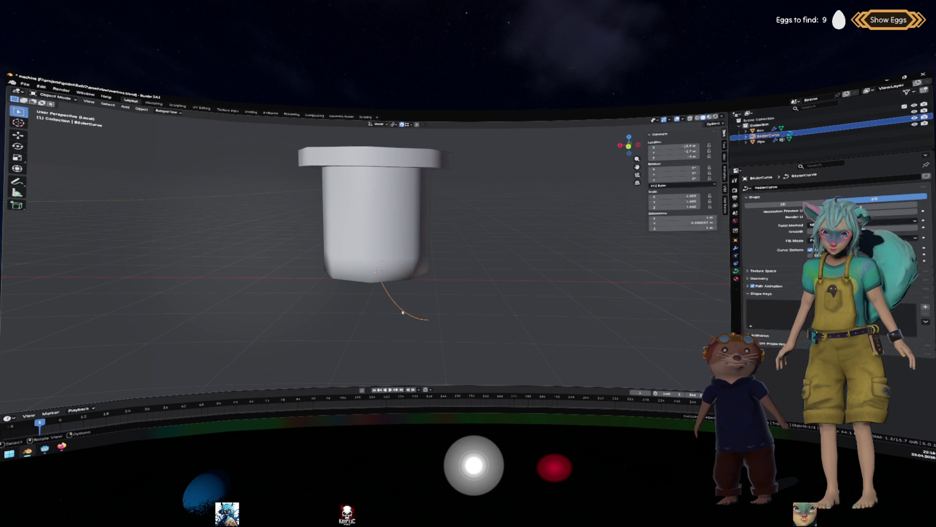
{"action": "left_click", "coordinate": [411, 227]}
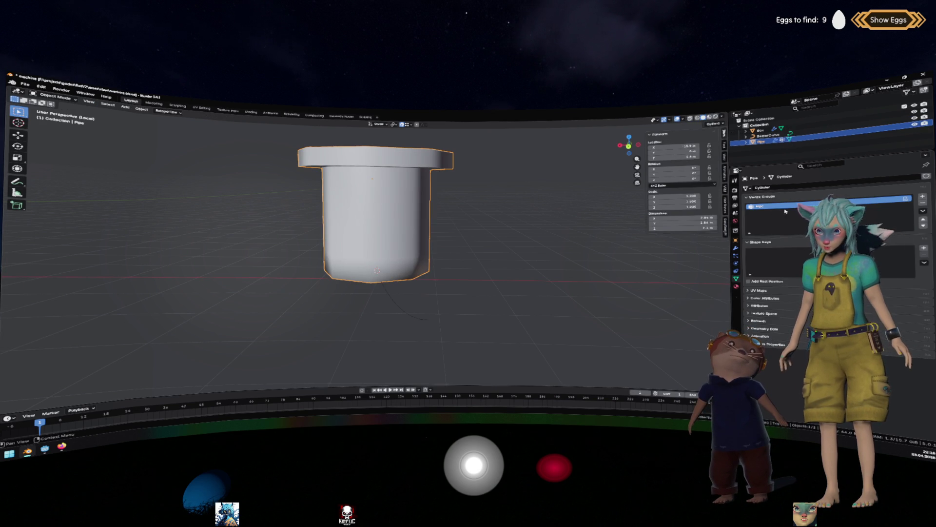
- Assign BezierCurve as the Curve modifier's curve object and orbit to review the bend
{"action": "left_click", "coordinate": [735, 248]}
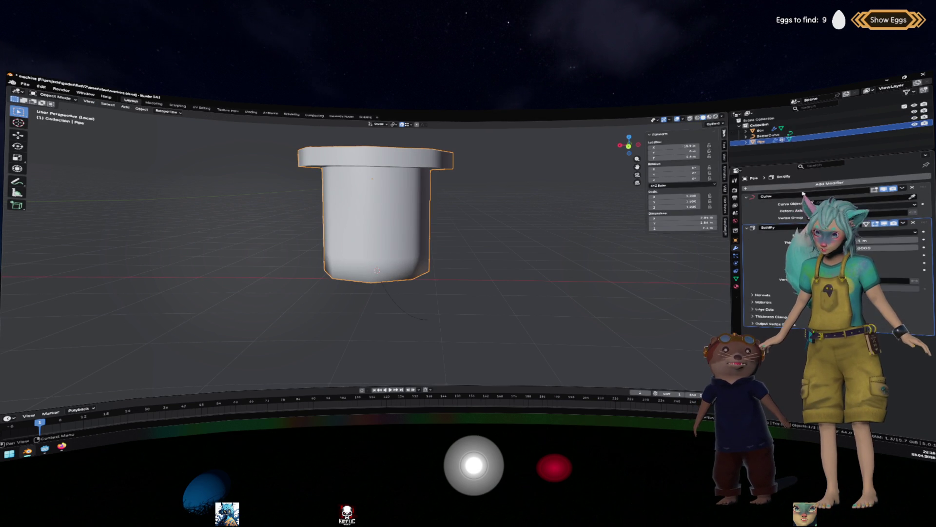
{"action": "left_click", "coordinate": [882, 233]}
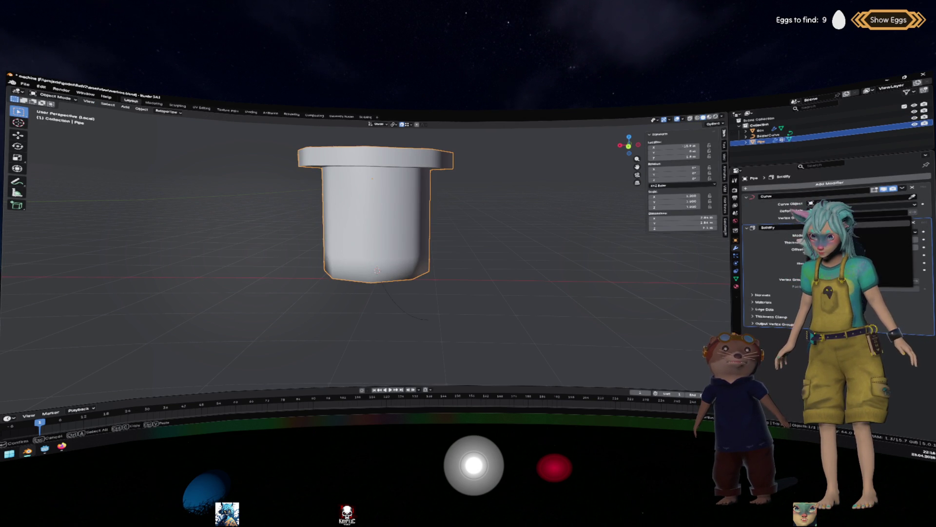
{"action": "key", "text": "Return"}
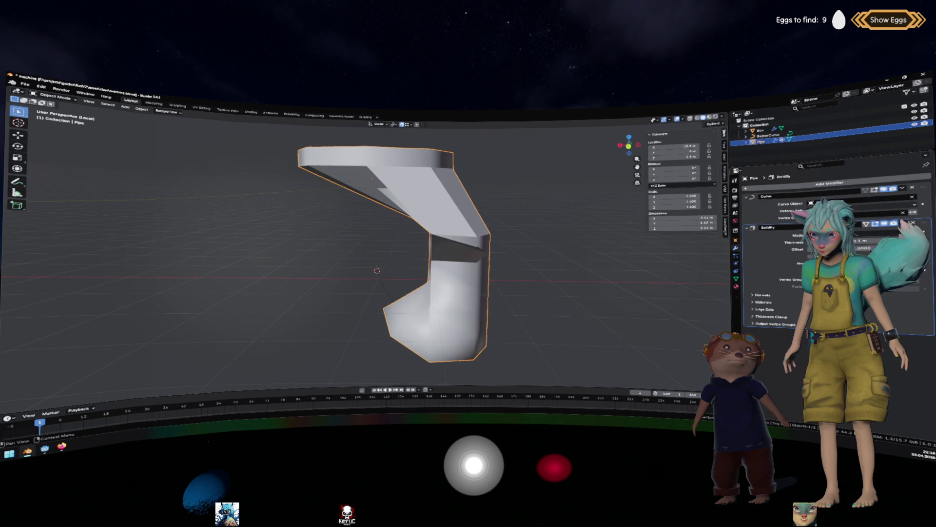
{"action": "scroll", "coordinate": [557, 229], "scroll_direction": "down", "scroll_amount": 3}
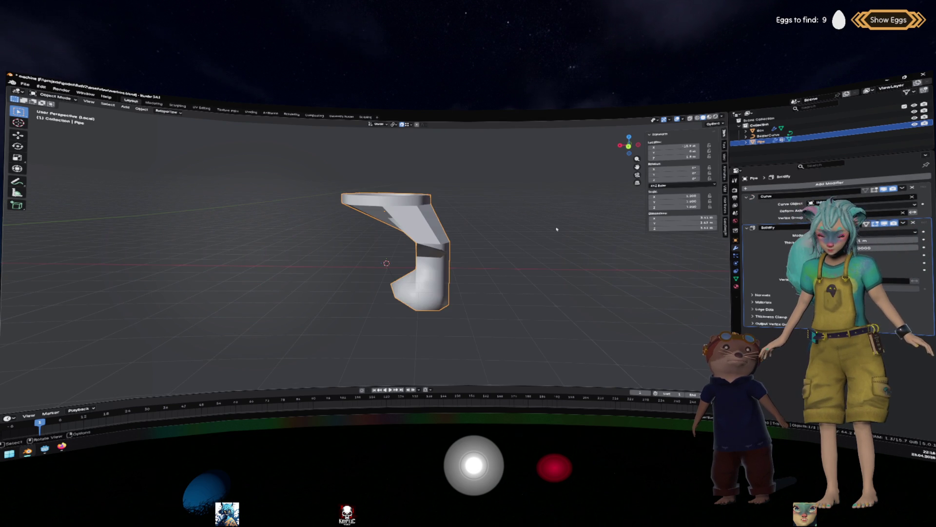
{"action": "mouse_move", "coordinate": [557, 227]}
{"action": "left_mouse_down"}
{"action": "mouse_move", "coordinate": [551, 250]}
{"action": "mouse_move", "coordinate": [595, 234]}
{"action": "mouse_move", "coordinate": [559, 203]}
{"action": "mouse_move", "coordinate": [566, 242]}
{"action": "mouse_move", "coordinate": [558, 253]}
{"action": "left_mouse_up"}
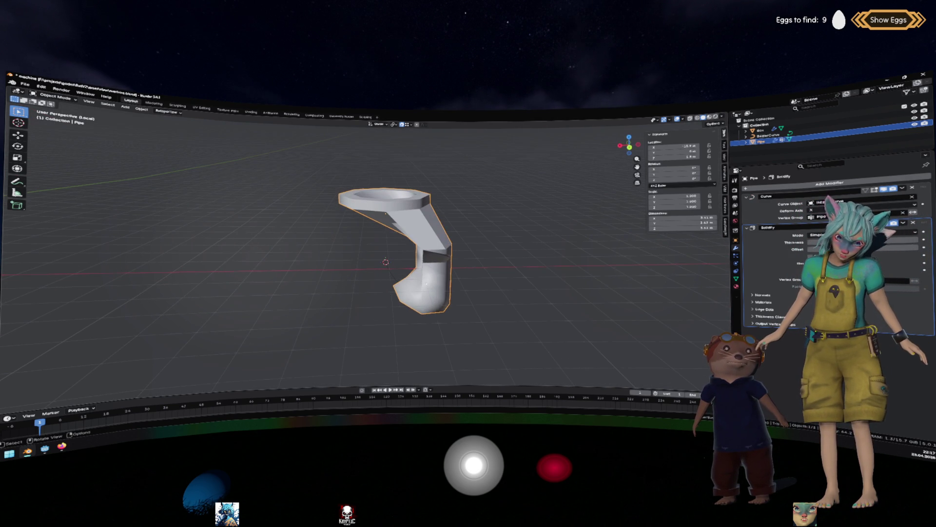
{"action": "left_click", "coordinate": [398, 279]}
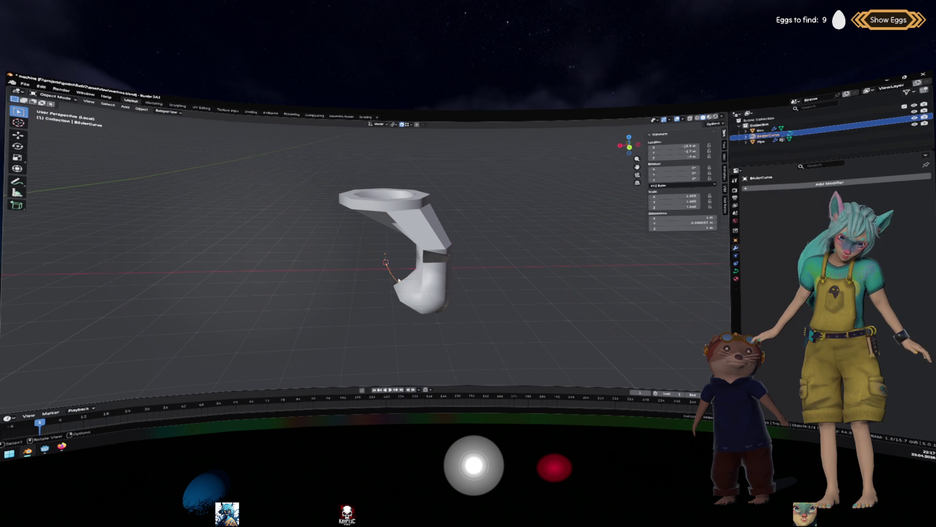
- Try applying the curve's location with Ctrl+A, then undo it
{"action": "key", "text": "ctrl+a"}
{"action": "left_click", "coordinate": [550, 230]}
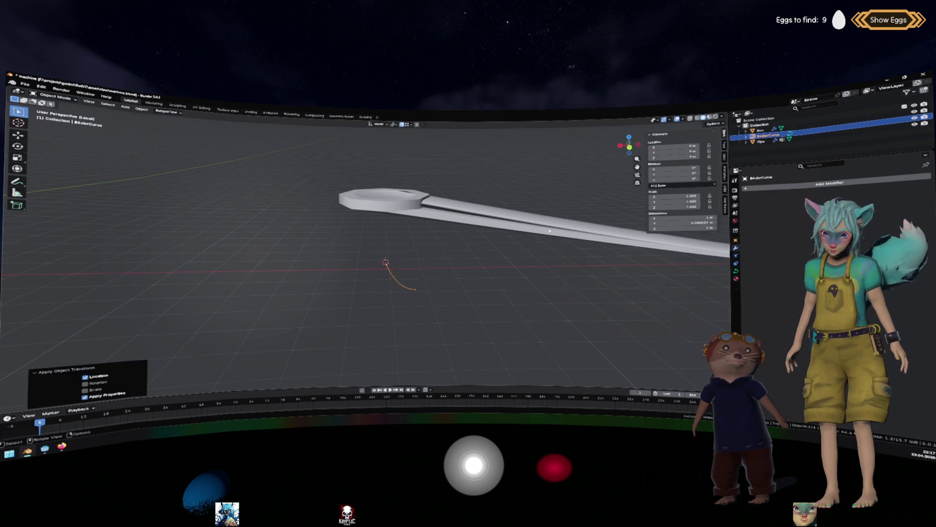
{"action": "scroll", "coordinate": [549, 231], "scroll_direction": "down", "scroll_amount": 5}
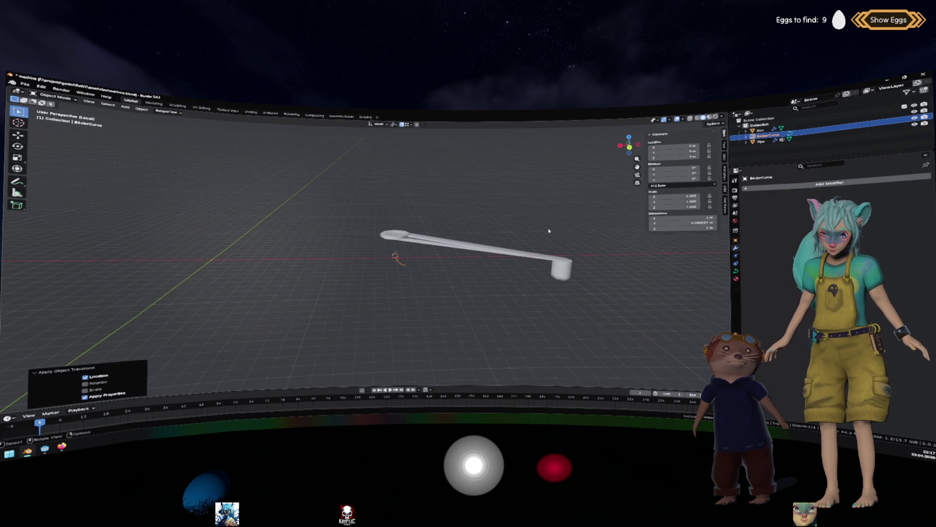
{"action": "key", "text": "ctrl+z"}
{"action": "scroll", "coordinate": [549, 231], "scroll_direction": "up", "scroll_amount": 5}
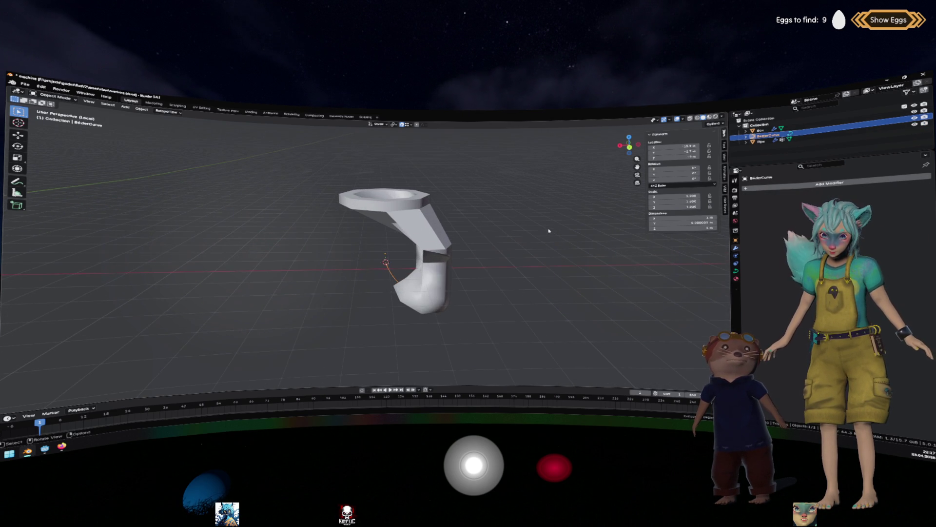
- Set the curve's Location X to 0, nudge Y, then drag X to -6.79 m
{"action": "left_click", "coordinate": [675, 145]}
{"action": "type", "text": "0"}
{"action": "key", "text": "Return"}
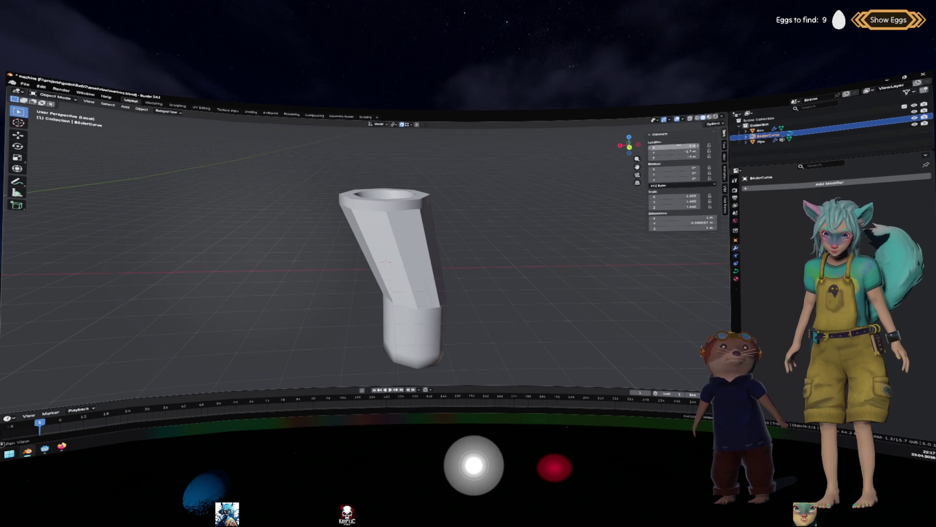
{"action": "scroll", "coordinate": [526, 227], "scroll_direction": "down", "scroll_amount": 5}
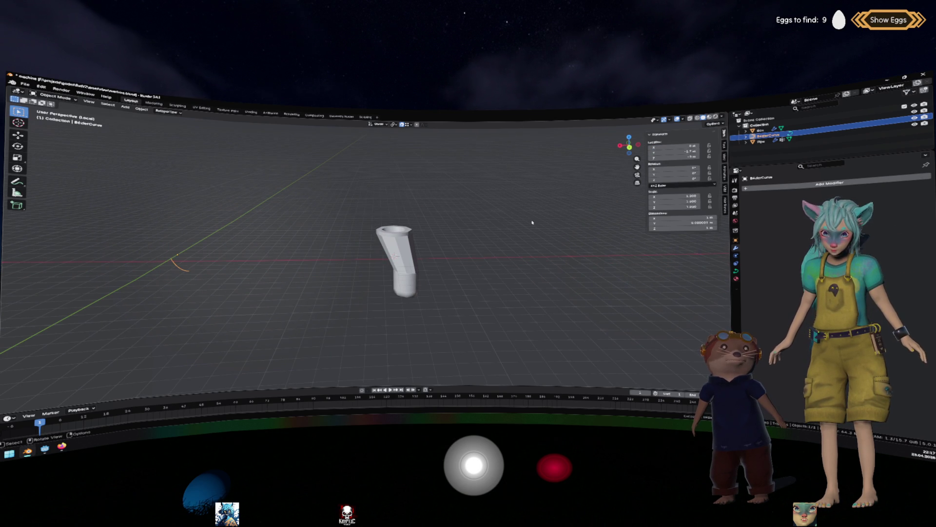
{"action": "left_click_drag", "start_coordinate": [682, 154], "coordinate": [683, 152]}
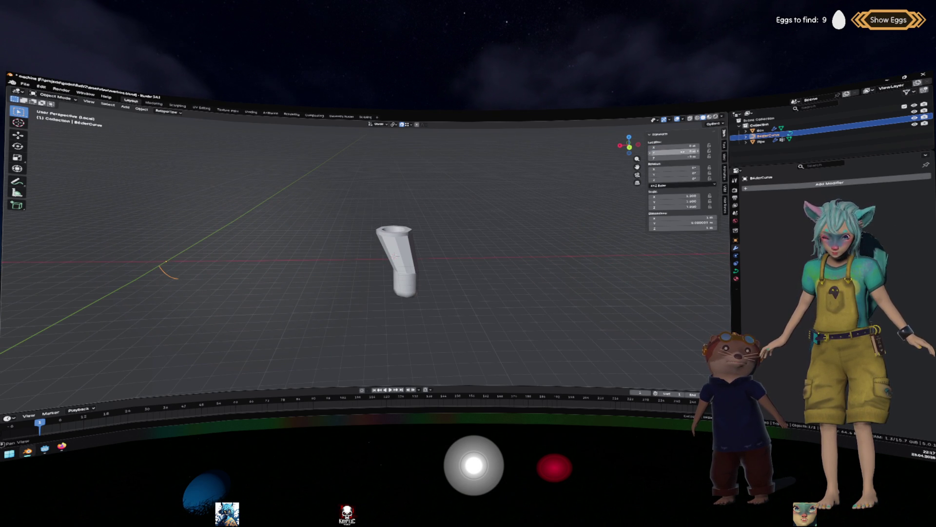
{"action": "mouse_move", "coordinate": [441, 251]}
{"action": "left_mouse_down"}
{"action": "mouse_move", "coordinate": [445, 224]}
{"action": "mouse_move", "coordinate": [478, 223]}
{"action": "mouse_move", "coordinate": [478, 240]}
{"action": "mouse_move", "coordinate": [441, 247]}
{"action": "mouse_move", "coordinate": [437, 236]}
{"action": "left_mouse_up"}
{"action": "scroll", "coordinate": [436, 249], "scroll_direction": "up", "scroll_amount": 3}
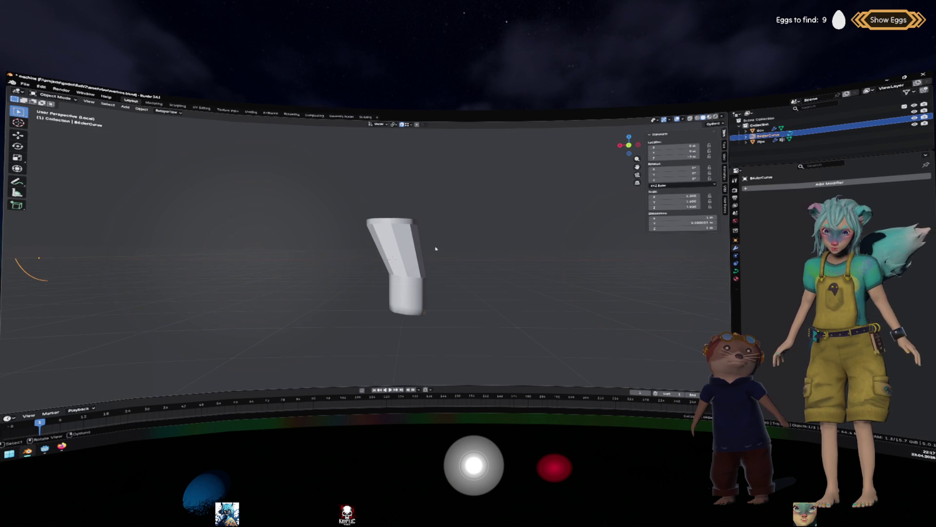
{"action": "mouse_move", "coordinate": [682, 146]}
{"action": "left_mouse_down"}
{"action": "mouse_move", "coordinate": [644, 147]}
{"action": "mouse_move", "coordinate": [702, 147]}
{"action": "mouse_move", "coordinate": [680, 146]}
{"action": "mouse_move", "coordinate": [689, 147]}
{"action": "left_mouse_up"}
{"action": "left_click", "coordinate": [413, 278]}
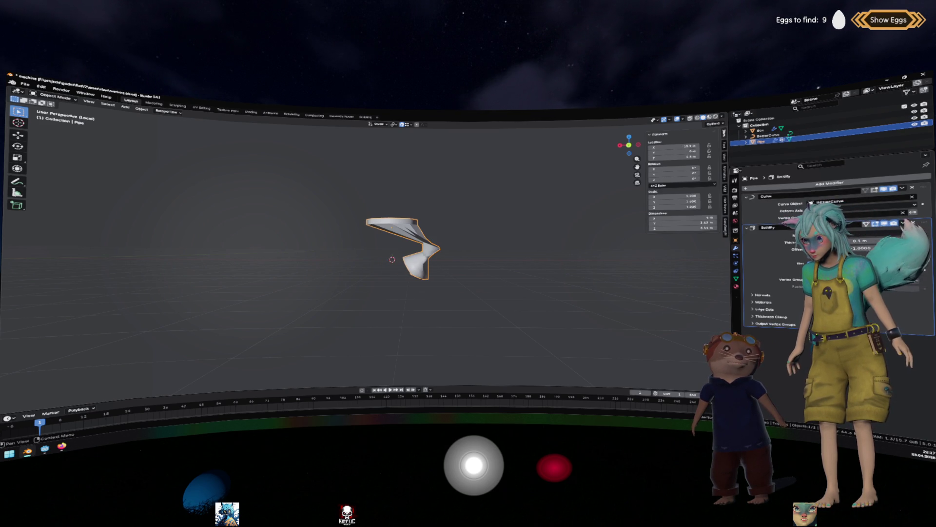
- Change the Curve modifier's Deform Axis so the pipe follows the curve lengthwise
{"action": "left_click", "coordinate": [878, 212]}
{"action": "scroll", "coordinate": [524, 242], "scroll_direction": "up", "scroll_amount": 1}
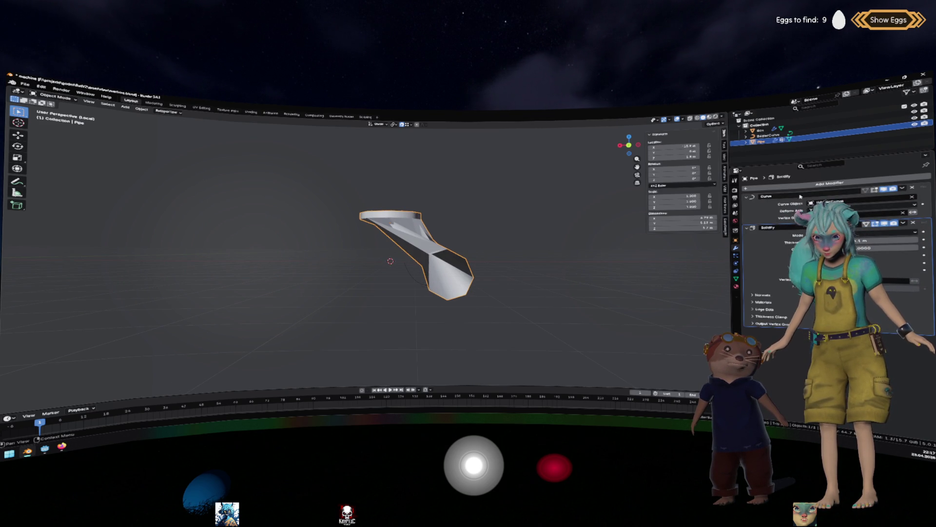
{"action": "left_click", "coordinate": [883, 218]}
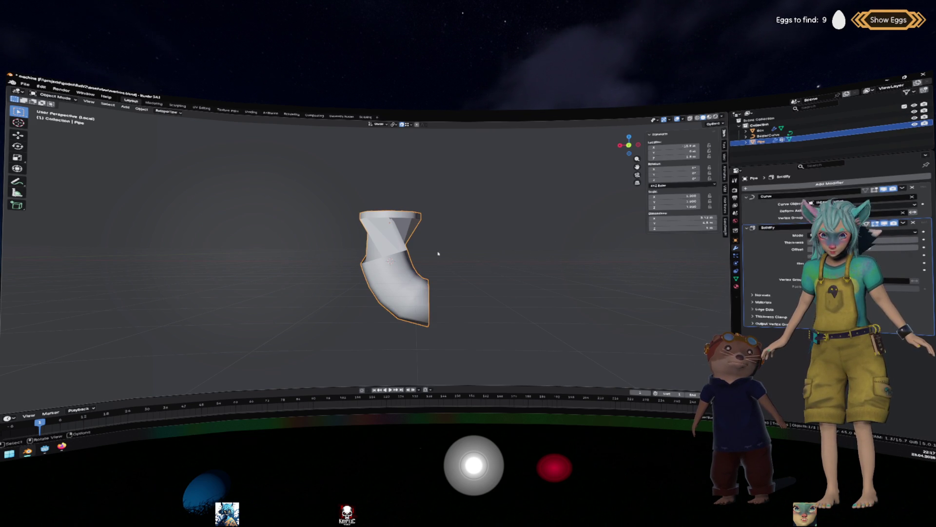
- Inspect the pipe's top edge loop and vertex groups in Edit Mode, then exit
{"action": "key", "text": "Tab"}
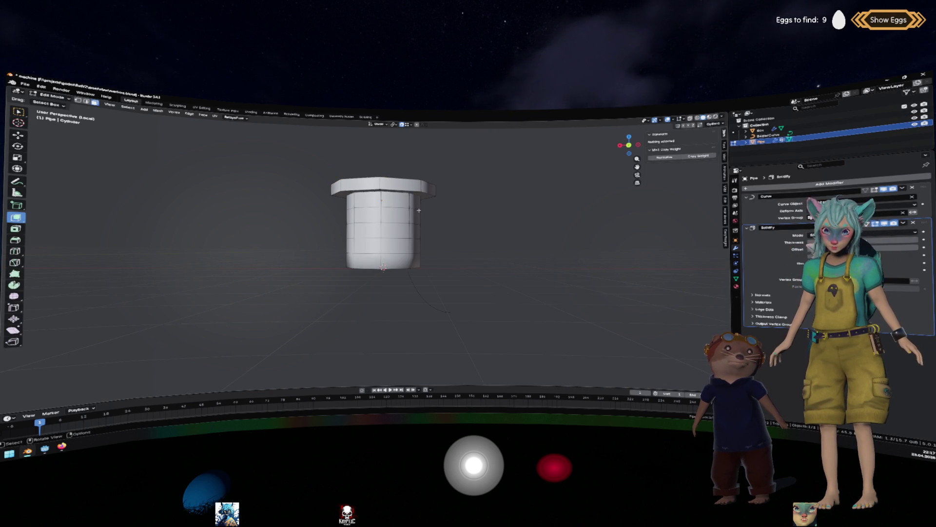
{"action": "left_click", "coordinate": [412, 203], "text": "alt"}
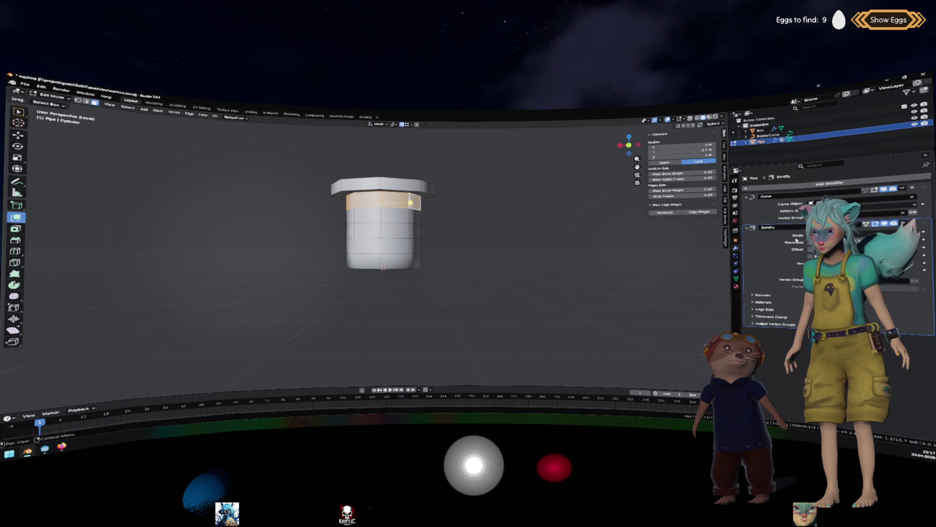
{"action": "left_click", "coordinate": [736, 278]}
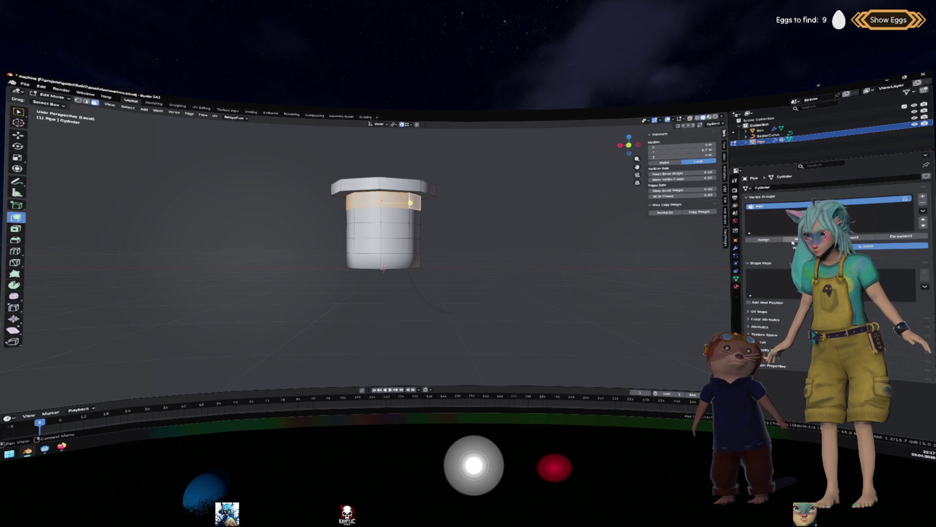
{"action": "key", "text": "Tab"}
{"action": "key", "text": "Tab"}
{"action": "left_click", "coordinate": [439, 308]}
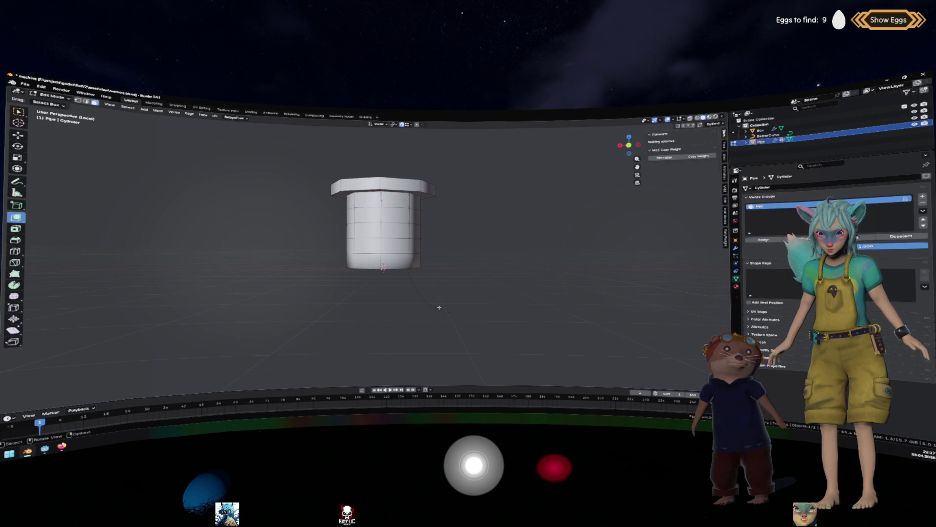
{"action": "key", "text": "Tab"}
{"action": "left_click", "coordinate": [519, 266]}
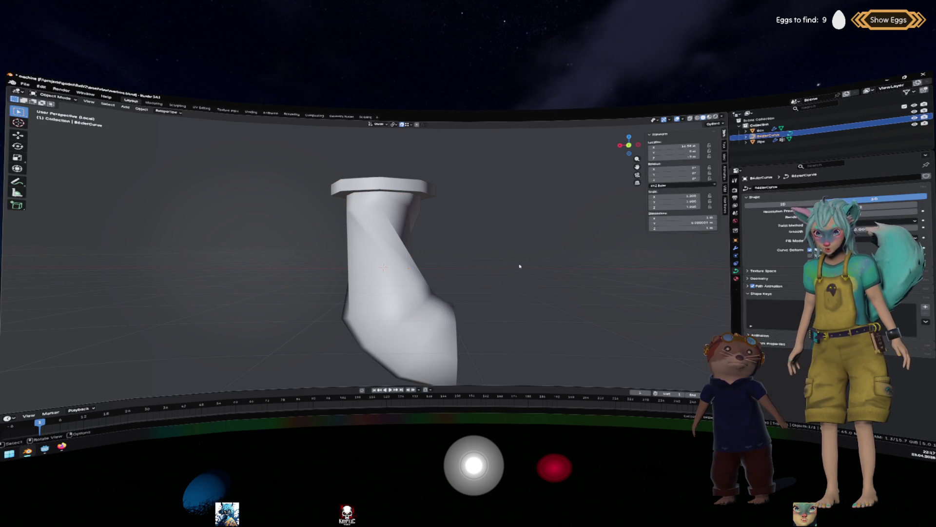
- Move the BezierCurve object along Z and then along X
{"action": "key", "text": "g"}
{"action": "key", "text": "z"}
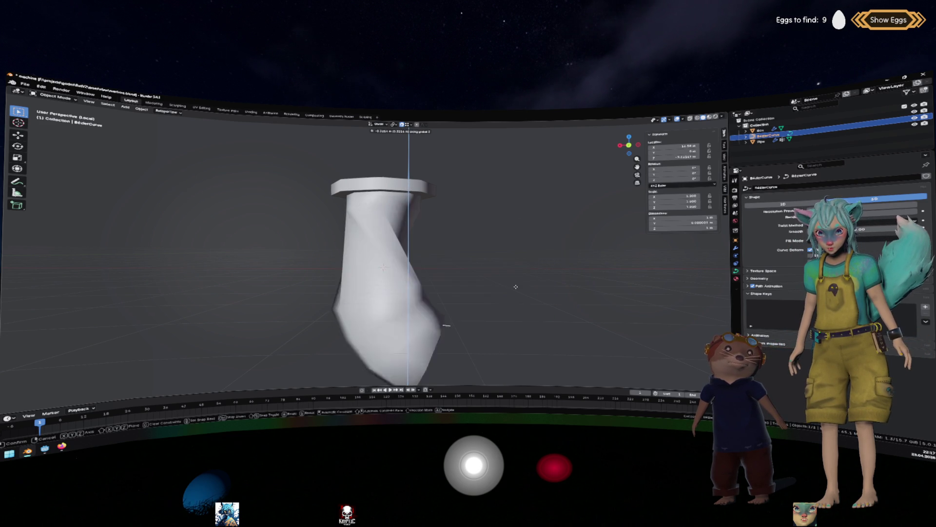
{"action": "left_click", "coordinate": [524, 286]}
{"action": "key", "text": "g"}
{"action": "key", "text": "x"}
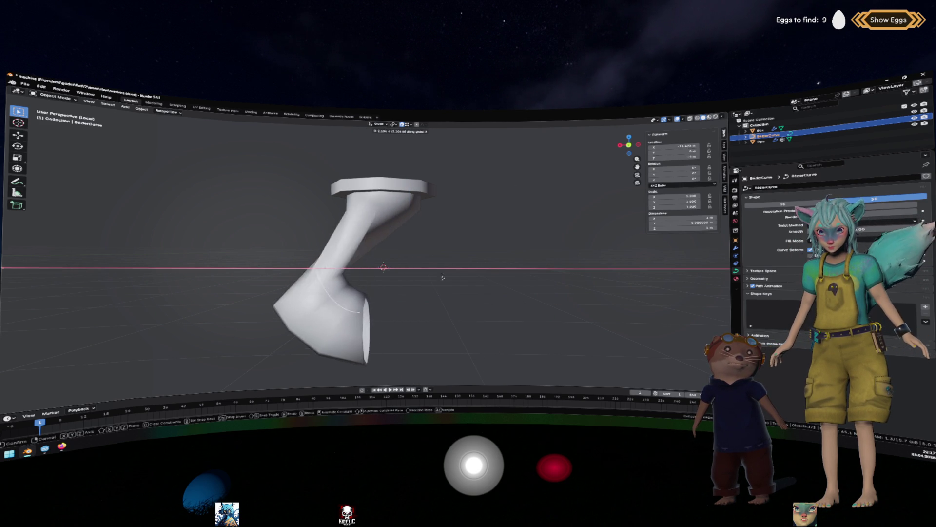
{"action": "left_click", "coordinate": [496, 279]}
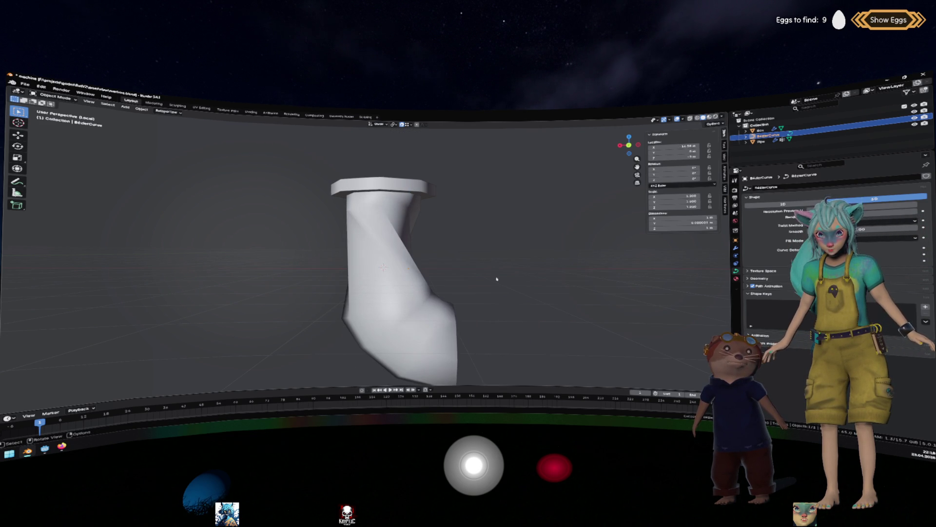
- In curve Edit Mode, pull the end control point upward along Z
{"action": "key", "text": "Tab"}
{"action": "left_click", "coordinate": [407, 268]}
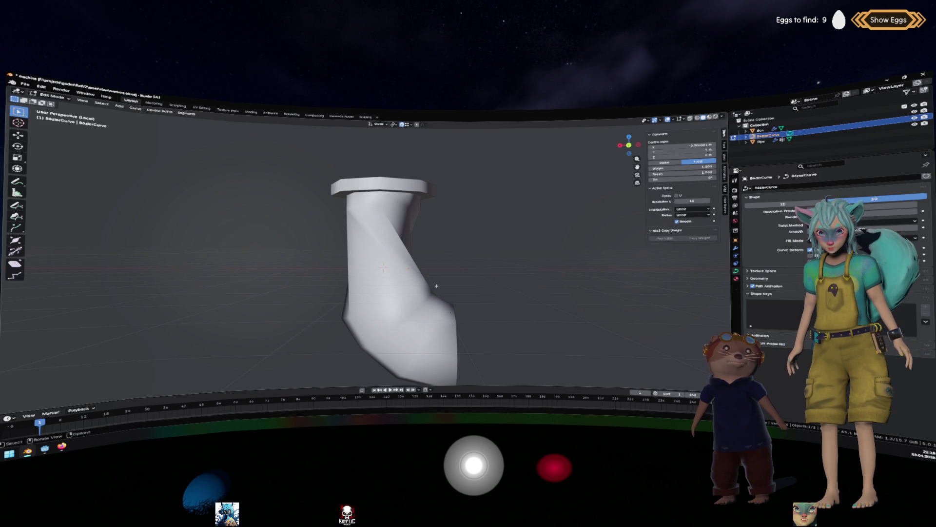
{"action": "key", "text": "g"}
{"action": "key", "text": "z"}
{"action": "left_click", "coordinate": [441, 232]}
{"action": "left_click_drag", "start_coordinate": [441, 232], "coordinate": [462, 268]}
- Select all curve control points and shift them along X from side views
{"action": "key", "text": "KP_3"}
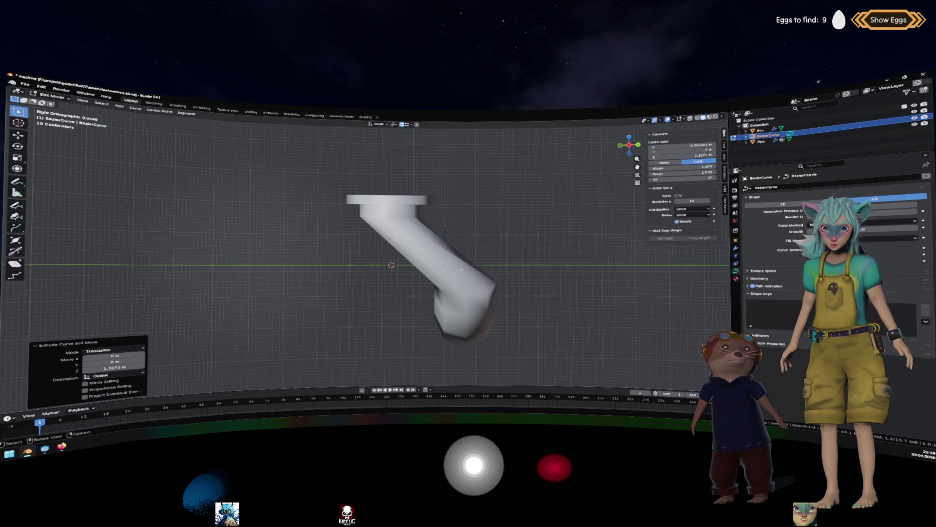
{"action": "key", "text": "a"}
{"action": "key", "text": "KP_1"}
{"action": "key", "text": "g"}
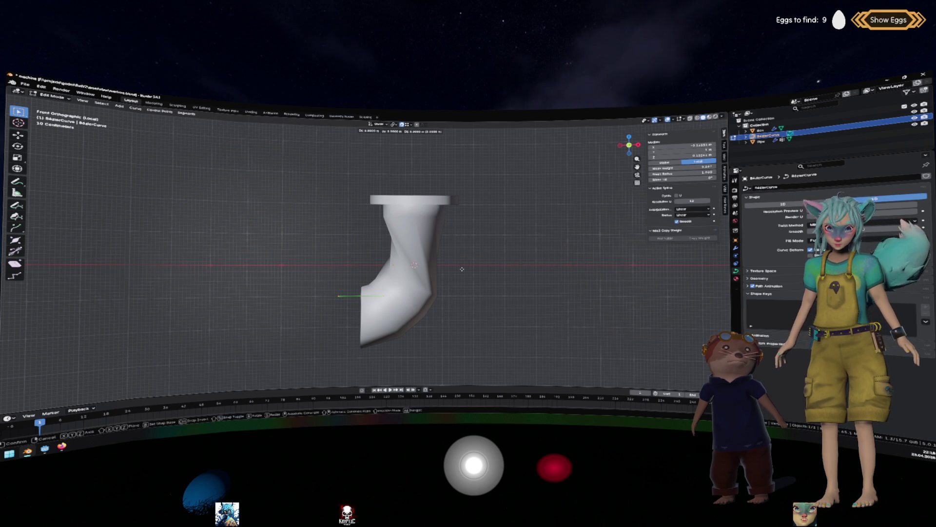
{"action": "key", "text": "x"}
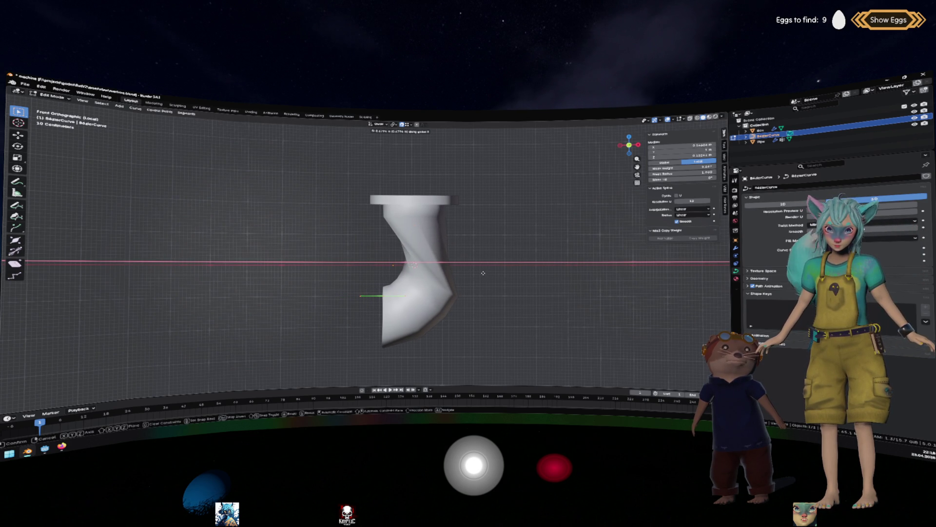
{"action": "left_click", "coordinate": [489, 274]}
- Move the selected points left in the right-side view and leave curve Edit Mode
{"action": "left_click_drag", "start_coordinate": [489, 274], "coordinate": [446, 267]}
{"action": "key", "text": "KP_1"}
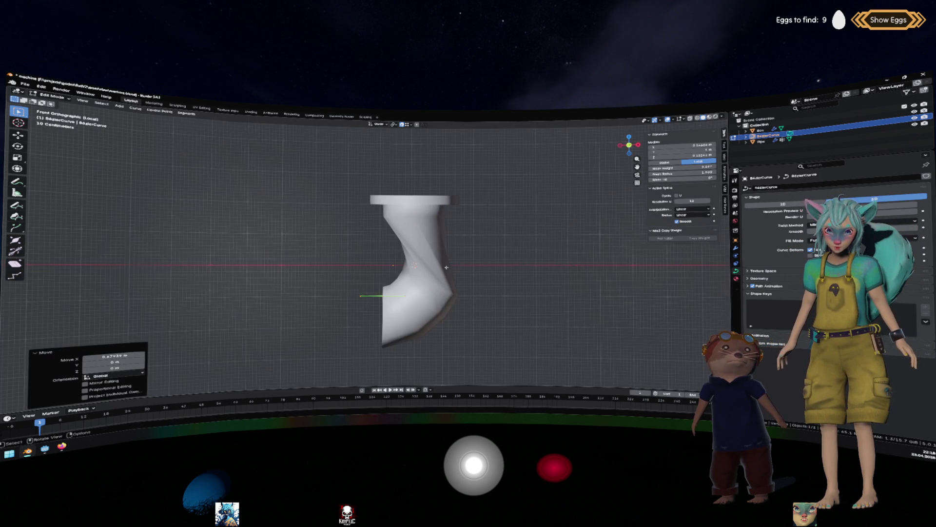
{"action": "key", "text": "KP_3"}
{"action": "key", "text": "g"}
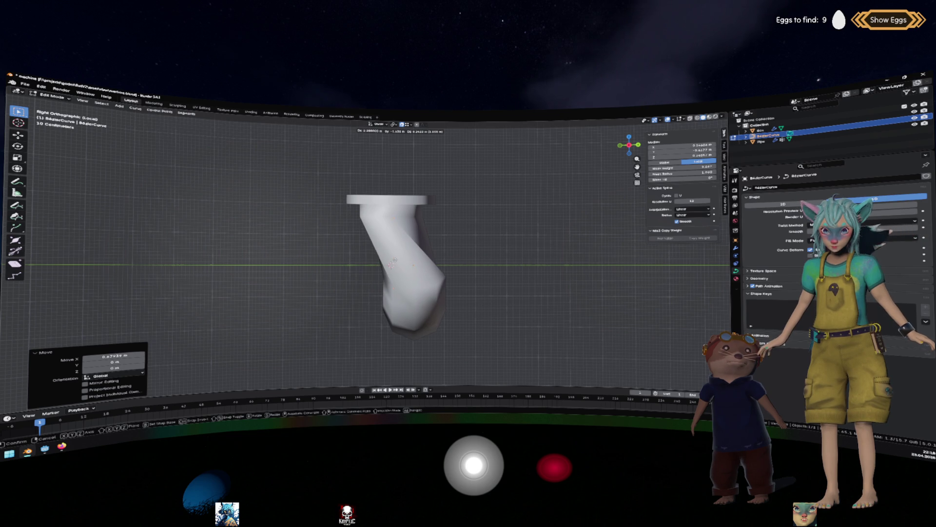
{"action": "key", "text": "Return"}
{"action": "key", "text": "Tab"}
{"action": "left_click", "coordinate": [424, 203]}
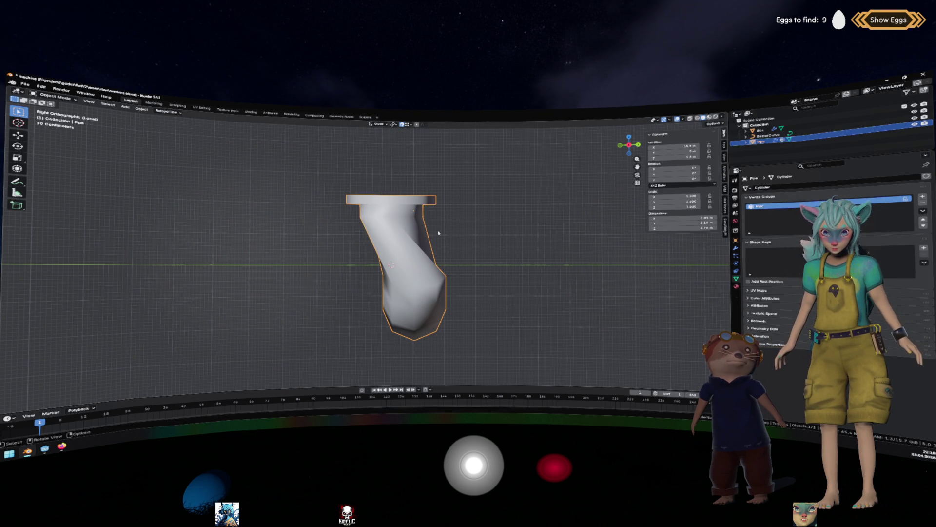
- Snap the BezierCurve object onto the 3D cursor
{"action": "left_click", "coordinate": [770, 135]}
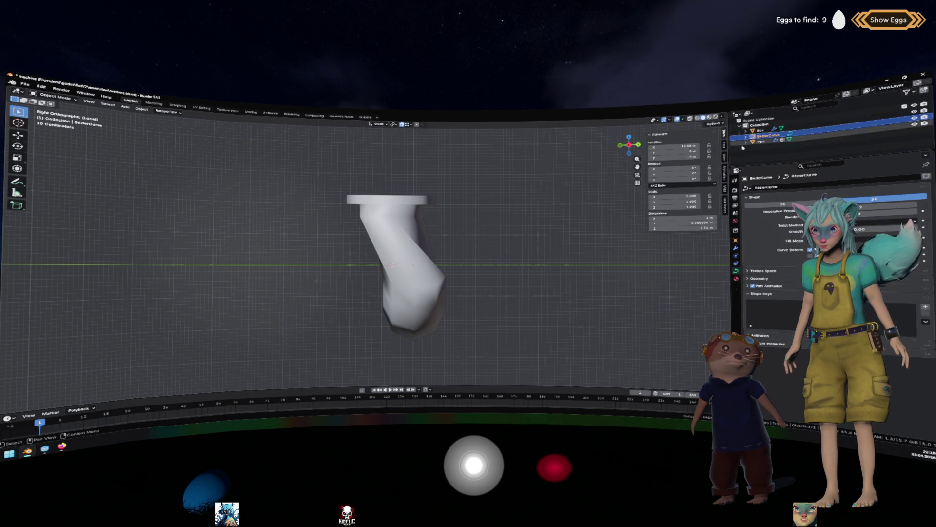
{"action": "key", "text": "shift+s"}
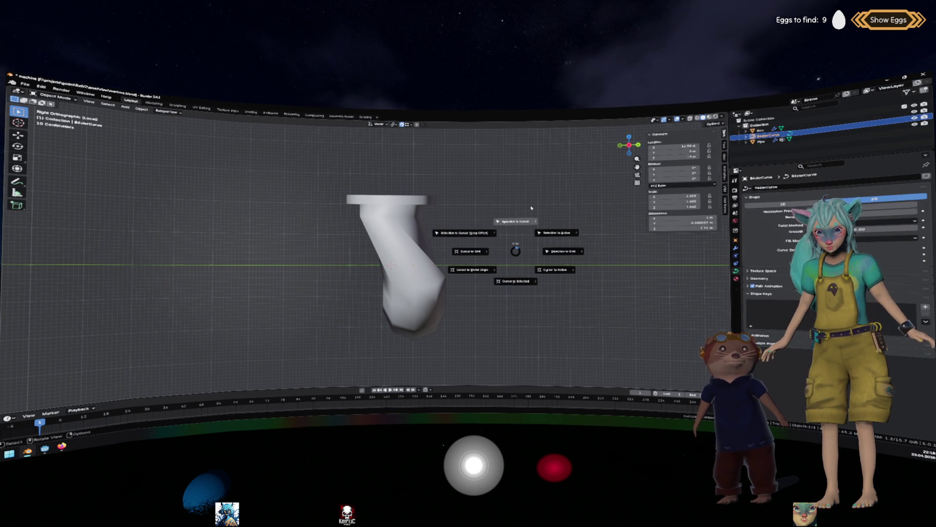
{"action": "left_click", "coordinate": [528, 220]}
{"action": "mouse_move", "coordinate": [520, 247]}
{"action": "left_mouse_down"}
{"action": "mouse_move", "coordinate": [466, 265]}
{"action": "mouse_move", "coordinate": [558, 255]}
{"action": "mouse_move", "coordinate": [540, 231]}
{"action": "mouse_move", "coordinate": [544, 250]}
{"action": "mouse_move", "coordinate": [483, 250]}
{"action": "left_mouse_up"}
{"action": "scroll", "coordinate": [540, 255], "scroll_direction": "up", "scroll_amount": 3}
- Set the BezierCurve's origin with Geometry to Origin
{"action": "key", "text": "Tab"}
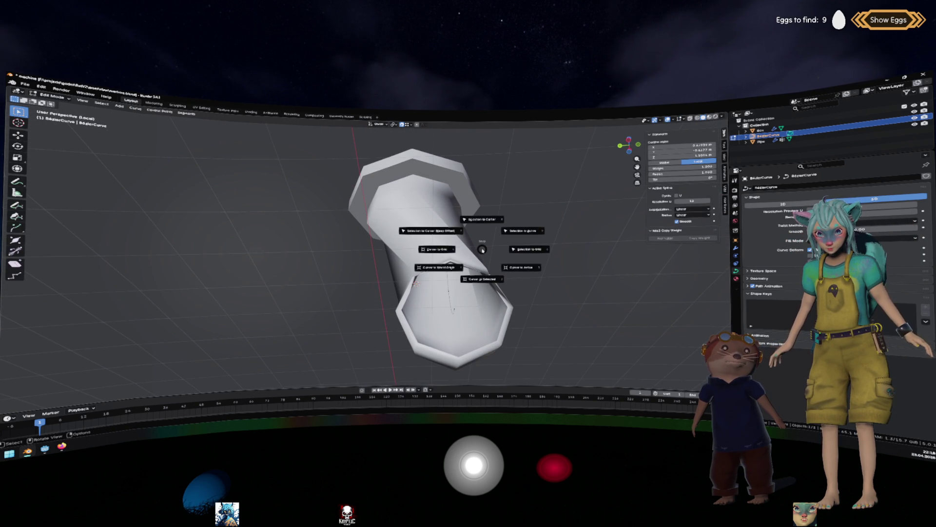
{"action": "right_click", "coordinate": [481, 292]}
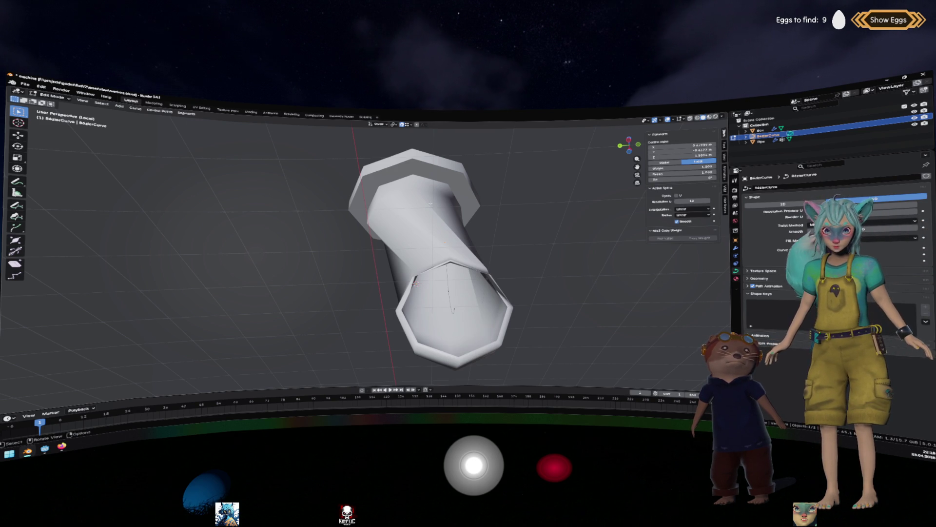
{"action": "key", "text": "Tab"}
{"action": "right_click", "coordinate": [454, 274]}
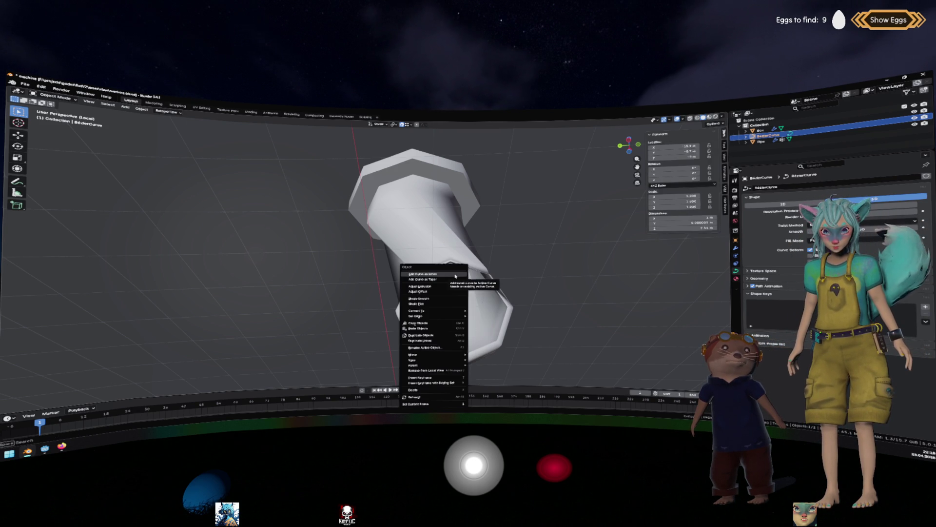
{"action": "mouse_move", "coordinate": [458, 319]}
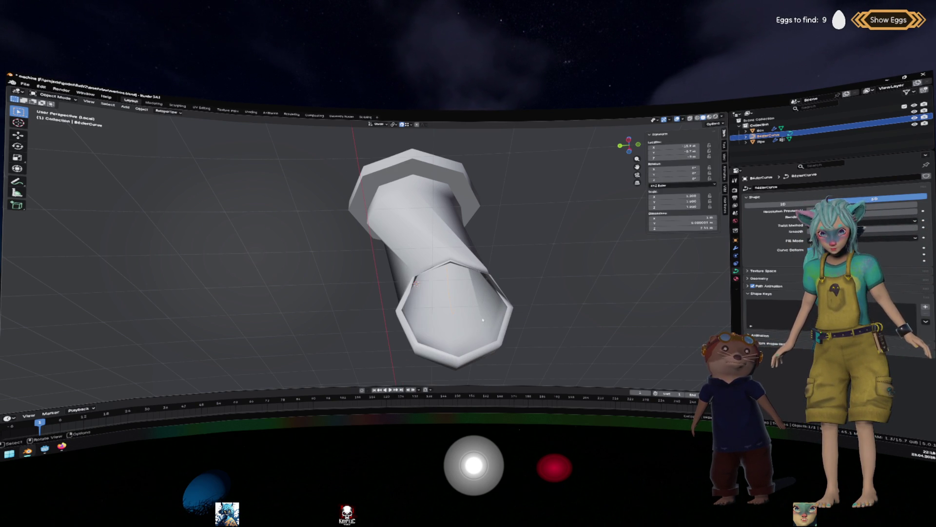
{"action": "right_click", "coordinate": [425, 266]}
{"action": "mouse_move", "coordinate": [441, 305]}
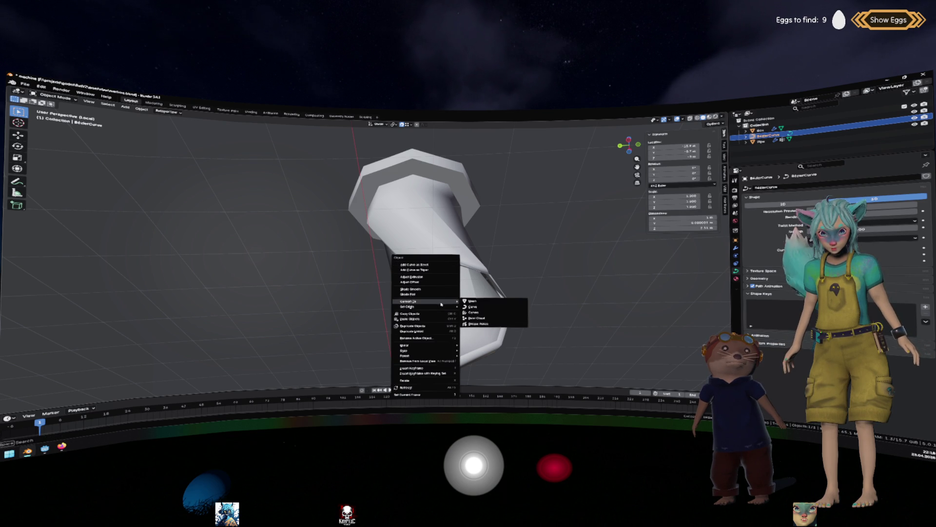
{"action": "left_click", "coordinate": [483, 307]}
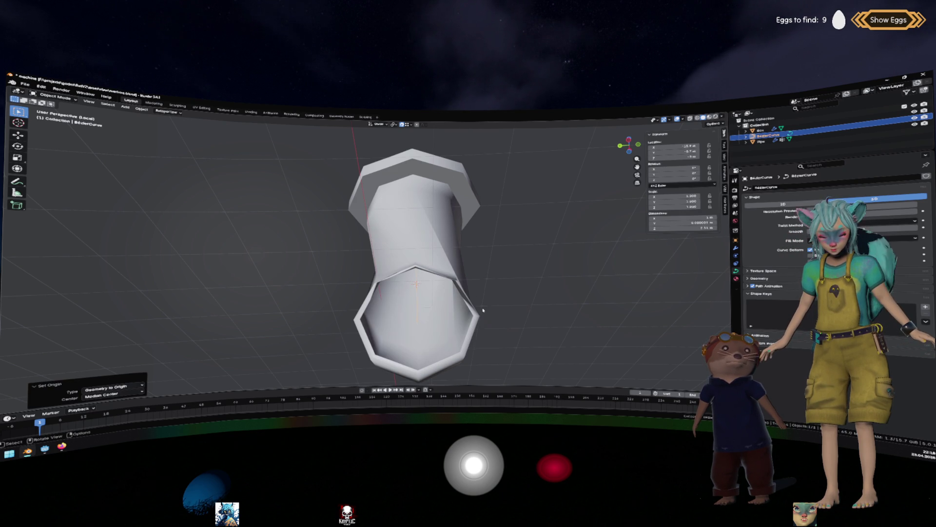
- Switch the curve's twist method to a different option
{"action": "mouse_move", "coordinate": [492, 280]}
{"action": "left_mouse_down"}
{"action": "mouse_move", "coordinate": [484, 253]}
{"action": "mouse_move", "coordinate": [491, 272]}
{"action": "mouse_move", "coordinate": [463, 289]}
{"action": "mouse_move", "coordinate": [334, 298]}
{"action": "mouse_move", "coordinate": [486, 282]}
{"action": "left_mouse_up"}
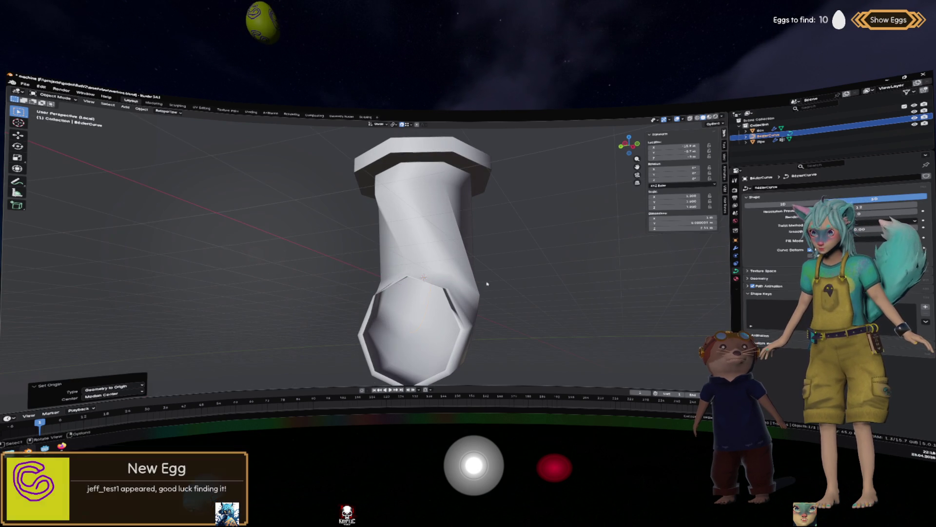
{"action": "left_click", "coordinate": [887, 226]}
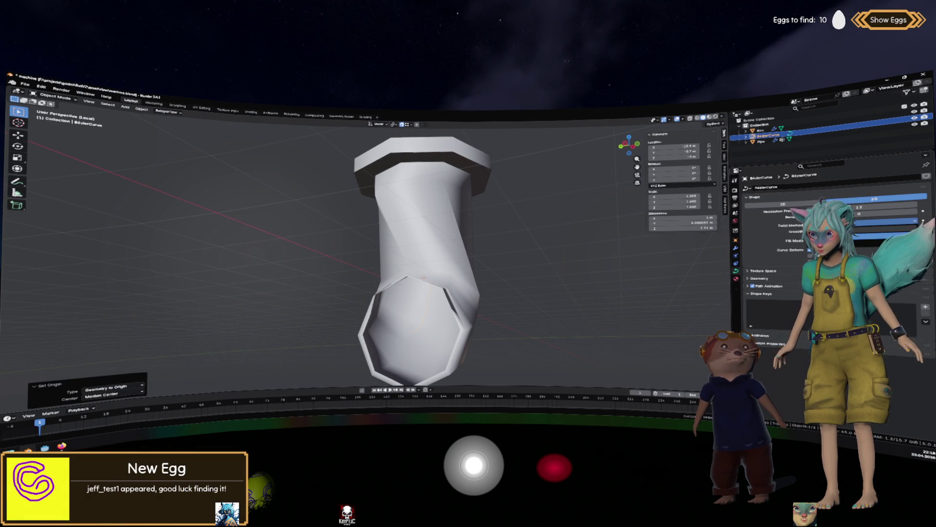
{"action": "left_click", "coordinate": [887, 222]}
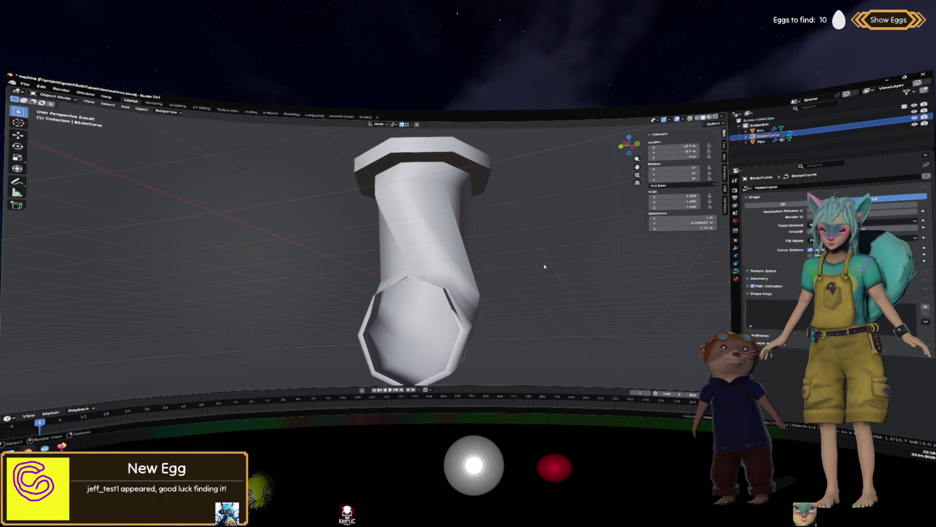
- Select the Pipe and enter its Edit Mode in Front Orthographic view
{"action": "key", "text": "KP_3"}
{"action": "left_click", "coordinate": [441, 225]}
{"action": "key", "text": "Tab"}
{"action": "key", "text": "Tab"}
{"action": "left_click_drag", "start_coordinate": [422, 240], "coordinate": [478, 243]}
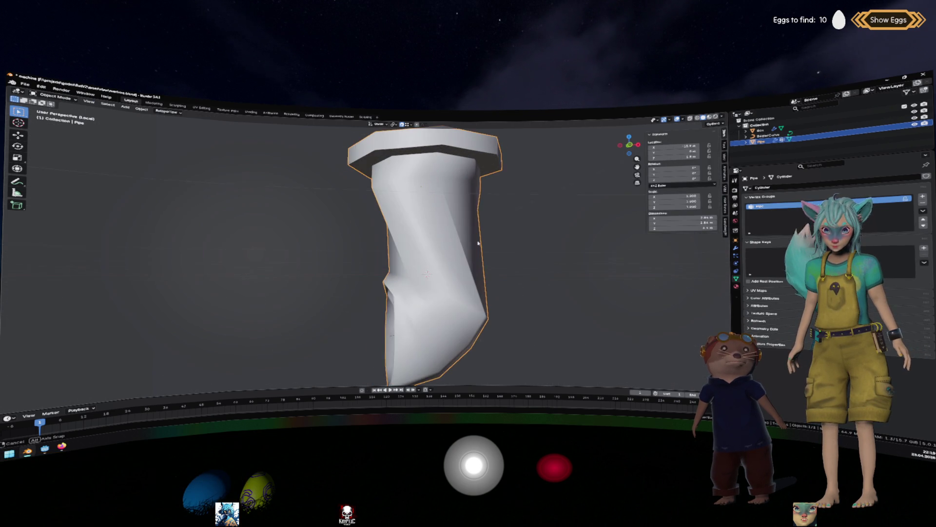
{"action": "key", "text": "KP_1"}
{"action": "key", "text": "Tab"}
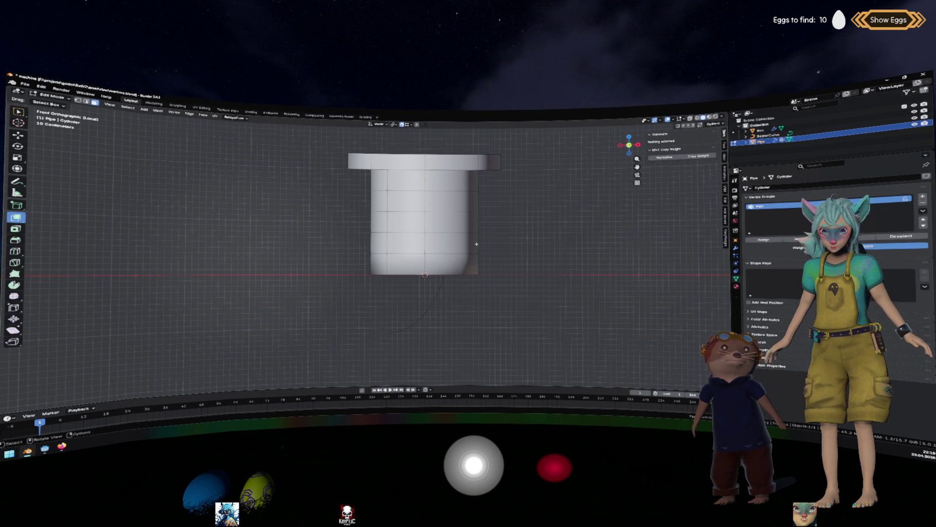
- Raise all BezierCurve control points along Z, then shift them along X
{"action": "key", "text": "Tab"}
{"action": "left_click", "coordinate": [768, 135]}
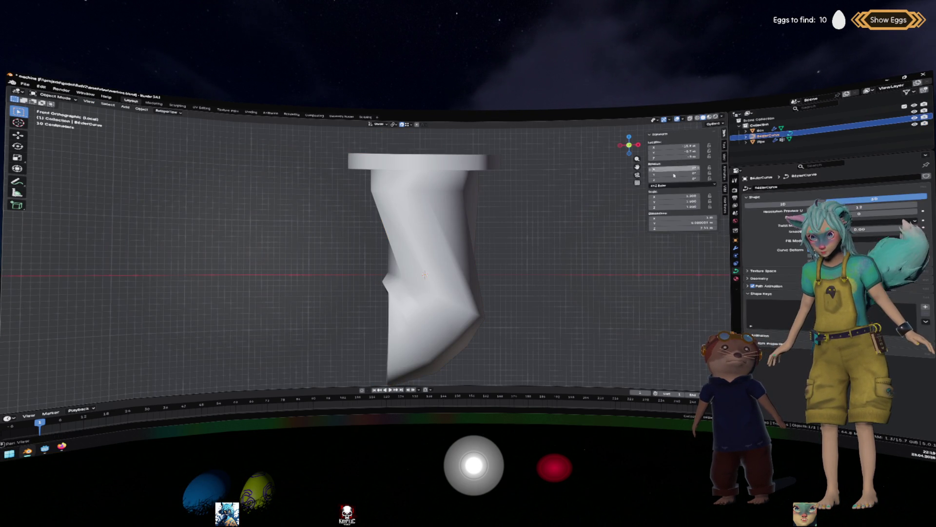
{"action": "key", "text": "Tab"}
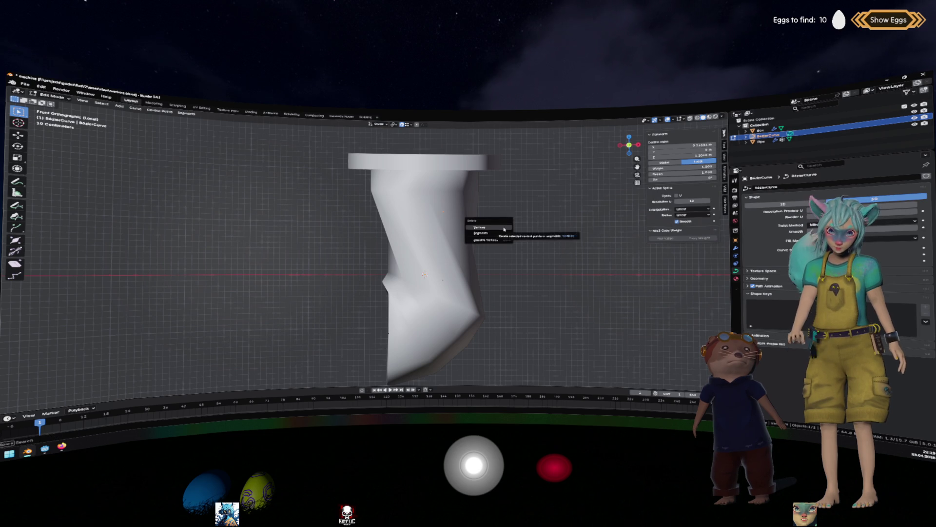
{"action": "key", "text": "a"}
{"action": "key", "text": "g"}
{"action": "key", "text": "z"}
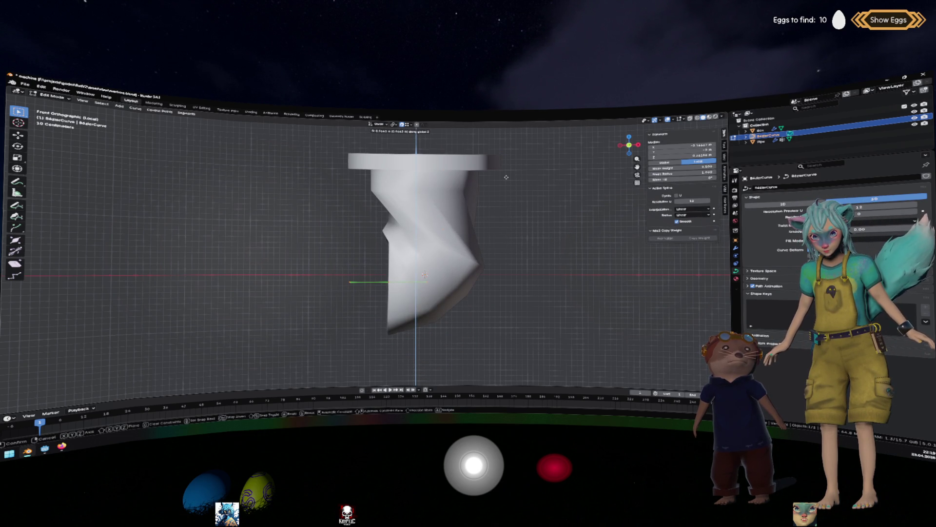
{"action": "left_click", "coordinate": [506, 176]}
{"action": "key", "text": "g"}
{"action": "key", "text": "x"}
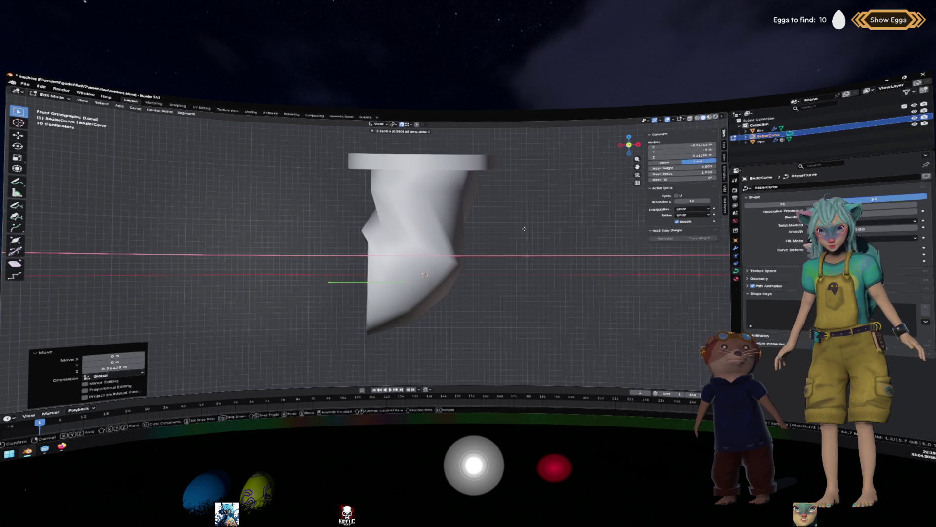
{"action": "left_click", "coordinate": [521, 229]}
- Select a single control point and try the Tilt command, leaving tilt at 0°
{"action": "left_click", "coordinate": [421, 225]}
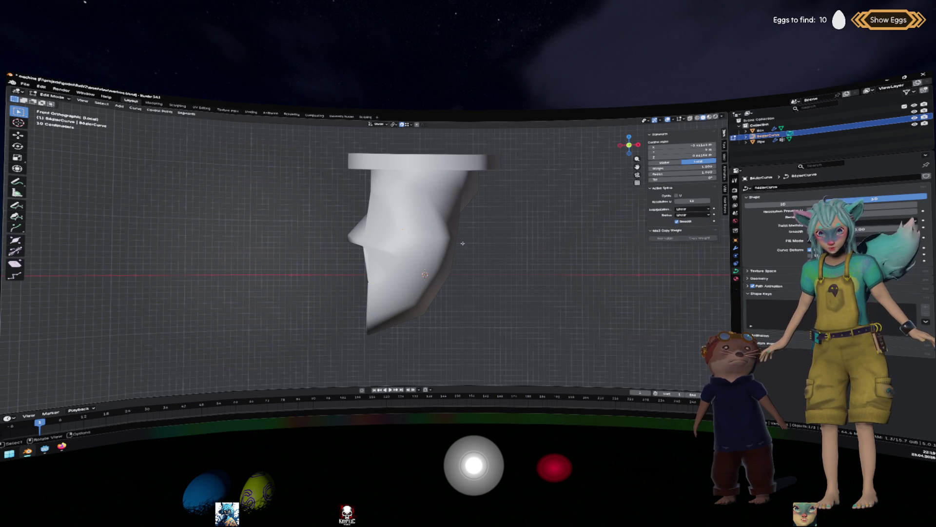
{"action": "key", "text": "ctrl+z"}
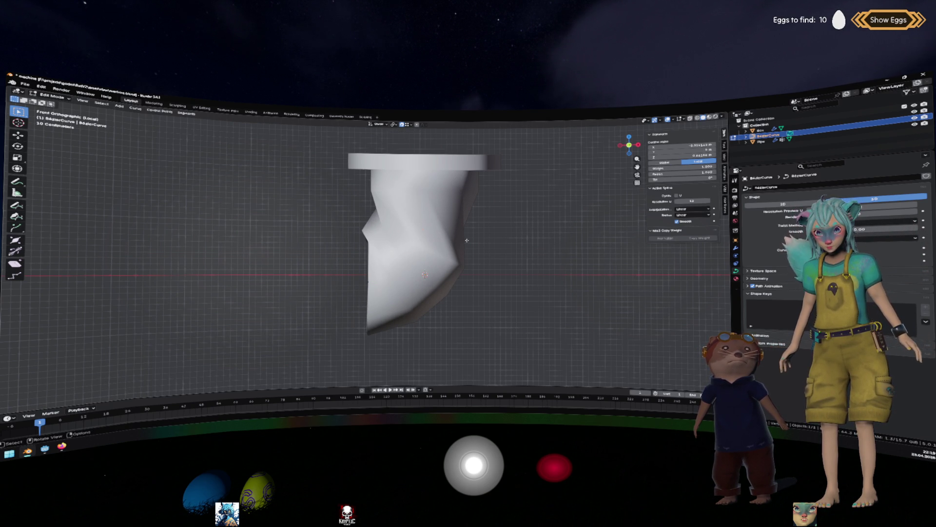
{"action": "left_click_drag", "start_coordinate": [460, 253], "coordinate": [508, 248]}
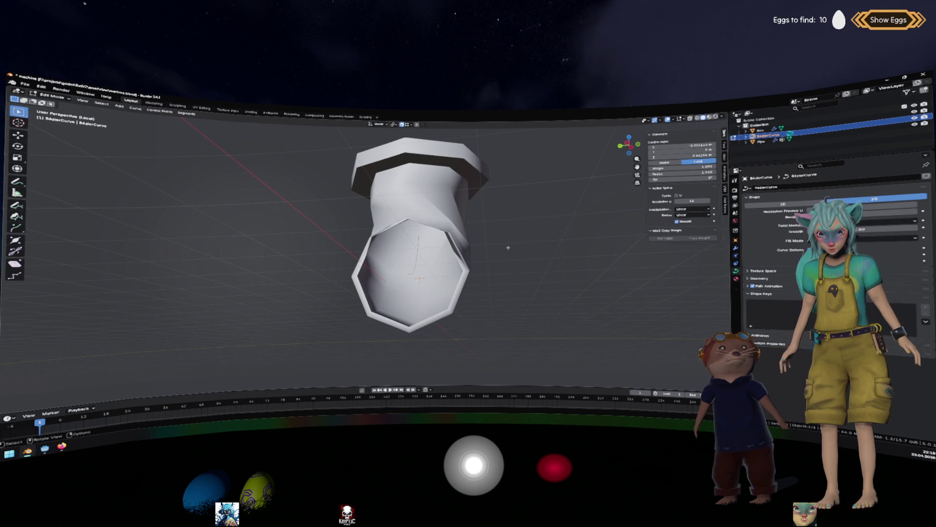
{"action": "right_click", "coordinate": [400, 239]}
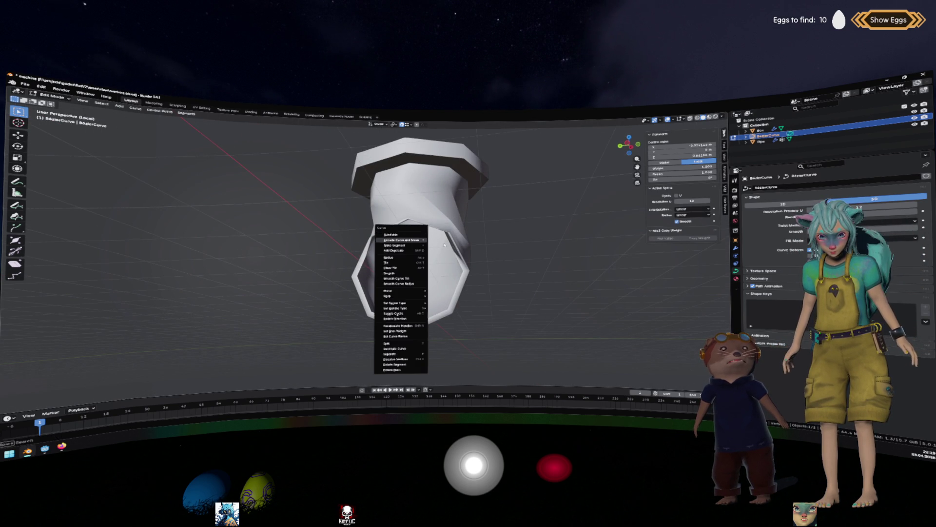
{"action": "left_click", "coordinate": [423, 265]}
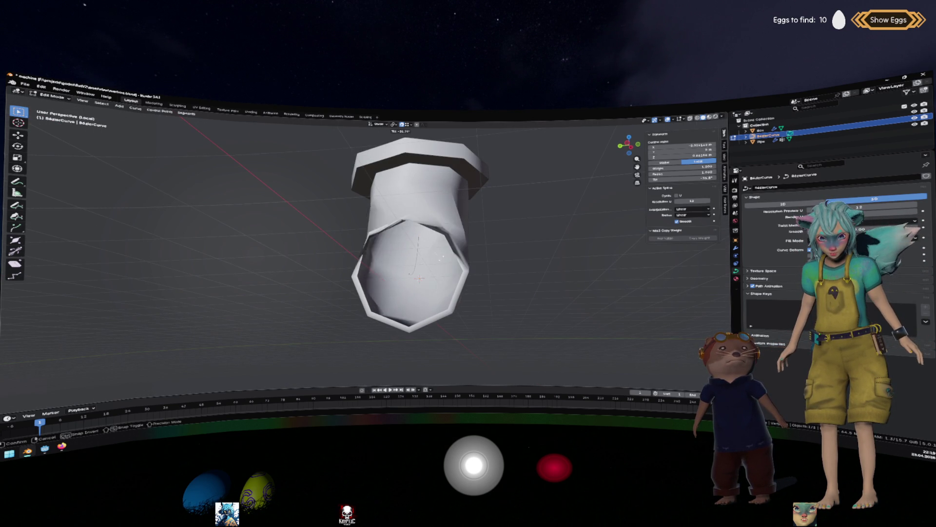
{"action": "left_click", "coordinate": [566, 216]}
{"action": "key", "text": "ctrl+t"}
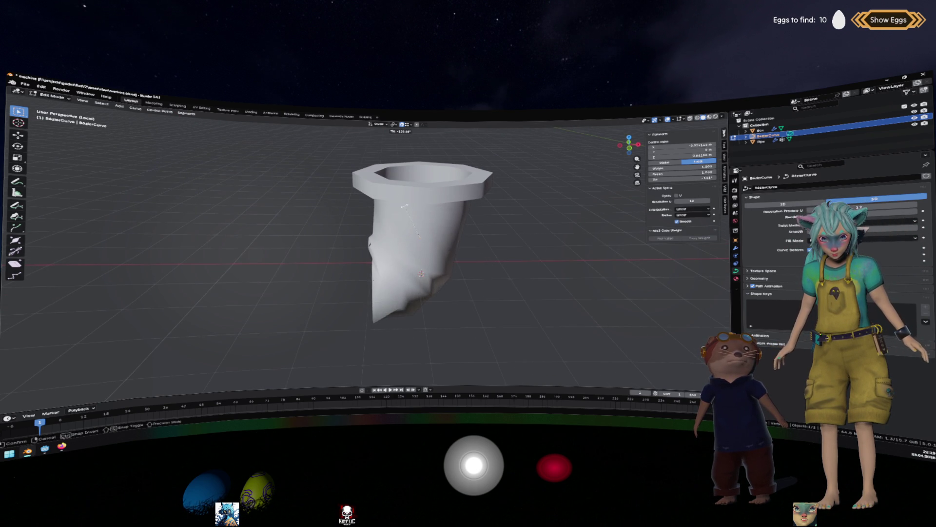
{"action": "key", "text": "Escape"}
- Push the pipe's lower end sideways along X and deselect the points
{"action": "left_click_drag", "start_coordinate": [427, 243], "coordinate": [396, 266]}
{"action": "key", "text": "g"}
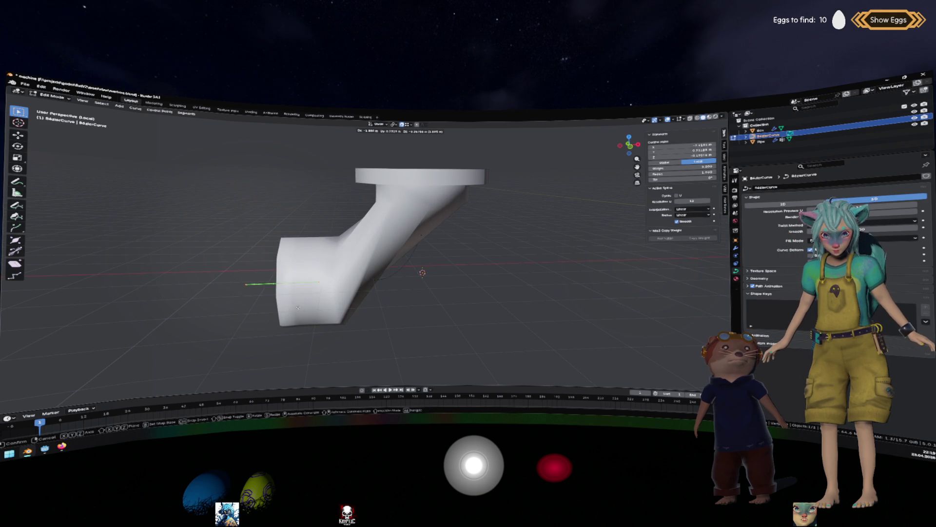
{"action": "key", "text": "x"}
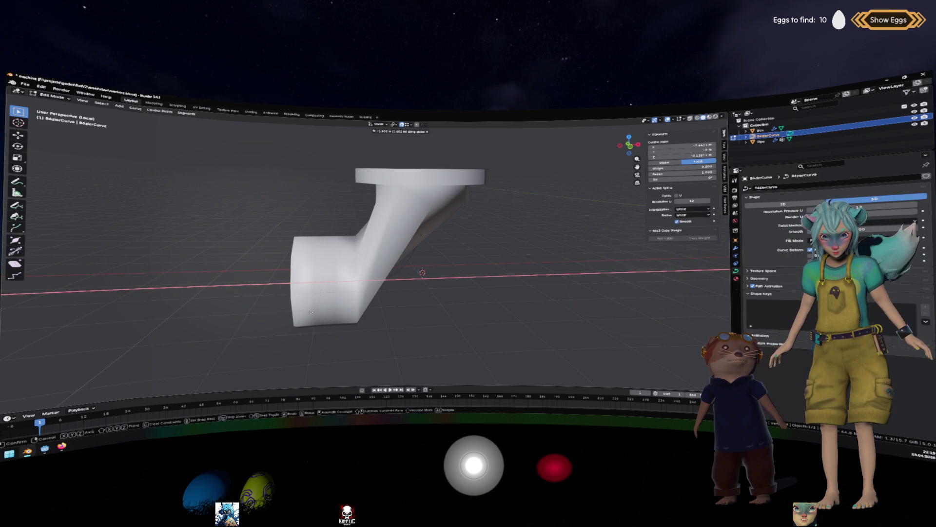
{"action": "left_click", "coordinate": [341, 308]}
{"action": "scroll", "coordinate": [439, 293], "scroll_direction": "down", "scroll_amount": 5}
{"action": "left_click", "coordinate": [456, 296]}
{"action": "scroll", "coordinate": [455, 296], "scroll_direction": "up", "scroll_amount": 4}
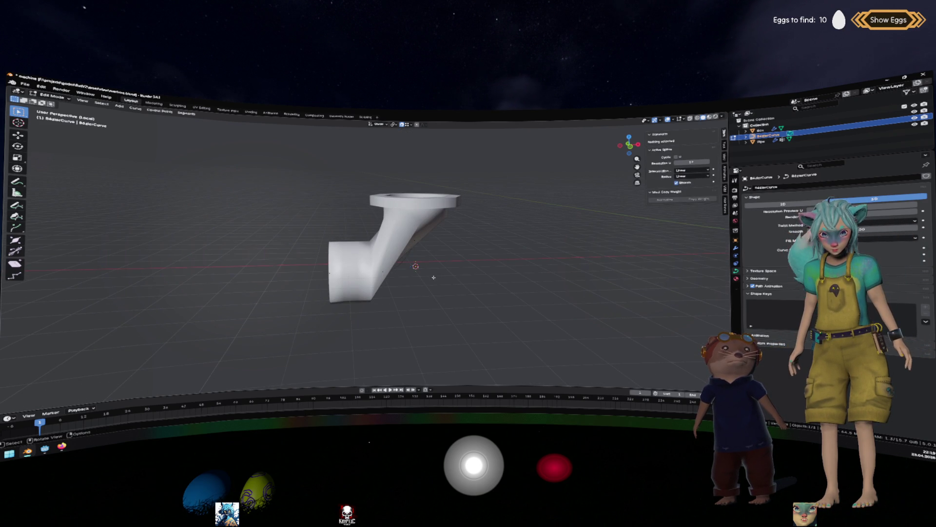
- Drop the curve's lower control point further down along Z
{"action": "key", "text": "alt+q"}
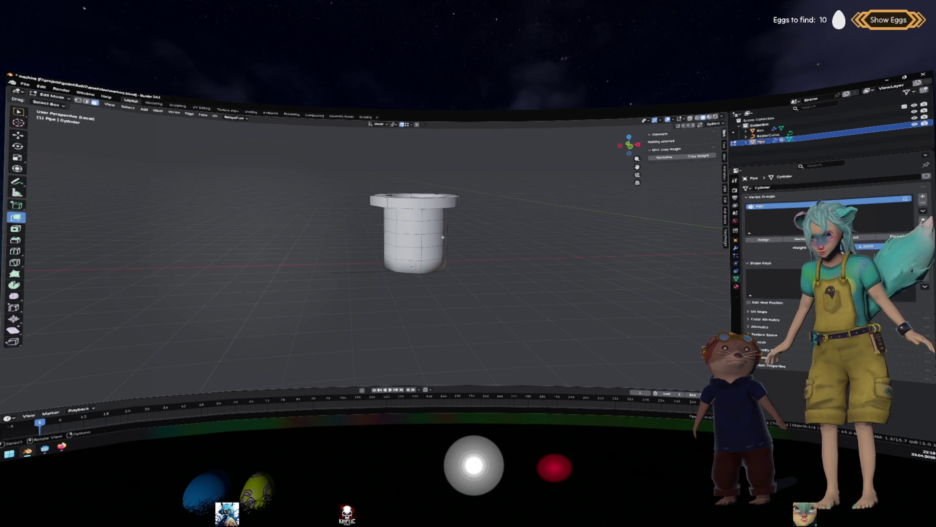
{"action": "key", "text": "alt+q"}
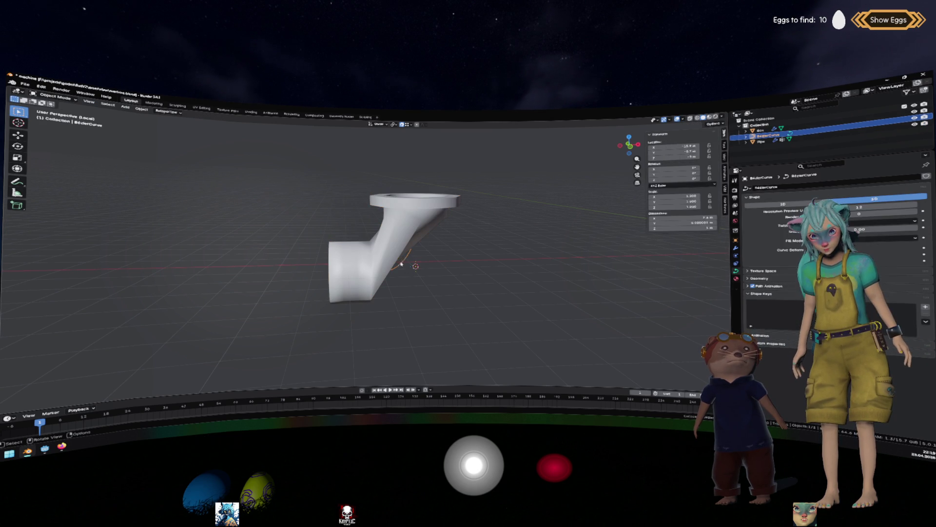
{"action": "left_click", "coordinate": [349, 293]}
{"action": "key", "text": "ctrl+z"}
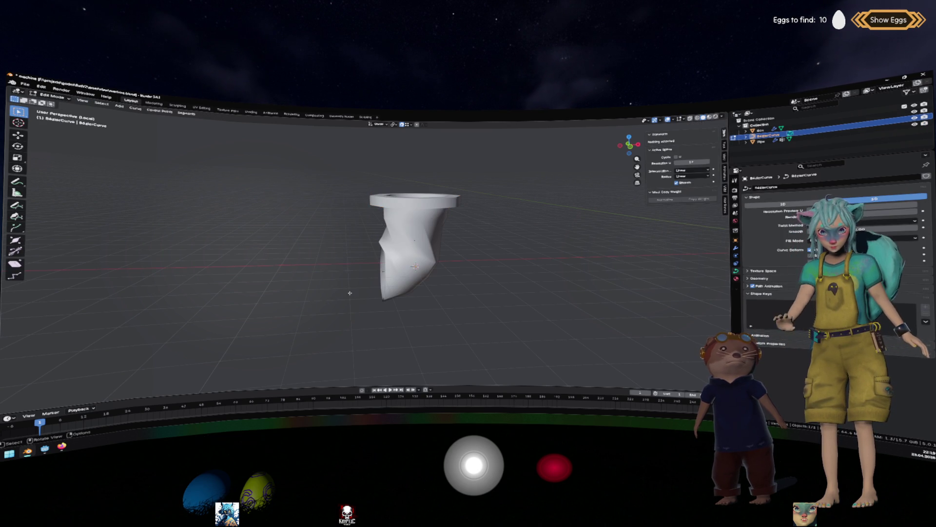
{"action": "left_click", "coordinate": [369, 269]}
{"action": "key", "text": "g"}
{"action": "key", "text": "z"}
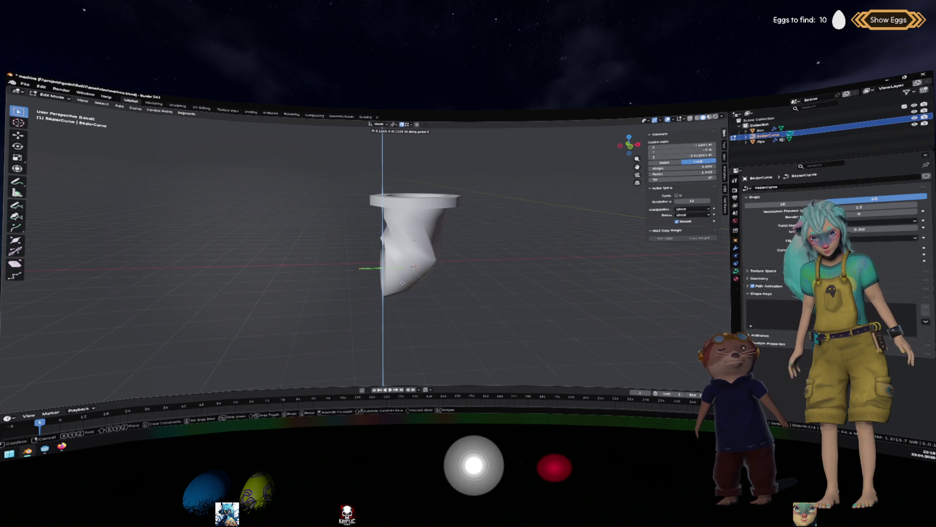
{"action": "left_click", "coordinate": [400, 276]}
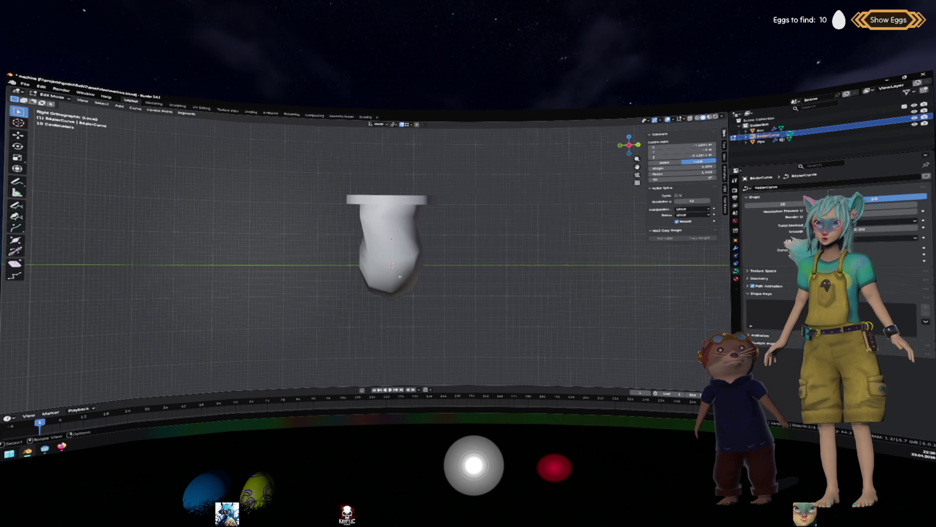
- In front view, move the point along Z and set its Control Point X to 0
{"action": "key", "text": "KP_1"}
{"action": "key", "text": "g"}
{"action": "key", "text": "z"}
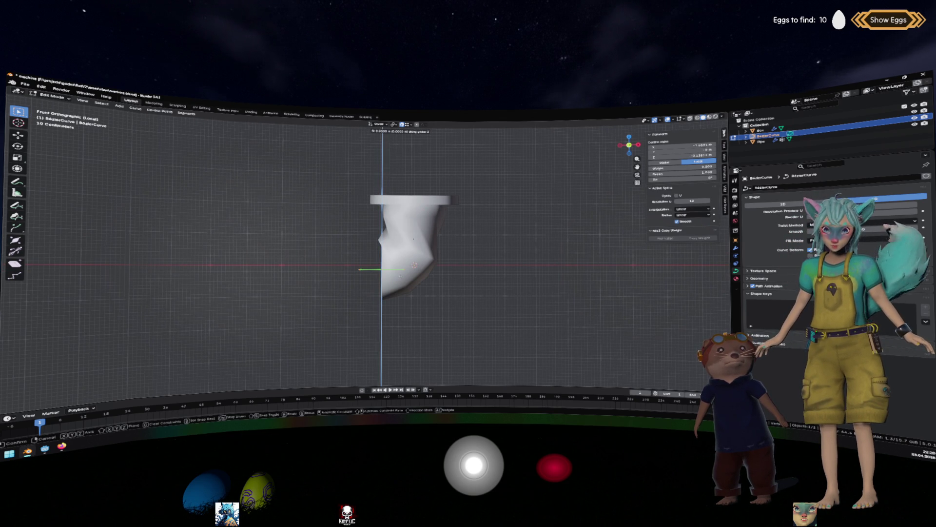
{"action": "left_click", "coordinate": [399, 277]}
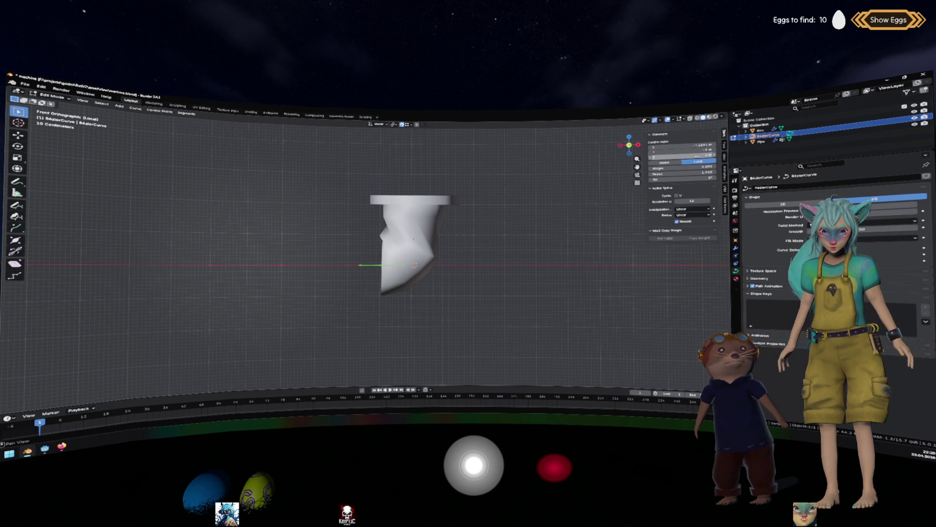
{"action": "left_click", "coordinate": [693, 145]}
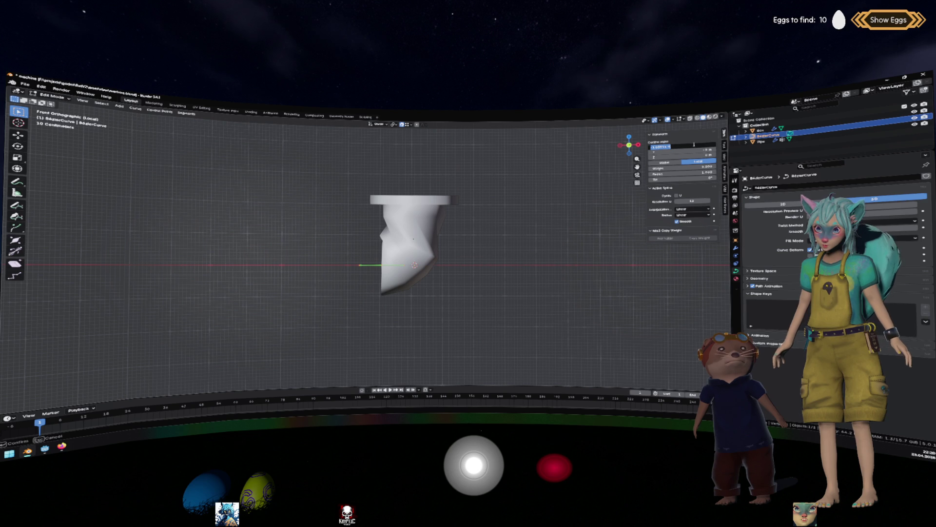
{"action": "type", "text": "0"}
{"action": "key", "text": "Return"}
{"action": "mouse_move", "coordinate": [693, 145]}
{"action": "left_mouse_down"}
{"action": "mouse_move", "coordinate": [644, 145]}
{"action": "mouse_move", "coordinate": [688, 145]}
{"action": "left_mouse_up"}
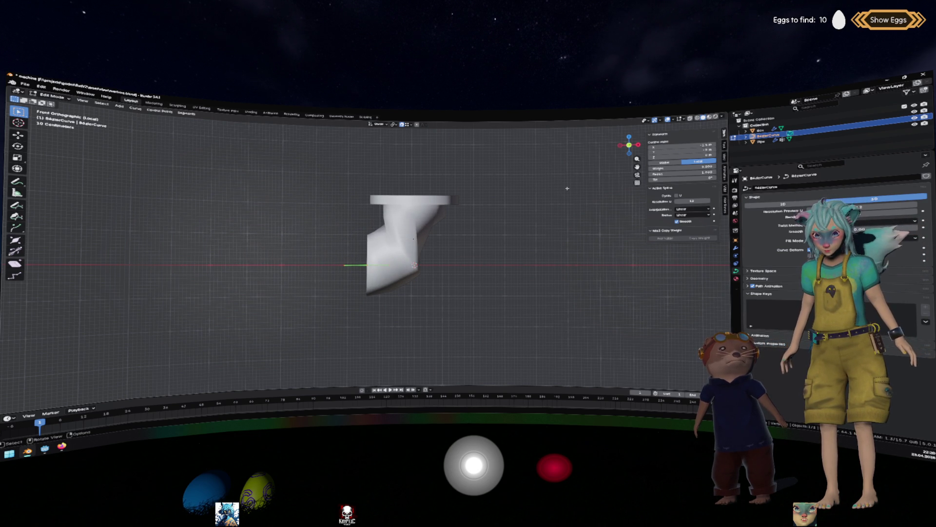
- Cancel a stray move of the kink point and return to Object Mode
{"action": "left_click", "coordinate": [412, 233]}
{"action": "key", "text": "g"}
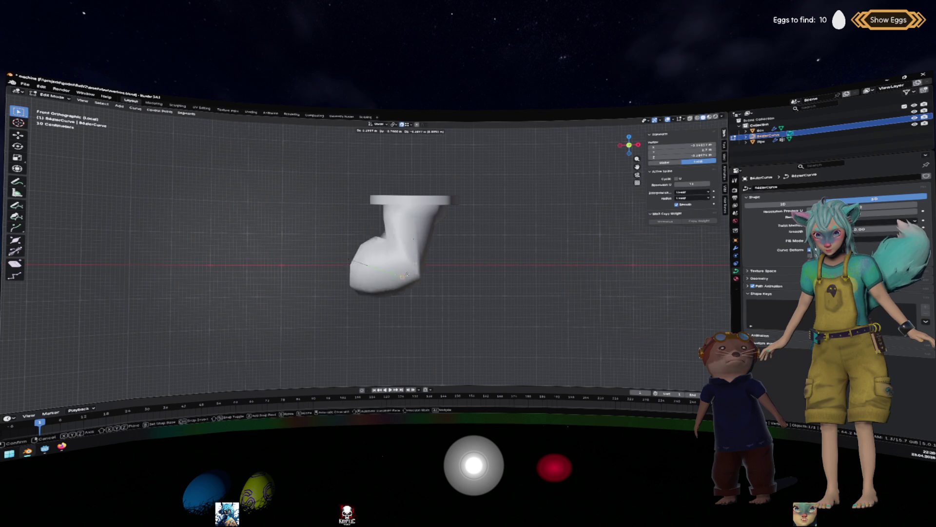
{"action": "key", "text": "Escape"}
{"action": "left_click", "coordinate": [491, 242]}
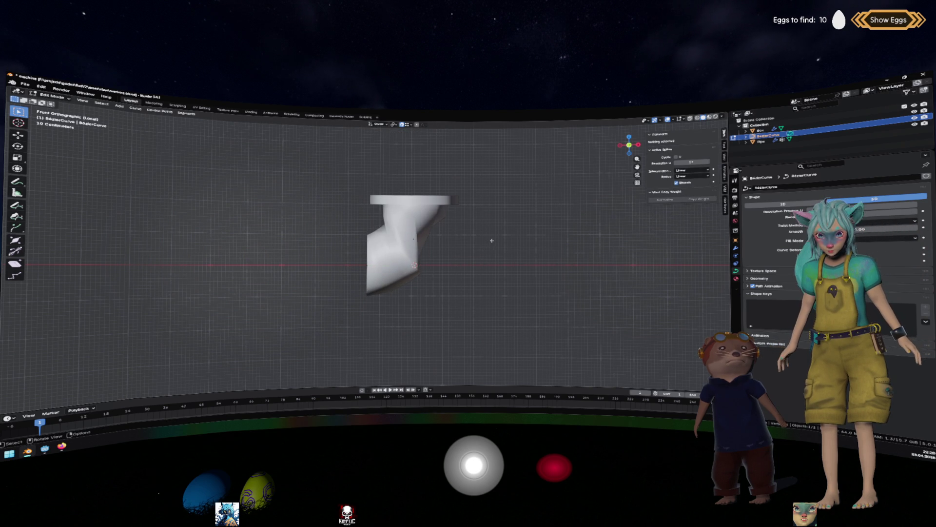
{"action": "scroll", "coordinate": [491, 240], "scroll_direction": "down", "scroll_amount": 3}
{"action": "key", "text": "a"}
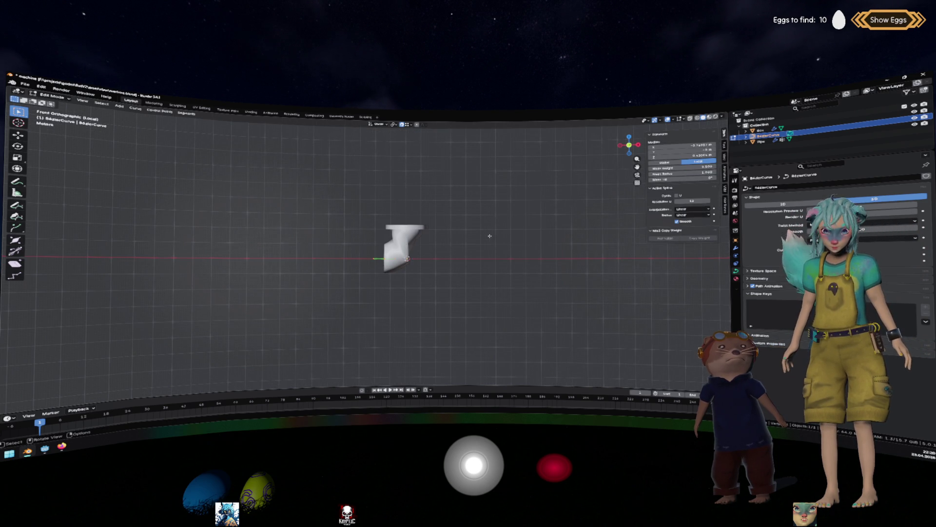
{"action": "key", "text": "ctrl+z"}
{"action": "key", "text": "ctrl+z"}
{"action": "key", "text": "ctrl+z"}
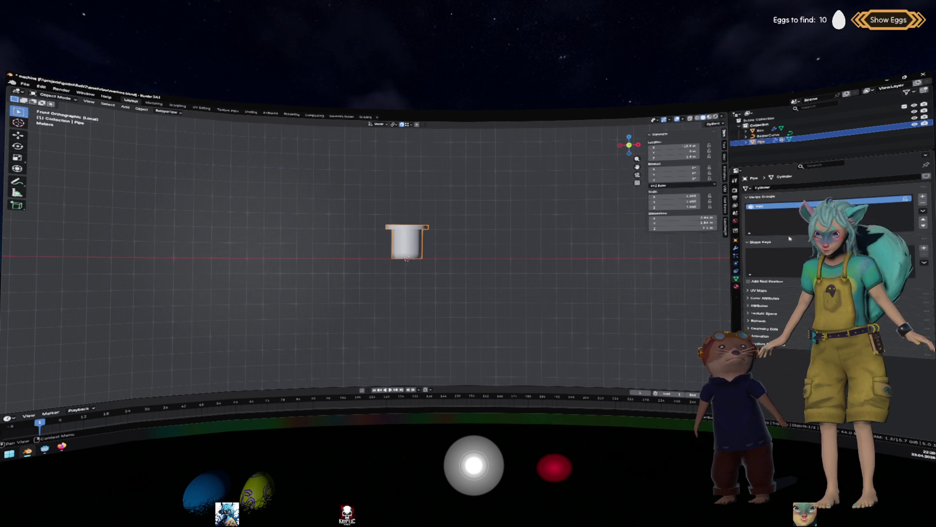
- Remove the Curve modifier from the Pipe's modifier stack
{"action": "key", "text": "ctrl+z"}
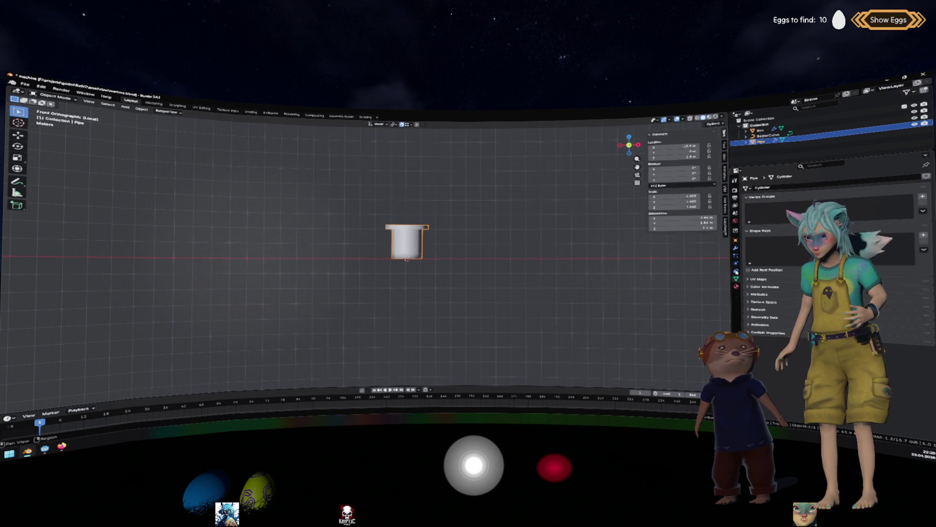
{"action": "left_click", "coordinate": [735, 248]}
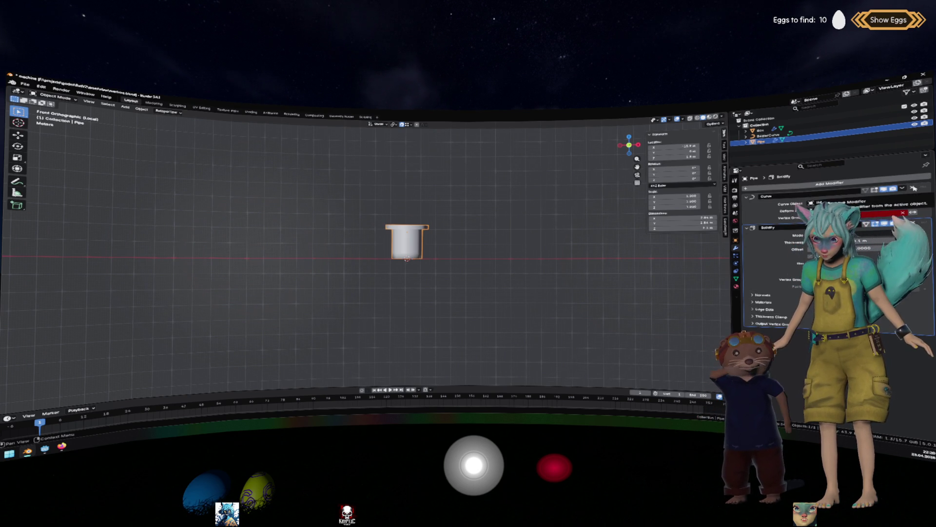
{"action": "left_click", "coordinate": [913, 188]}
{"action": "left_click", "coordinate": [828, 184]}
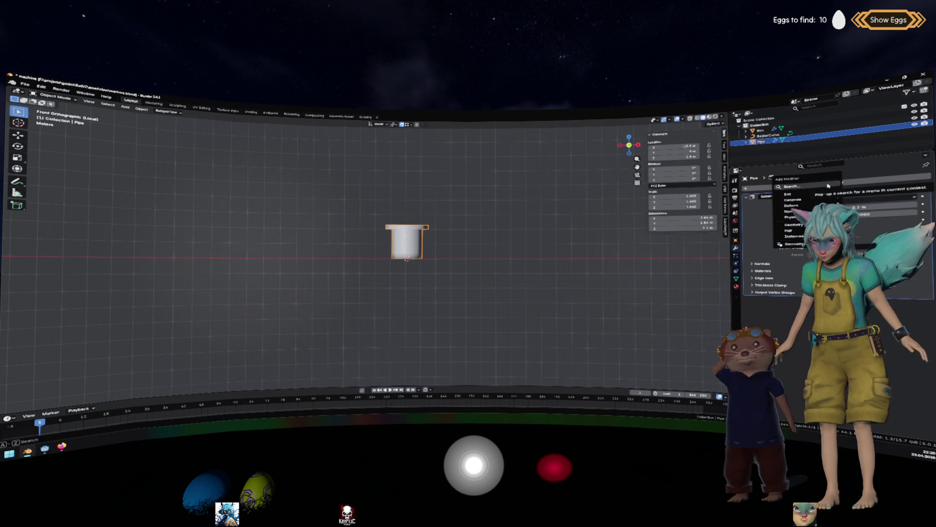
{"action": "mouse_move", "coordinate": [809, 199]}
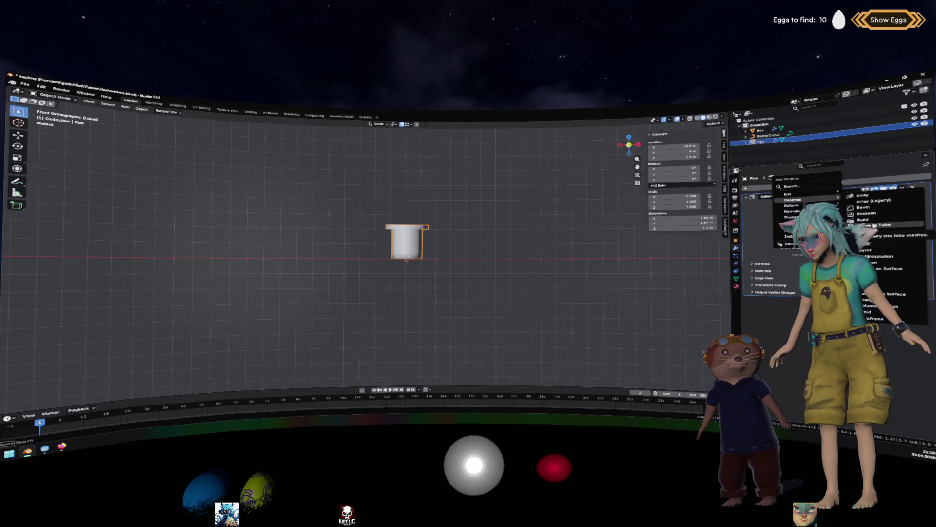
{"action": "left_click", "coordinate": [874, 226]}
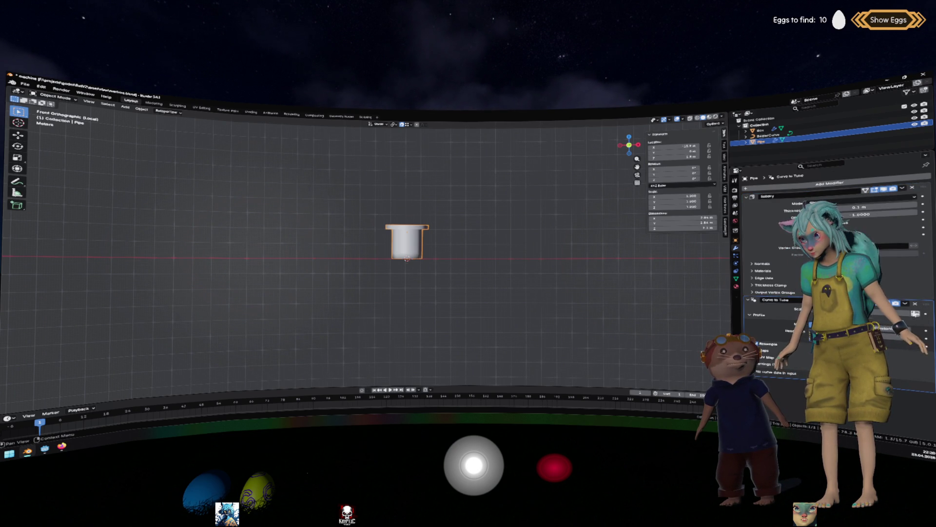
{"action": "left_click", "coordinate": [915, 303]}
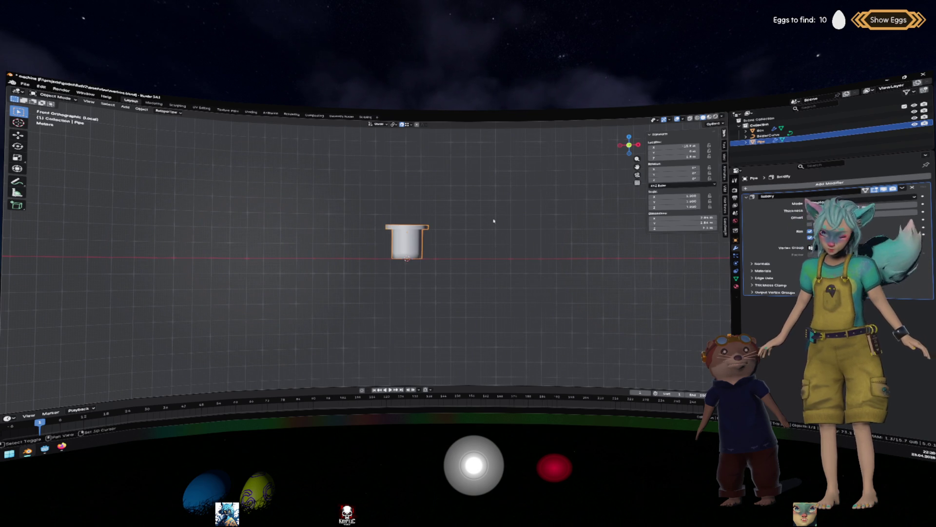
- Add a Curve to Tube modifier to the BezierCurve
{"action": "key", "text": "shift+a"}
{"action": "mouse_move", "coordinate": [494, 221]}
{"action": "key", "text": "Escape"}
{"action": "key", "text": "ctrl+z"}
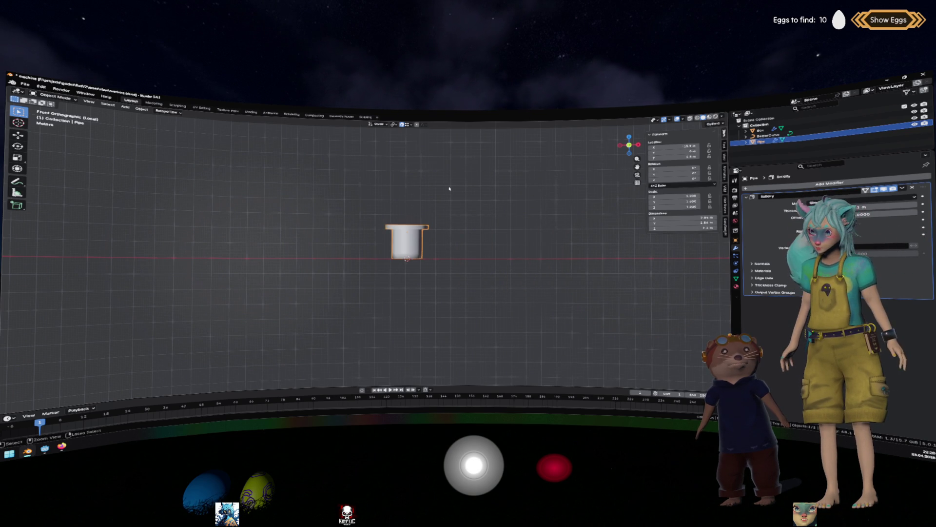
{"action": "left_click", "coordinate": [766, 137]}
{"action": "left_click", "coordinate": [827, 188]}
{"action": "mouse_move", "coordinate": [828, 187]}
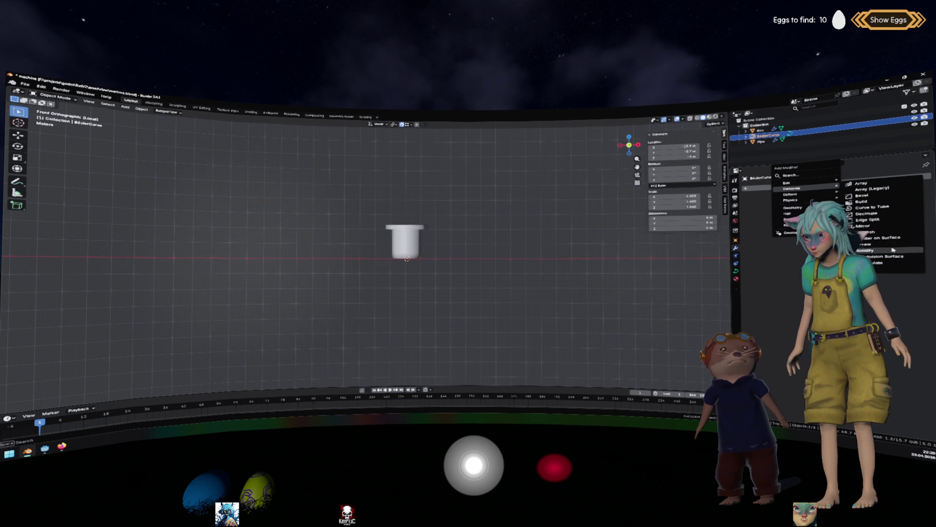
{"action": "left_click", "coordinate": [885, 208]}
- Hide the Pipe with H and reselect the BezierCurve
{"action": "left_click", "coordinate": [412, 239]}
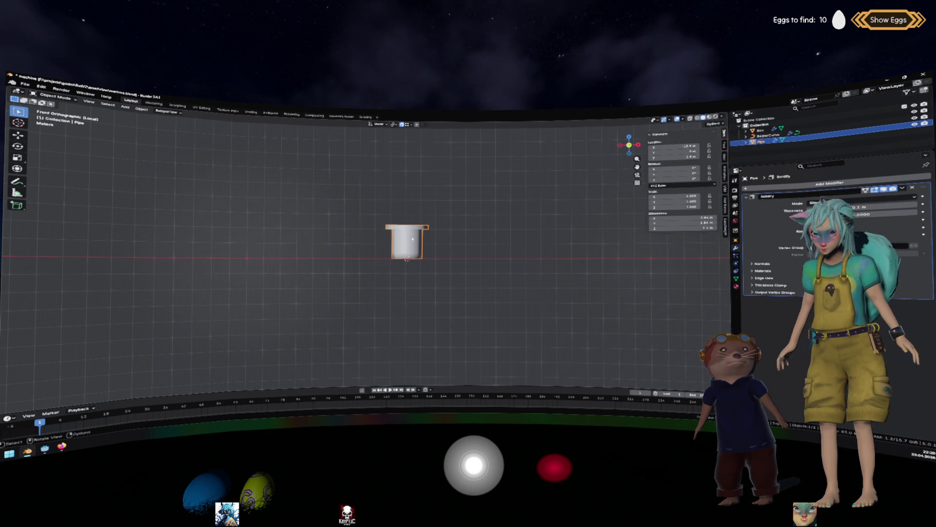
{"action": "key", "text": "h"}
{"action": "left_click", "coordinate": [407, 258]}
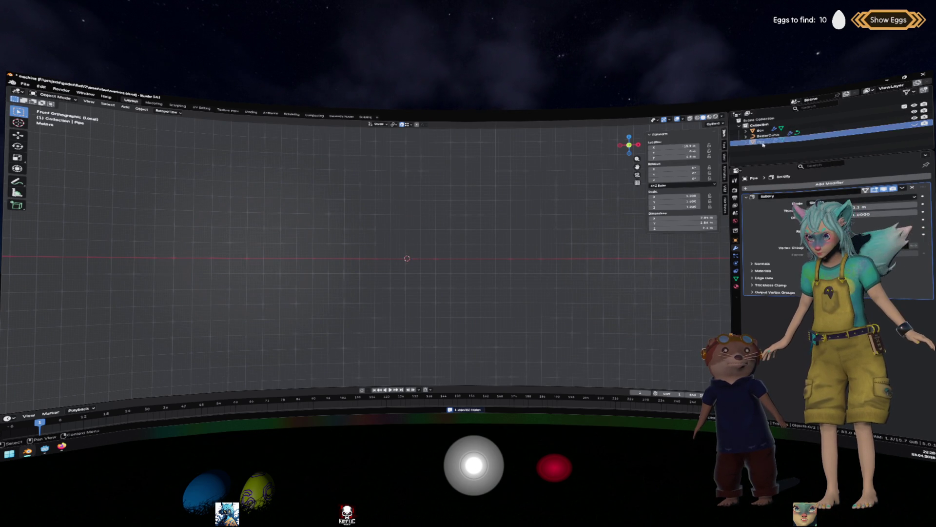
- Try extruding a new point from the curve end, then undo it
{"action": "key", "text": "Tab"}
{"action": "scroll", "coordinate": [470, 234], "scroll_direction": "up", "scroll_amount": 5}
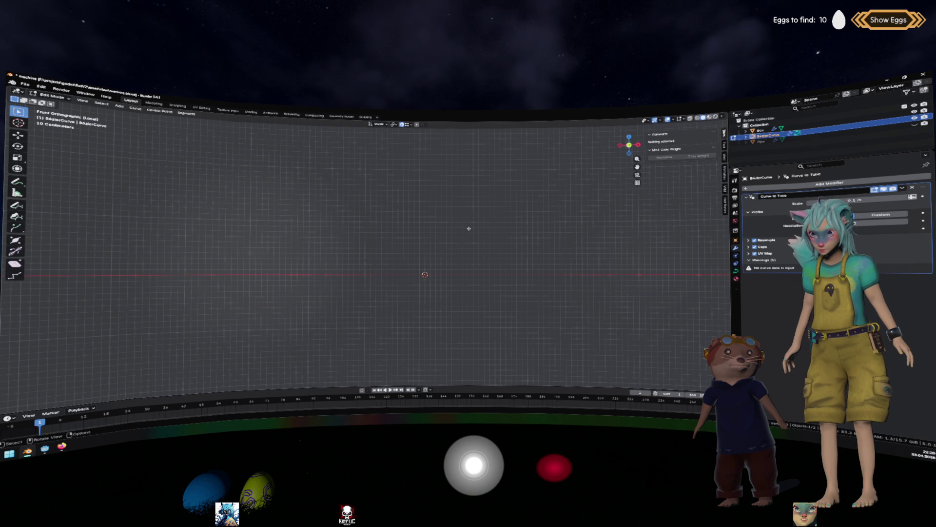
{"action": "key", "text": "e"}
{"action": "left_click", "coordinate": [460, 261]}
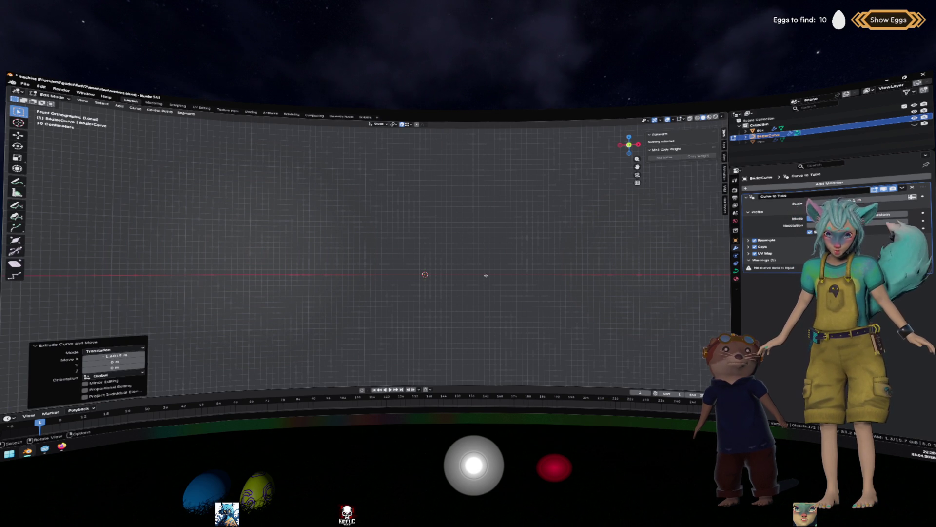
{"action": "key", "text": "ctrl+z"}
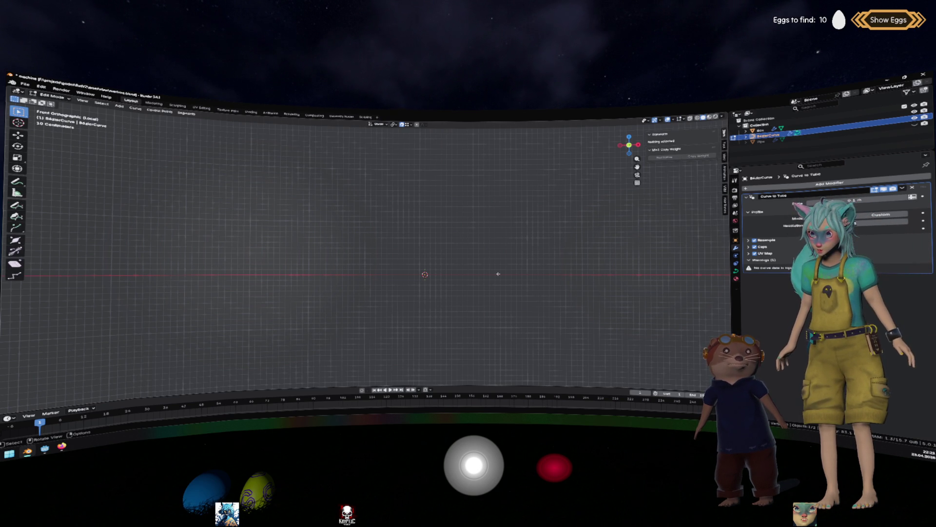
{"action": "mouse_move", "coordinate": [489, 256]}
{"action": "left_mouse_down"}
{"action": "mouse_move", "coordinate": [477, 274]}
{"action": "mouse_move", "coordinate": [474, 253]}
{"action": "left_mouse_up"}
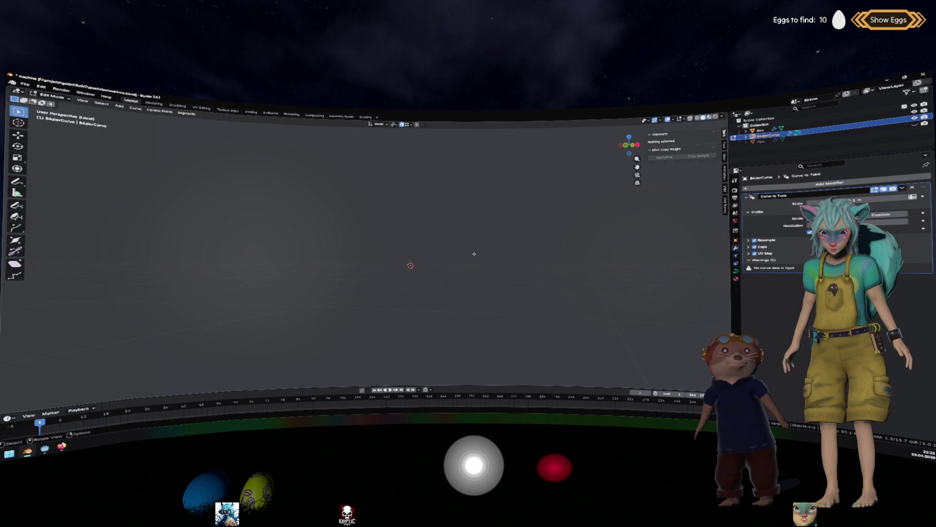
{"action": "key", "text": "Tab"}
{"action": "key", "text": "Tab"}
- Add a new Bézier segment and move its right end point in front view
{"action": "key", "text": "shift+a"}
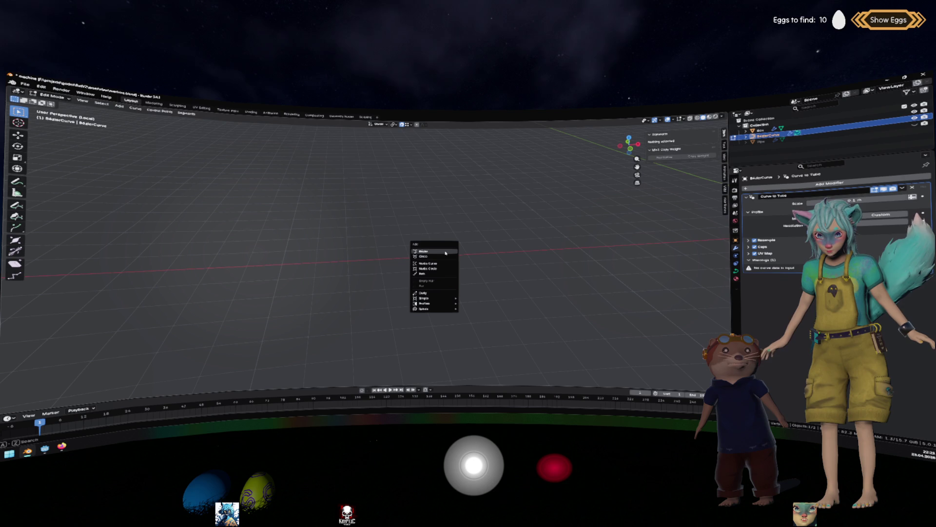
{"action": "left_click", "coordinate": [445, 251]}
{"action": "key", "text": "KP_1"}
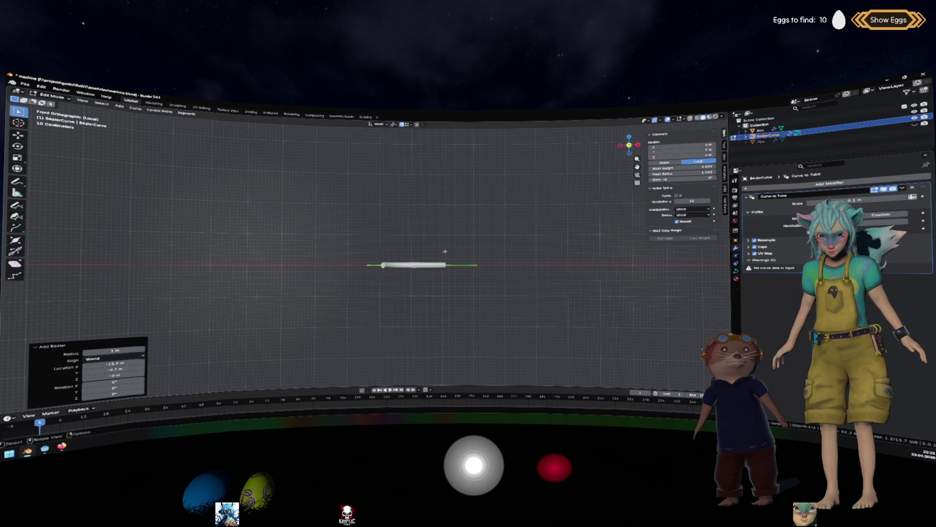
{"action": "left_click", "coordinate": [445, 265]}
{"action": "key", "text": "g"}
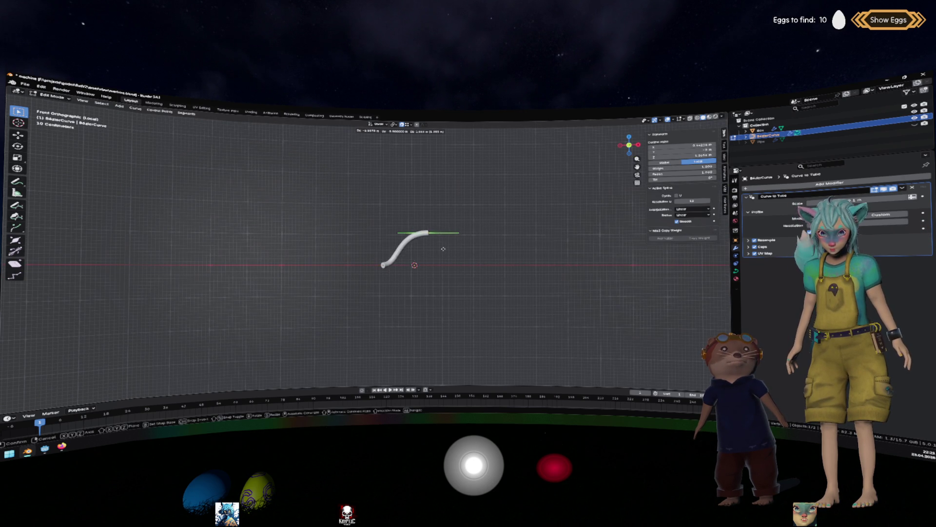
{"action": "left_click", "coordinate": [428, 252]}
- Test rotating the end point's handle by Y 90 and -90, reverting each
{"action": "key", "text": "r"}
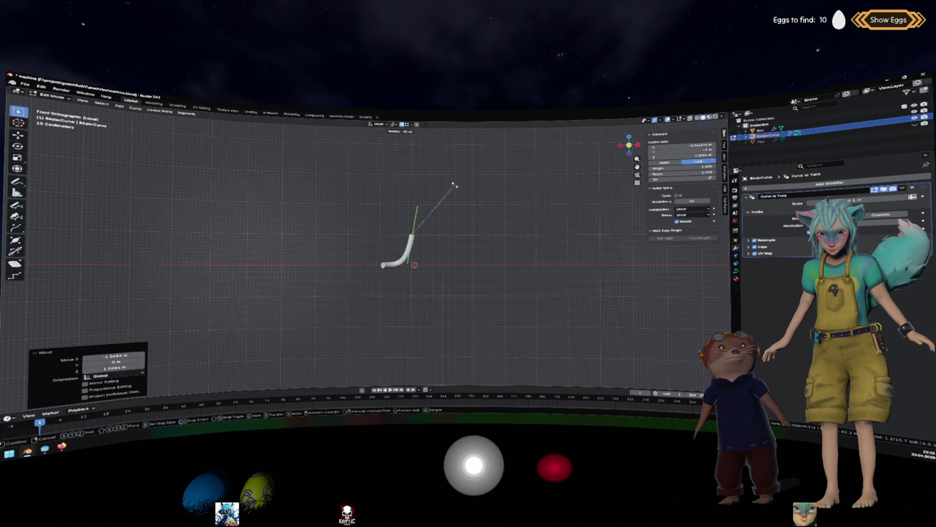
{"action": "type", "text": "y"}
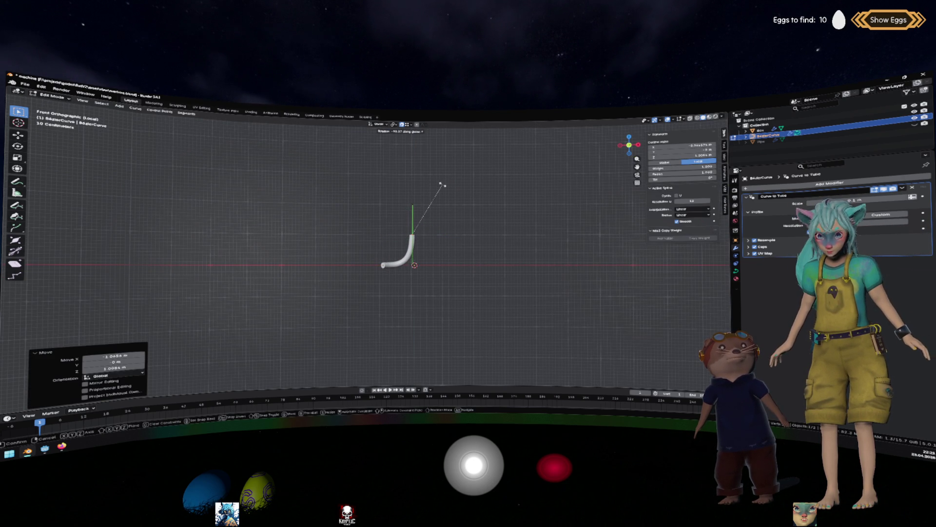
{"action": "type", "text": "90"}
{"action": "key", "text": "Return"}
{"action": "key", "text": "ctrl+z"}
{"action": "key", "text": "r"}
{"action": "type", "text": "zy"}
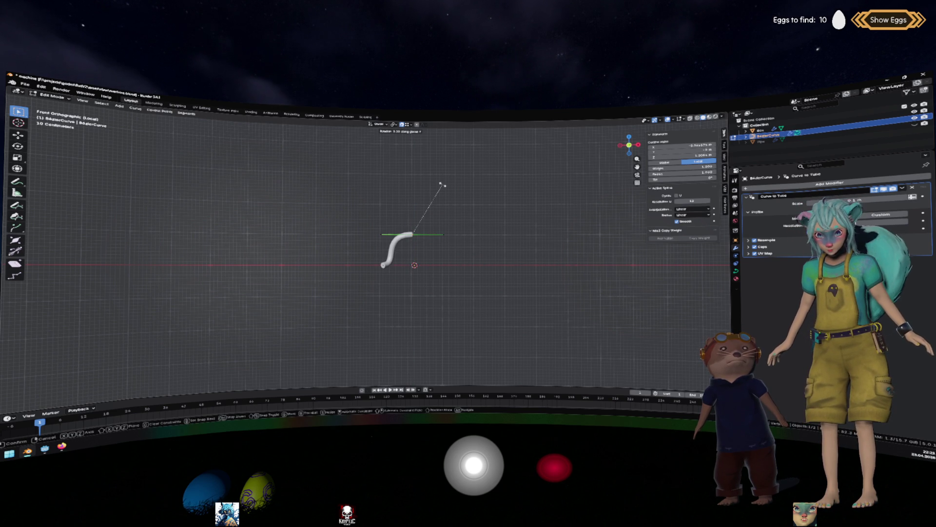
{"action": "type", "text": "-90"}
{"action": "key", "text": "Return"}
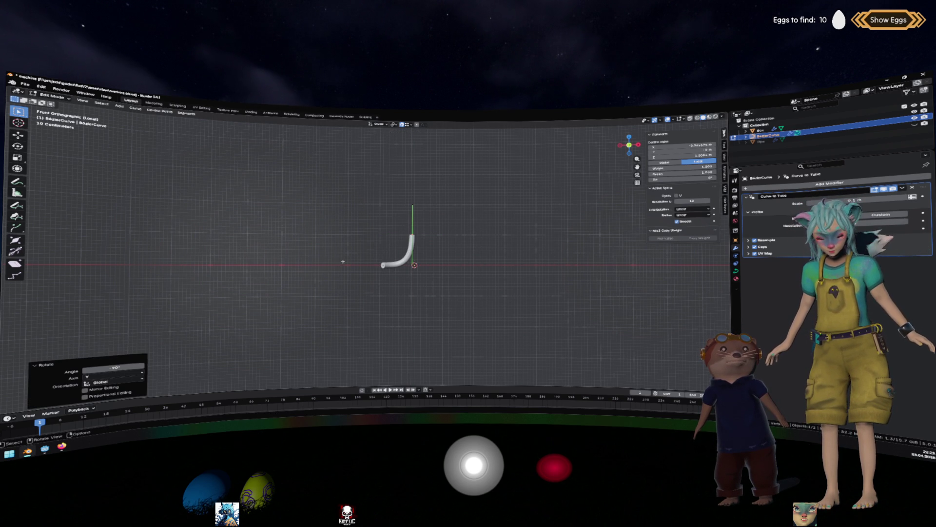
{"action": "key", "text": "ctrl+z"}
{"action": "key", "text": "KP_7"}
{"action": "key", "text": "ctrl+shift+z"}
- Set the end point's X to 0 and rotate it -45° about Z
{"action": "left_click", "coordinate": [682, 146]}
{"action": "type", "text": "0"}
{"action": "key", "text": "Return"}
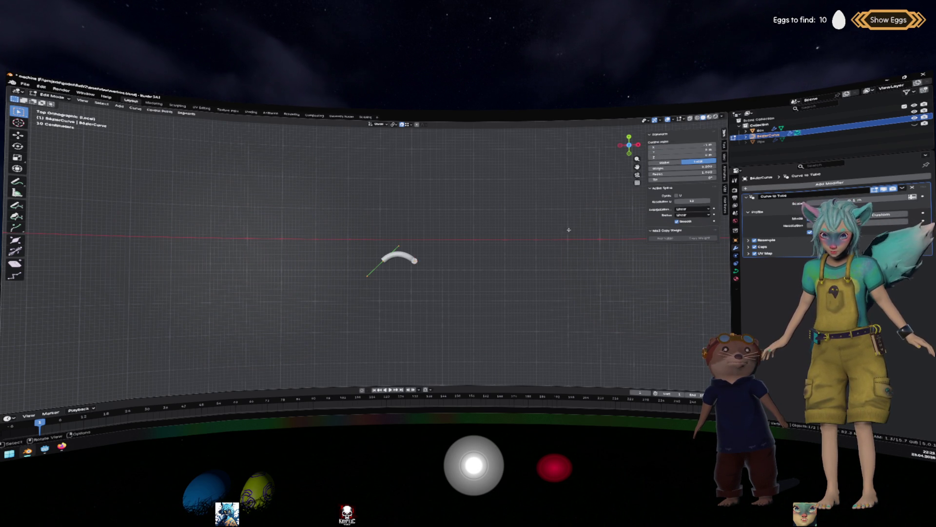
{"action": "key", "text": "r"}
{"action": "type", "text": "z"}
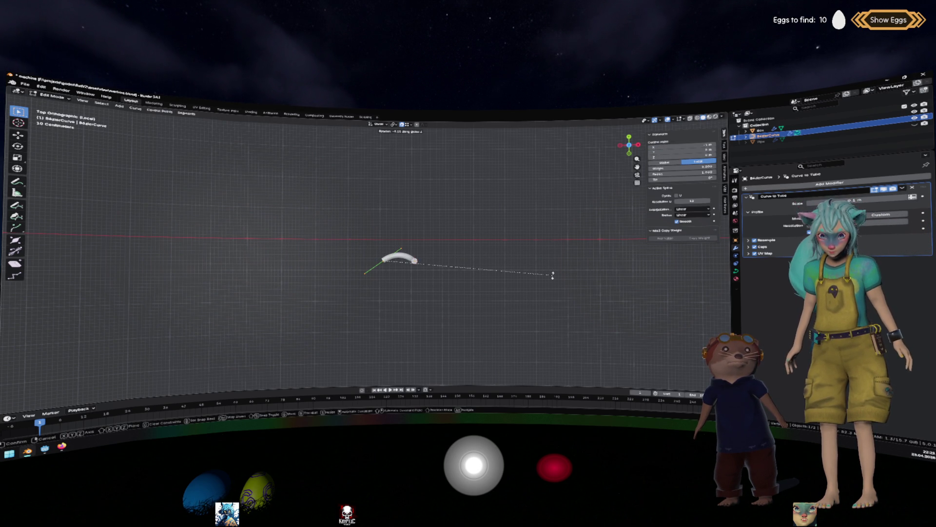
{"action": "type", "text": "-45"}
{"action": "key", "text": "Return"}
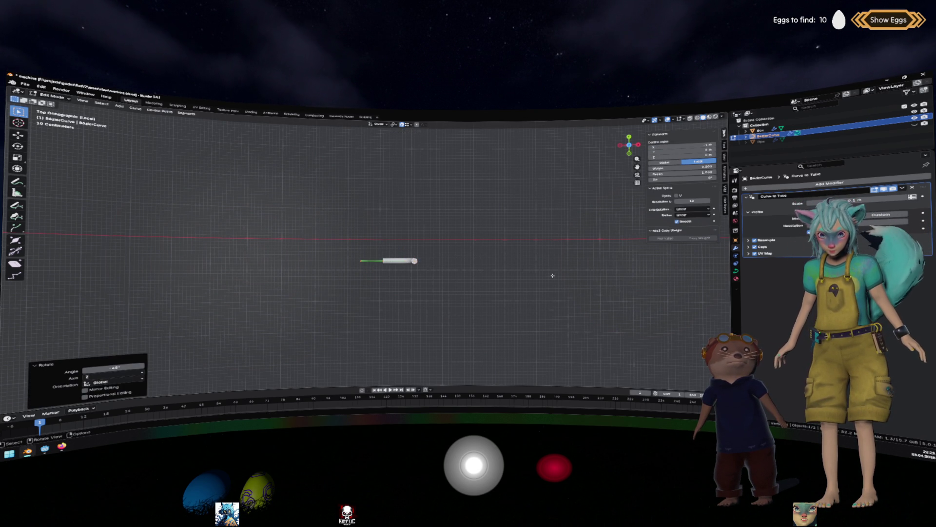
{"action": "key", "text": "KP_1"}
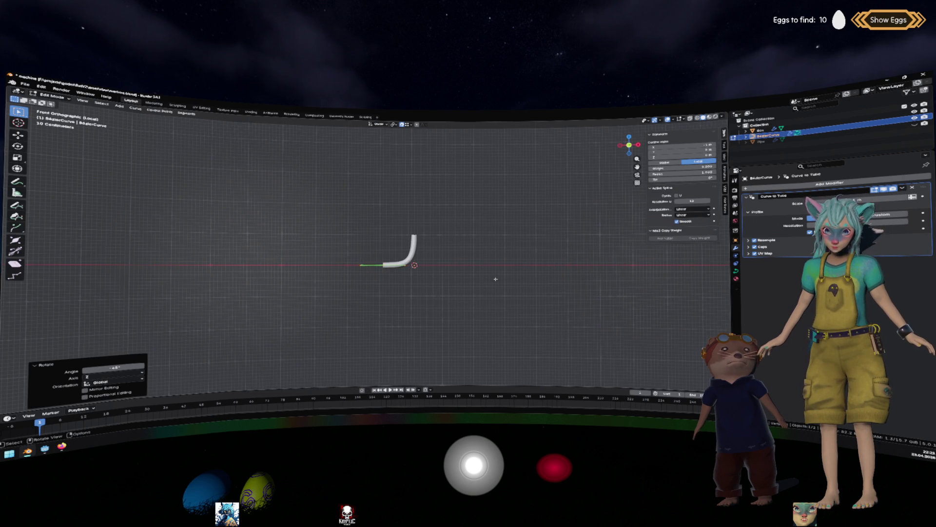
{"action": "scroll", "coordinate": [495, 279], "scroll_direction": "up", "scroll_amount": 2}
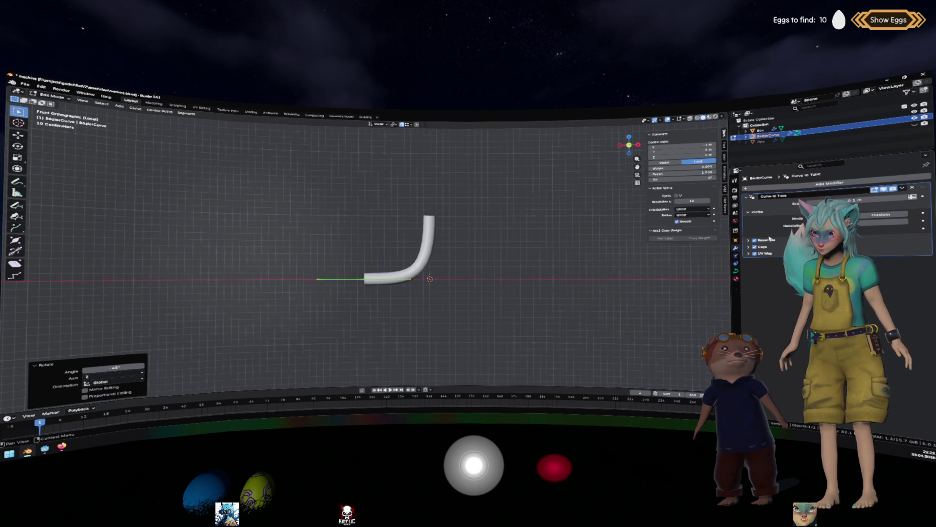
- Increase the Curve to Tube profile size to thicken the tube
{"action": "left_click_drag", "start_coordinate": [858, 222], "coordinate": [858, 222]}
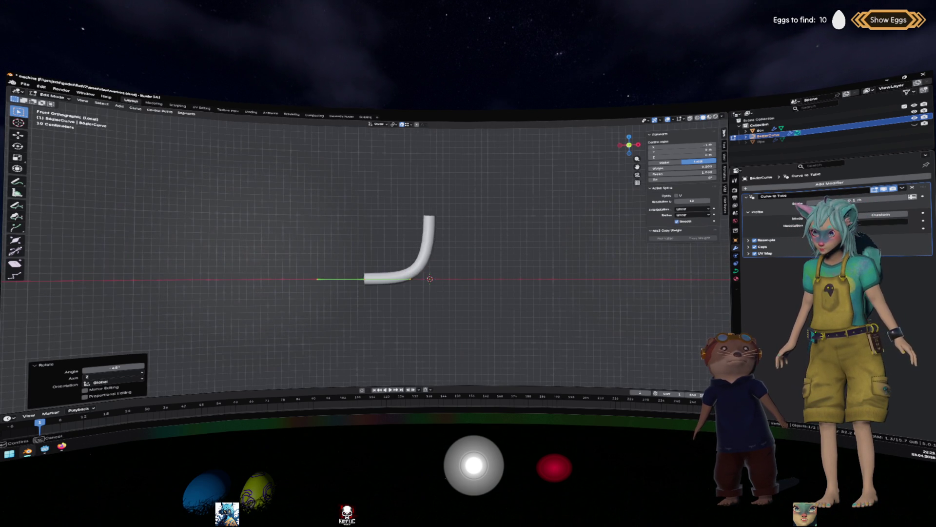
{"action": "mouse_move", "coordinate": [858, 222]}
{"action": "left_mouse_down"}
{"action": "mouse_move", "coordinate": [866, 200]}
{"action": "mouse_move", "coordinate": [893, 200]}
{"action": "mouse_move", "coordinate": [873, 200]}
{"action": "left_mouse_up"}
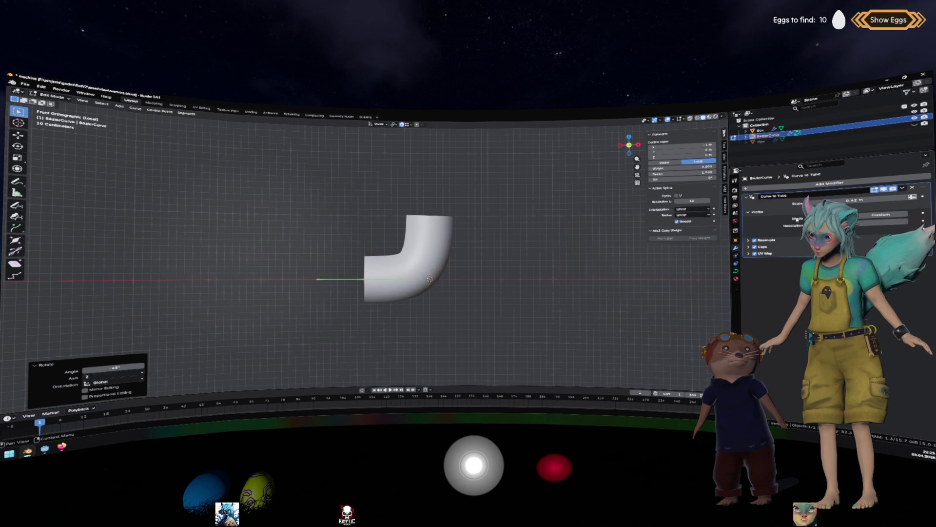
{"action": "left_click", "coordinate": [749, 247]}
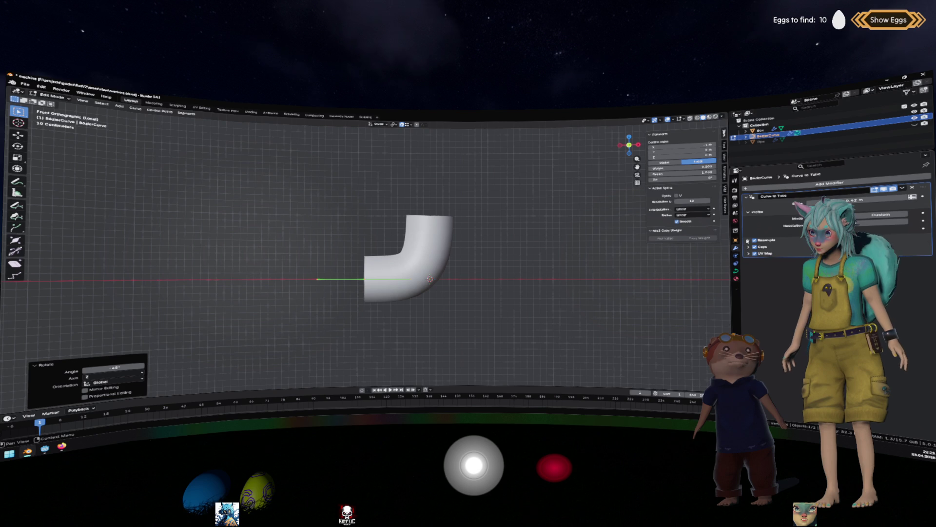
{"action": "left_click", "coordinate": [748, 247]}
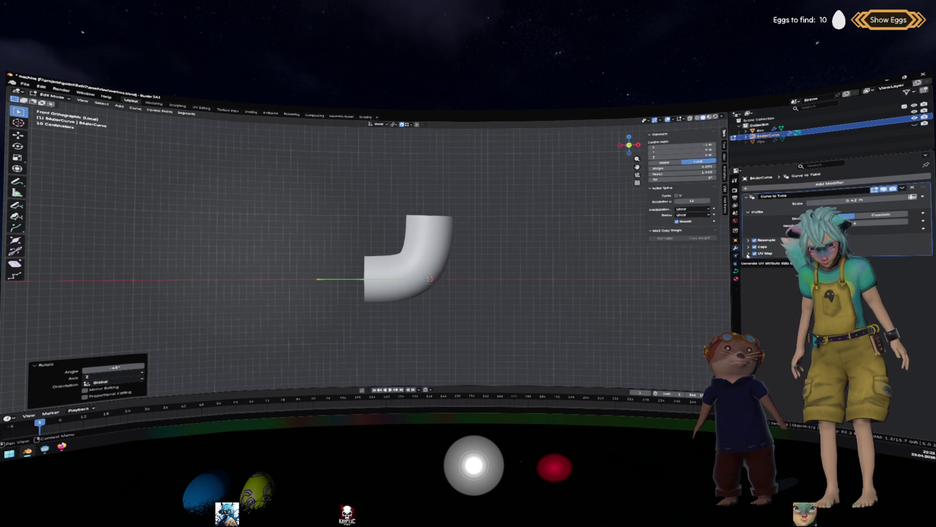
- Scale the bend's curve handle up, then shorter to tighten the elbow
{"action": "key", "text": "s"}
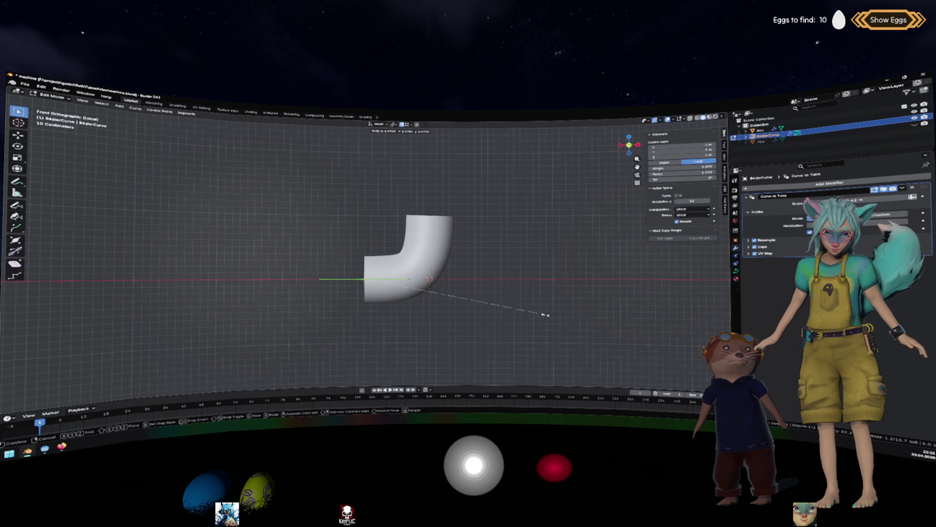
{"action": "left_click", "coordinate": [475, 307]}
{"action": "key", "text": "ctrl+z"}
{"action": "key", "text": "ctrl+z"}
{"action": "key", "text": "s"}
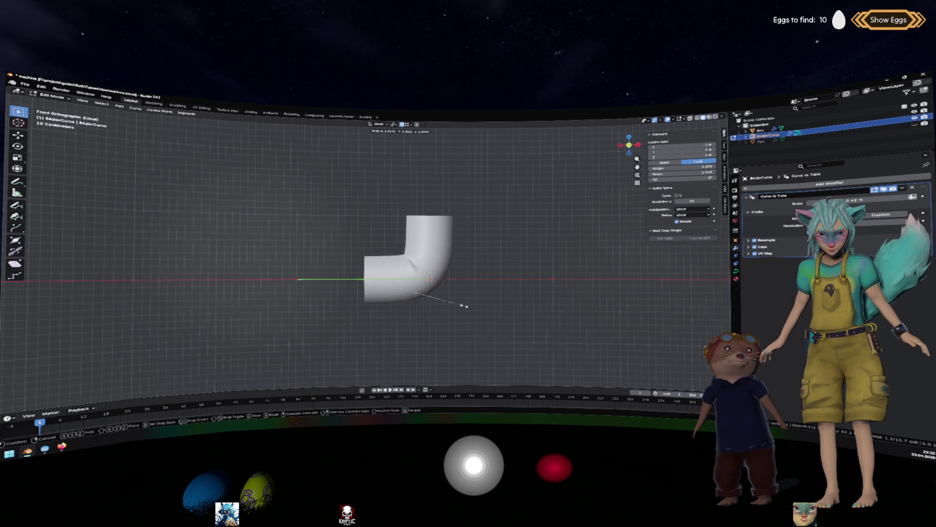
{"action": "left_click", "coordinate": [475, 313]}
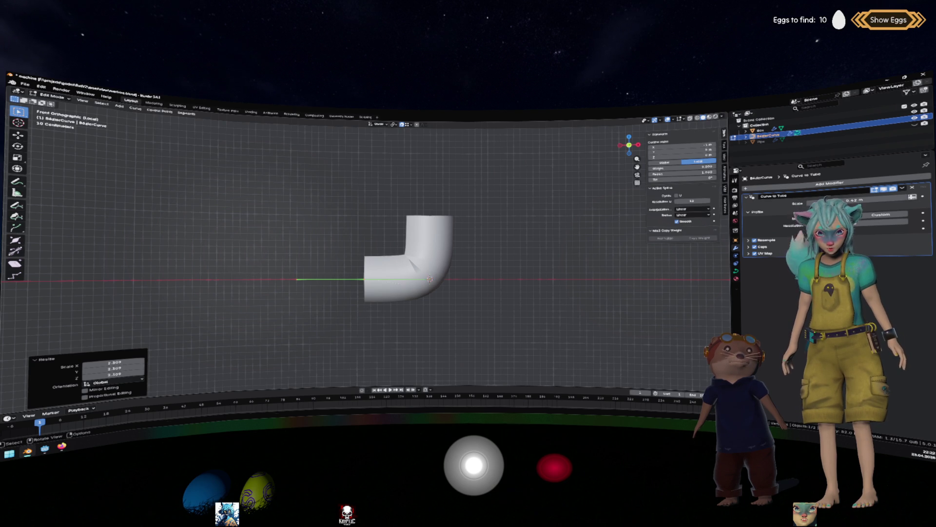
{"action": "key", "text": "s"}
{"action": "left_click", "coordinate": [432, 294]}
{"action": "left_click", "coordinate": [476, 257]}
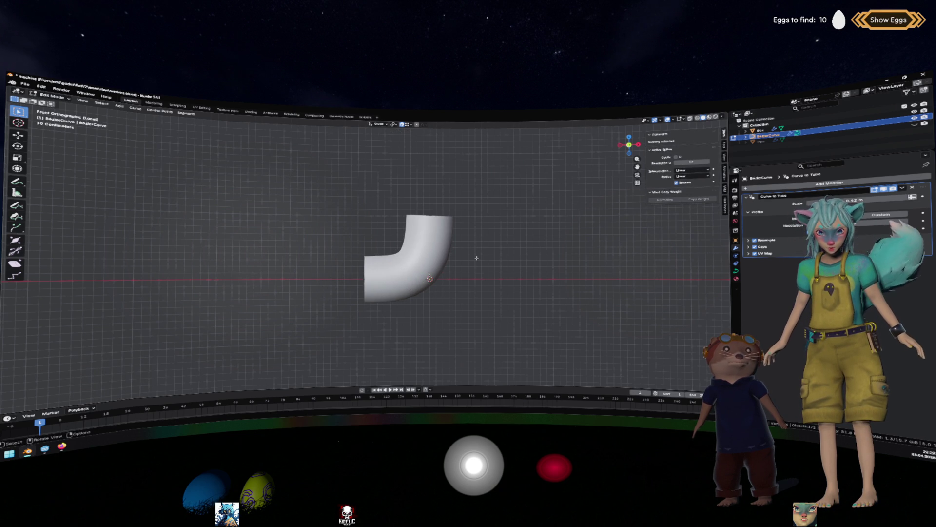
{"action": "mouse_move", "coordinate": [390, 210]}
{"action": "left_mouse_down"}
{"action": "mouse_move", "coordinate": [468, 217]}
{"action": "mouse_move", "coordinate": [455, 286]}
{"action": "left_mouse_up"}
{"action": "scroll", "coordinate": [518, 259], "scroll_direction": "up", "scroll_amount": 5}
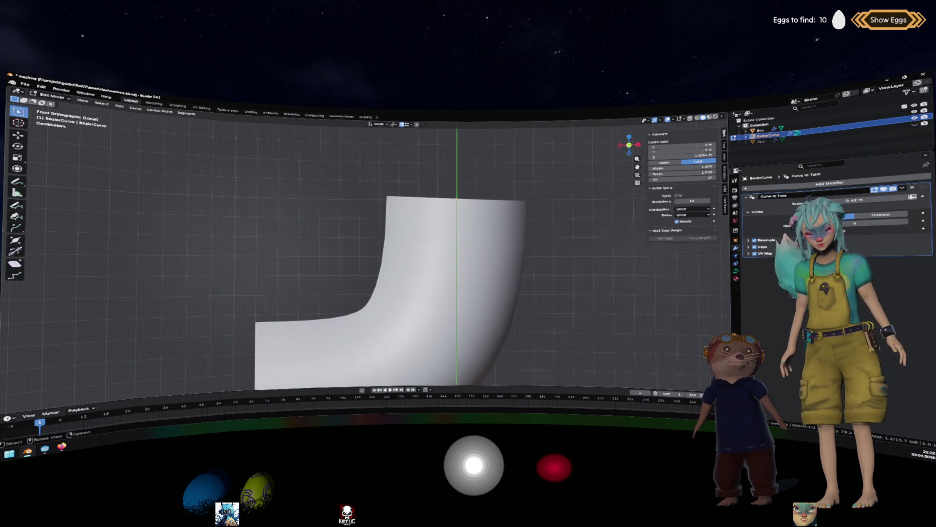
{"action": "left_click", "coordinate": [557, 279]}
{"action": "scroll", "coordinate": [561, 280], "scroll_direction": "down", "scroll_amount": 3}
{"action": "mouse_move", "coordinate": [480, 262]}
{"action": "left_mouse_down"}
{"action": "mouse_move", "coordinate": [566, 287]}
{"action": "mouse_move", "coordinate": [521, 293]}
{"action": "mouse_move", "coordinate": [486, 259]}
{"action": "left_mouse_up"}
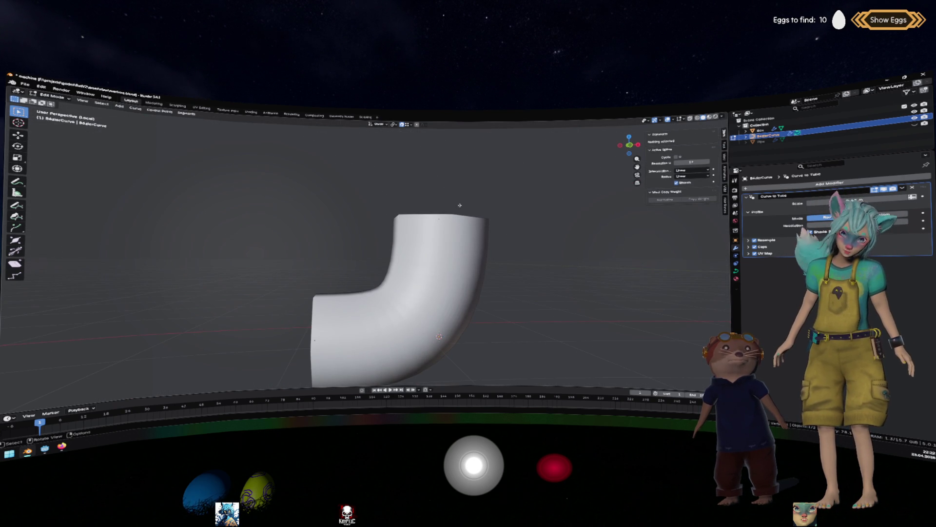
{"action": "key", "text": "a"}
{"action": "left_click", "coordinate": [531, 258]}
{"action": "left_click", "coordinate": [866, 225]}
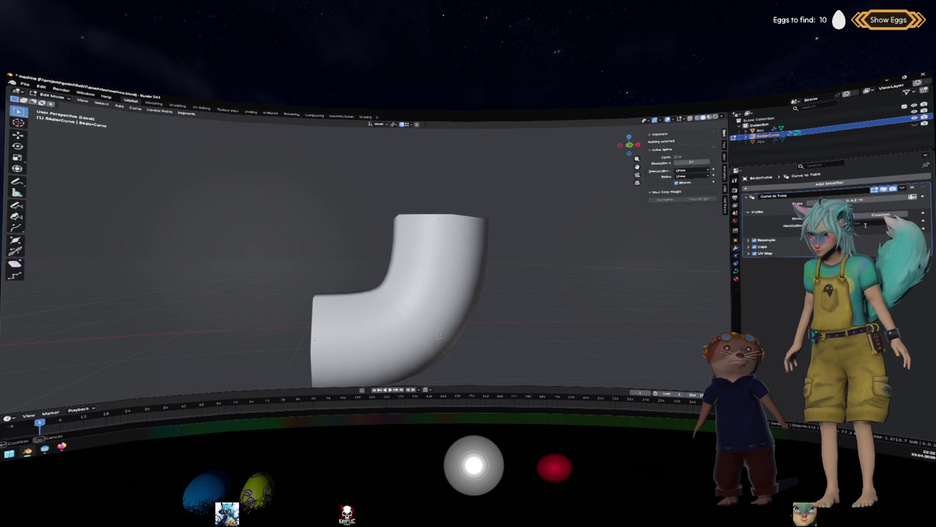
{"action": "key", "text": "Return"}
{"action": "mouse_move", "coordinate": [483, 239]}
{"action": "left_mouse_down"}
{"action": "mouse_move", "coordinate": [497, 229]}
{"action": "mouse_move", "coordinate": [544, 261]}
{"action": "mouse_move", "coordinate": [493, 270]}
{"action": "left_mouse_up"}
{"action": "scroll", "coordinate": [544, 262], "scroll_direction": "down", "scroll_amount": 3}
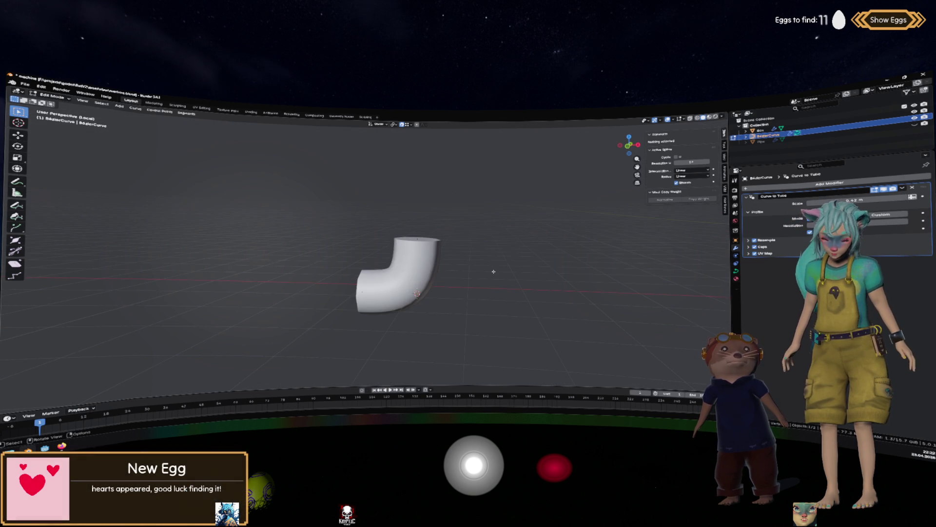
{"action": "key", "text": "KP_3"}
{"action": "key", "text": "KP_1"}
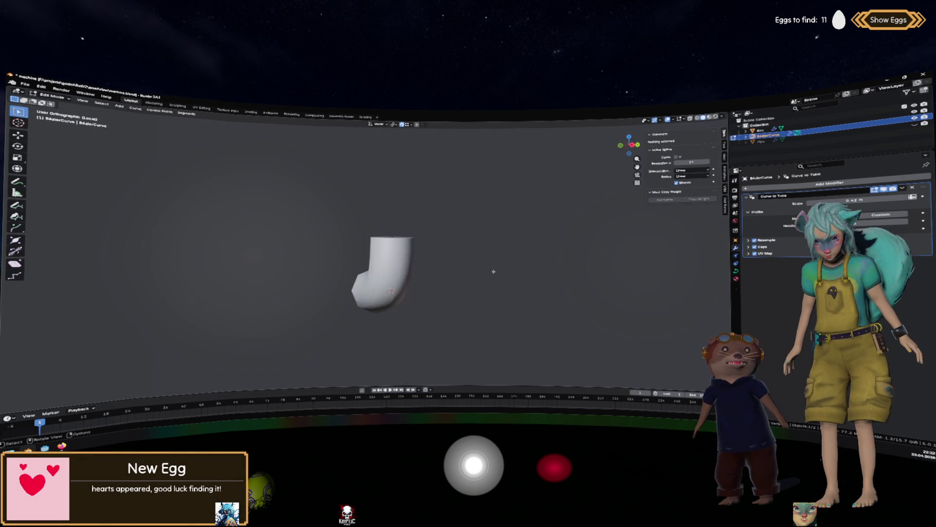
{"action": "scroll", "coordinate": [494, 271], "scroll_direction": "up", "scroll_amount": 5}
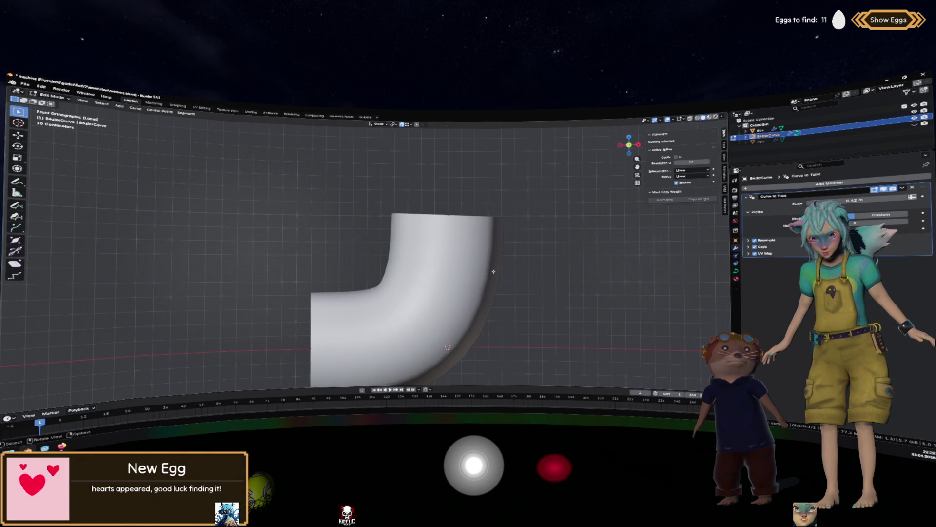
{"action": "scroll", "coordinate": [493, 271], "scroll_direction": "down", "scroll_amount": 5}
{"action": "left_click", "coordinate": [364, 291]}
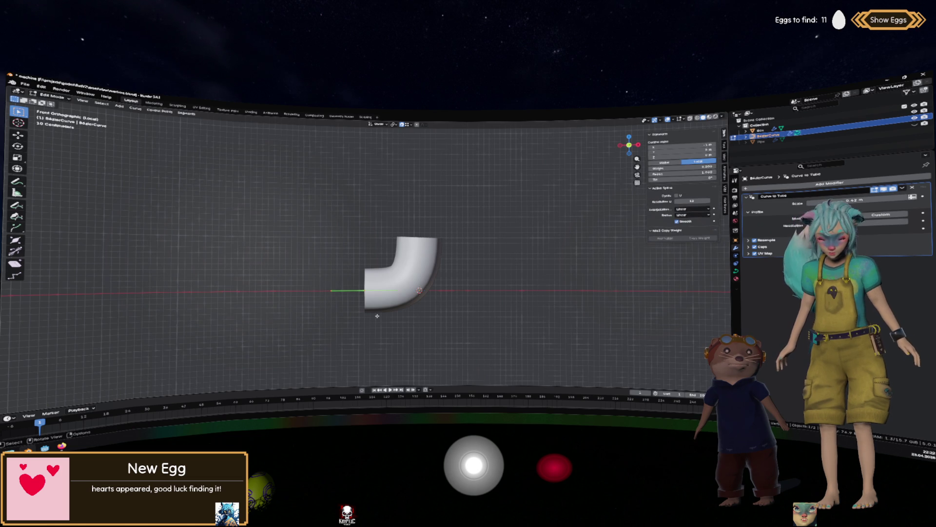
- Extrude the pipe's end point -1 m along X, then fine-tune its position along X
{"action": "key", "text": "e"}
{"action": "type", "text": "x"}
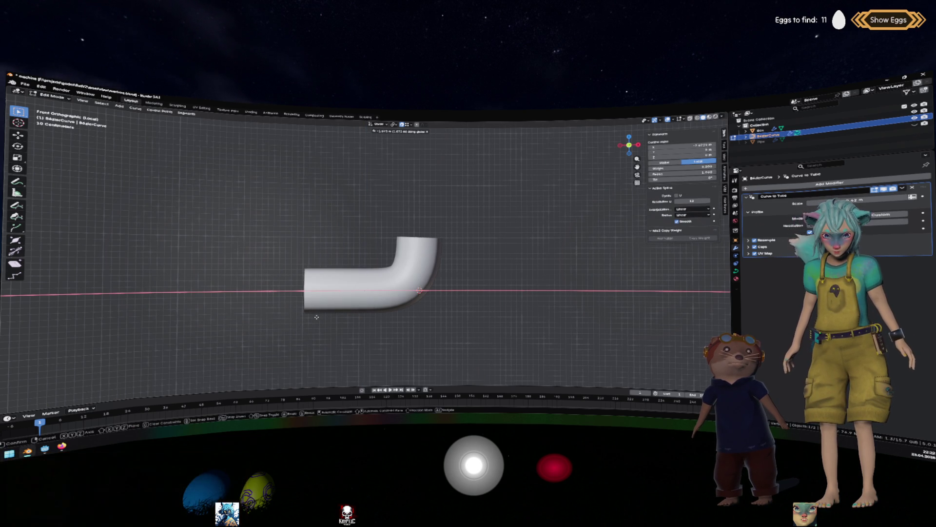
{"action": "type", "text": "-1"}
{"action": "key", "text": "Return"}
{"action": "key", "text": "g"}
{"action": "key", "text": "x"}
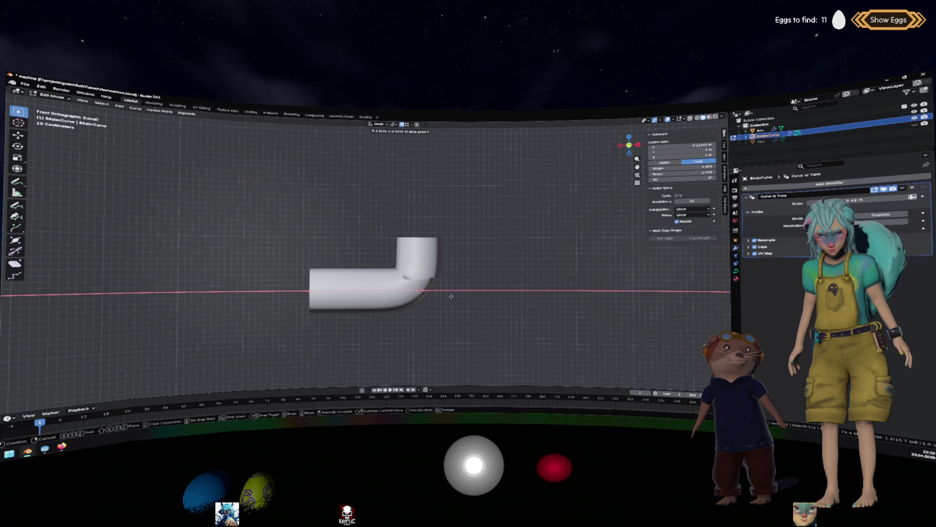
{"action": "left_click", "coordinate": [470, 295]}
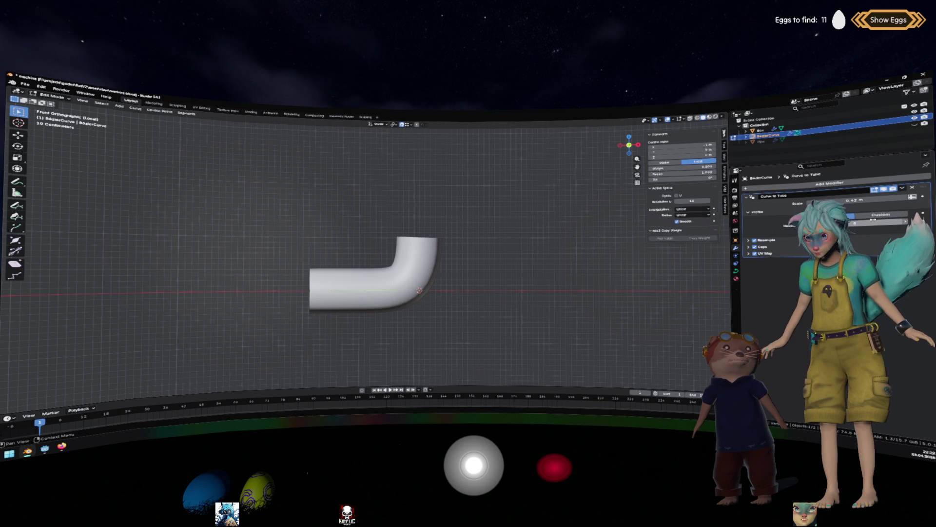
{"action": "key", "text": "g"}
{"action": "key", "text": "x"}
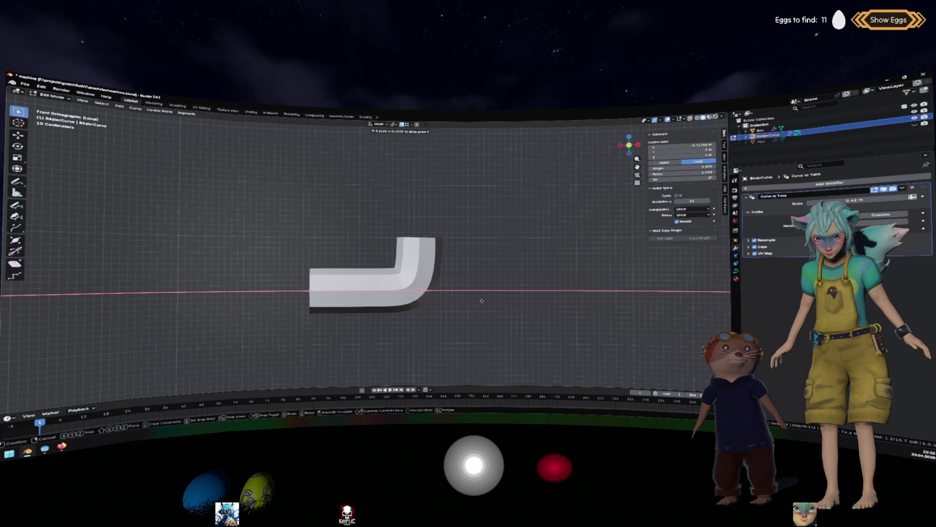
{"action": "left_click", "coordinate": [437, 308]}
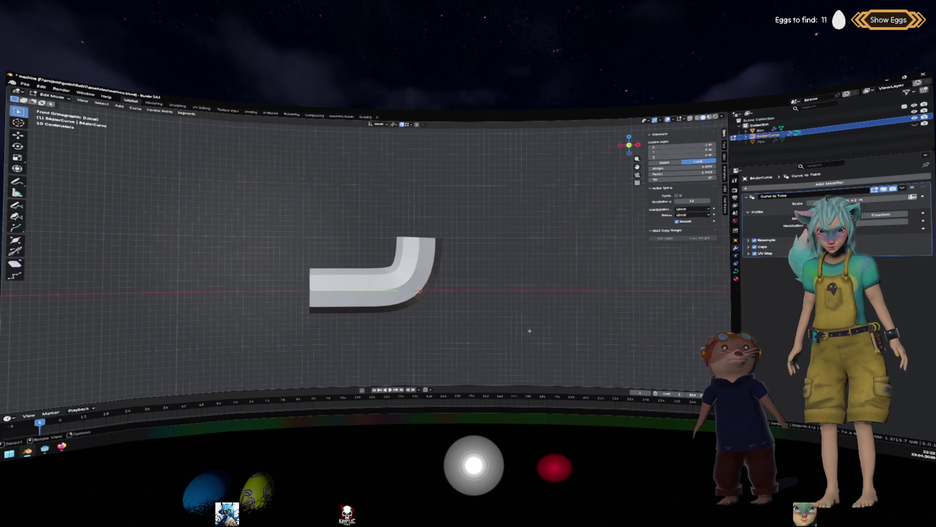
{"action": "left_click", "coordinate": [552, 325]}
{"action": "left_click", "coordinate": [873, 200]}
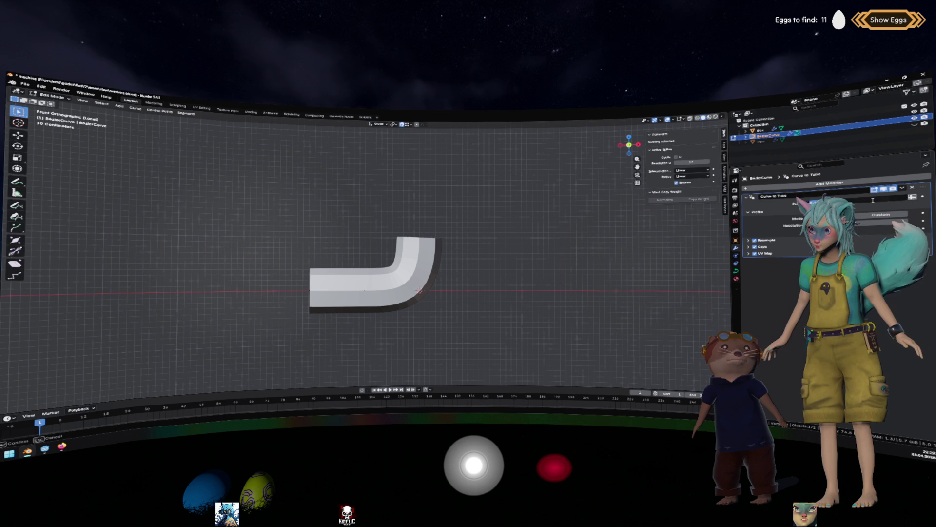
- Set the Curve to Tube Scale to 1.2 and pick a Resample mode with fewer segments
{"action": "type", "text": "1.2"}
{"action": "key", "text": "Return"}
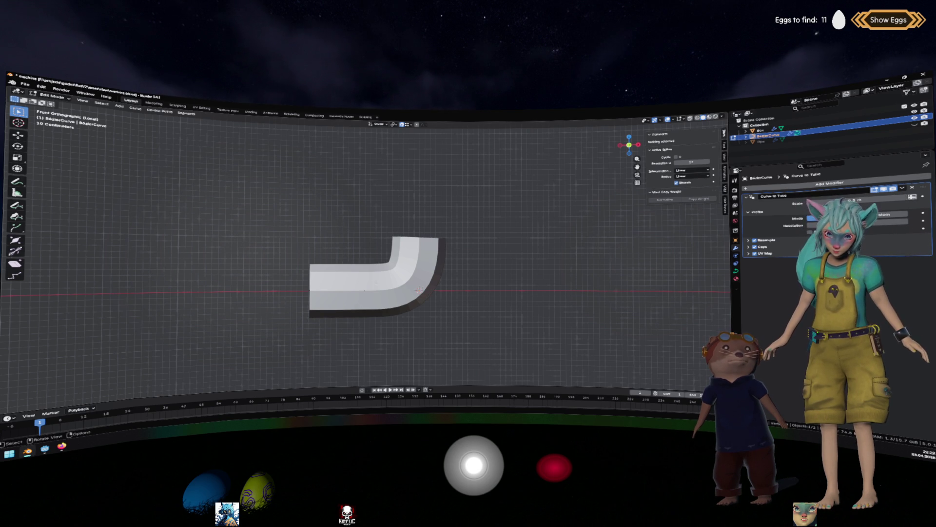
{"action": "left_click", "coordinate": [748, 241]}
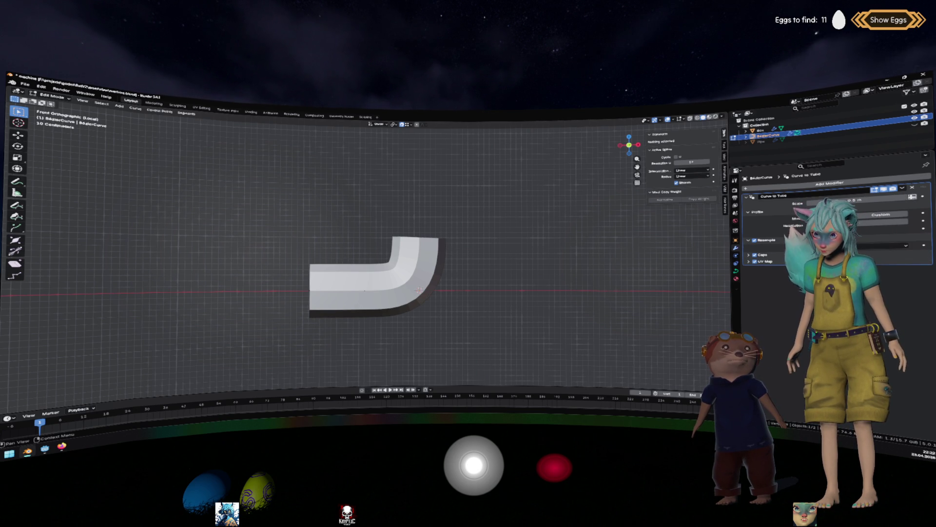
{"action": "left_click", "coordinate": [859, 246]}
{"action": "left_click", "coordinate": [872, 253]}
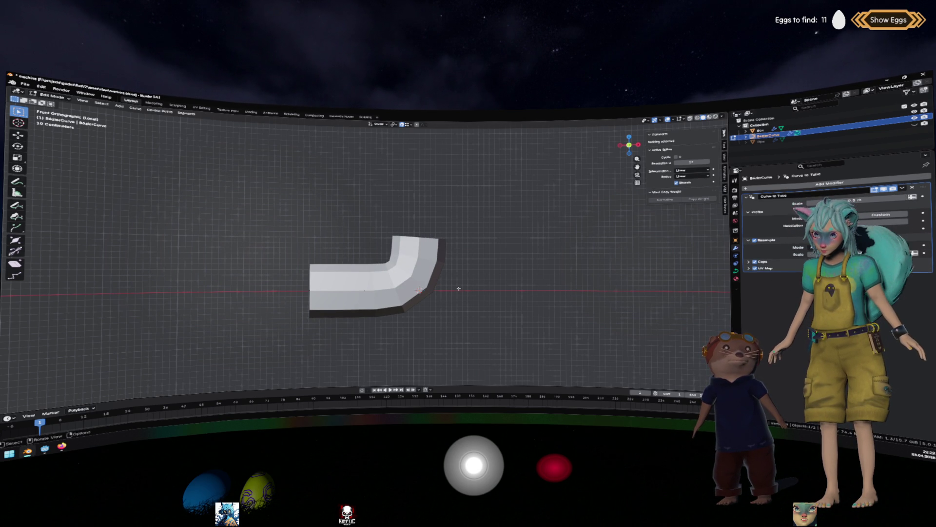
- Select the tube's left end control point and start moving it along Z
{"action": "left_click_drag", "start_coordinate": [412, 327], "coordinate": [357, 298]}
{"action": "key", "text": "g"}
{"action": "key", "text": "x"}
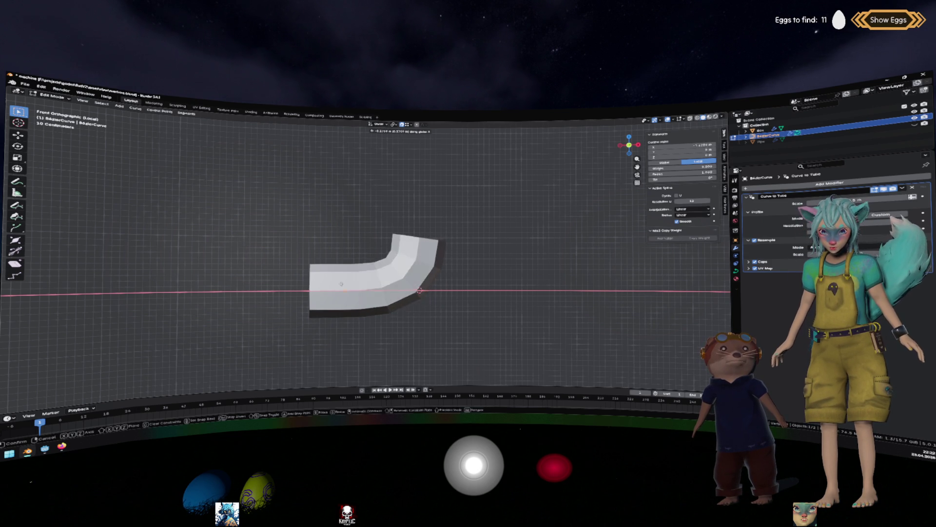
{"action": "key", "text": "Escape"}
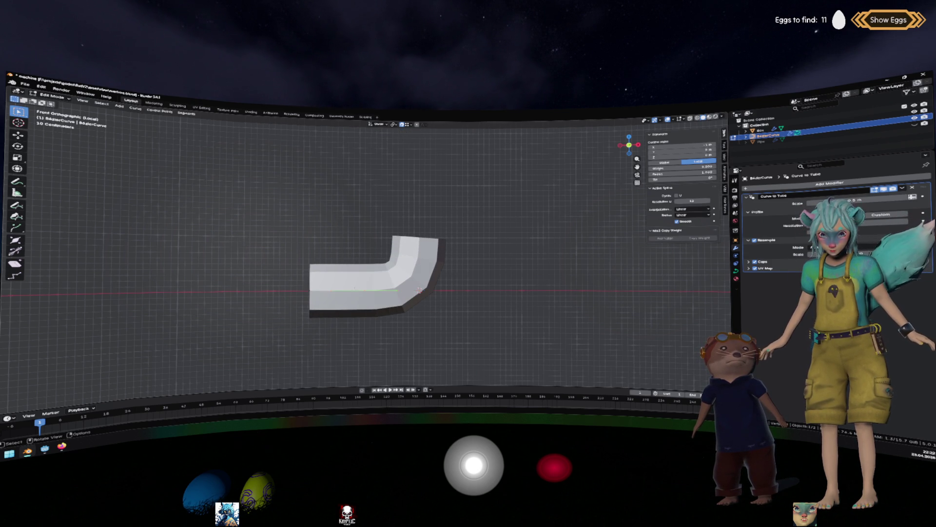
{"action": "left_click_drag", "start_coordinate": [297, 288], "coordinate": [335, 318]}
{"action": "left_click", "coordinate": [332, 338]}
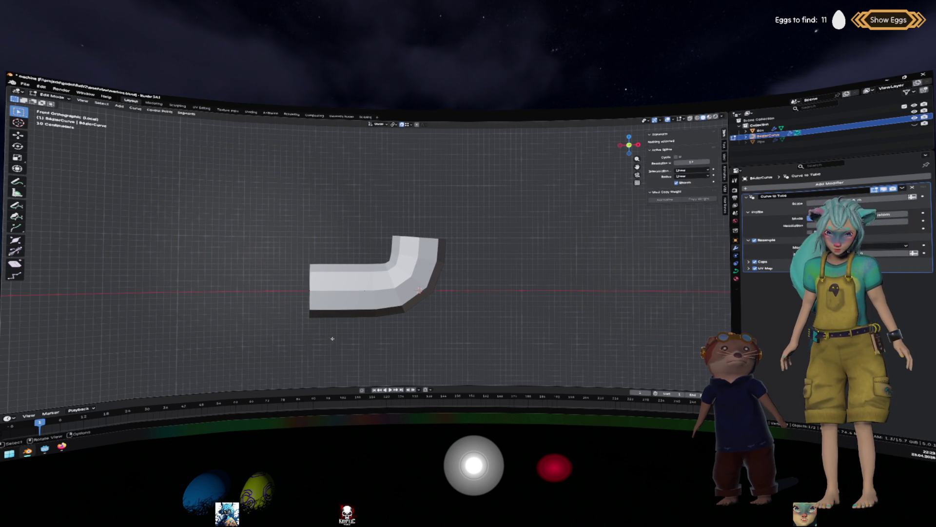
{"action": "left_click", "coordinate": [312, 318]}
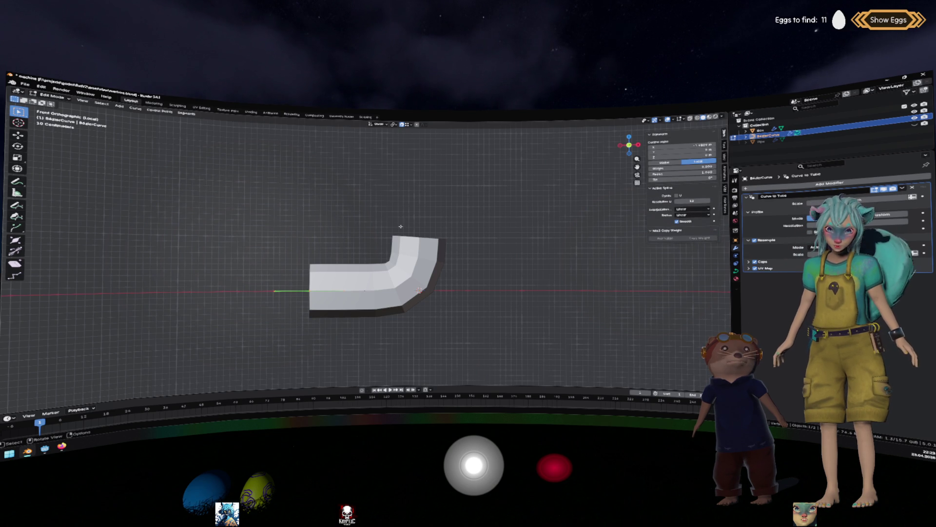
{"action": "key", "text": "g"}
{"action": "key", "text": "z"}
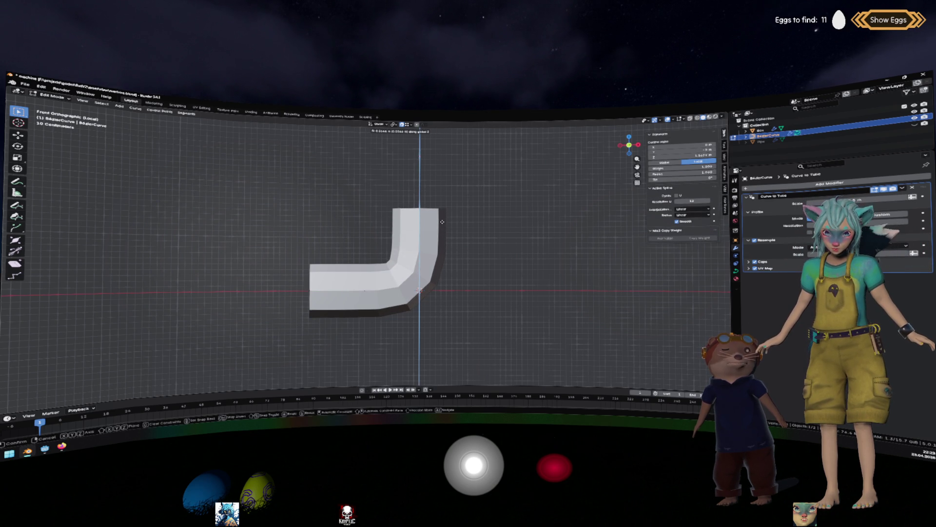
- Reposition the selected control point with moves along Z and Y
{"action": "left_click", "coordinate": [442, 223]}
{"action": "key", "text": "g"}
{"action": "key", "text": "z"}
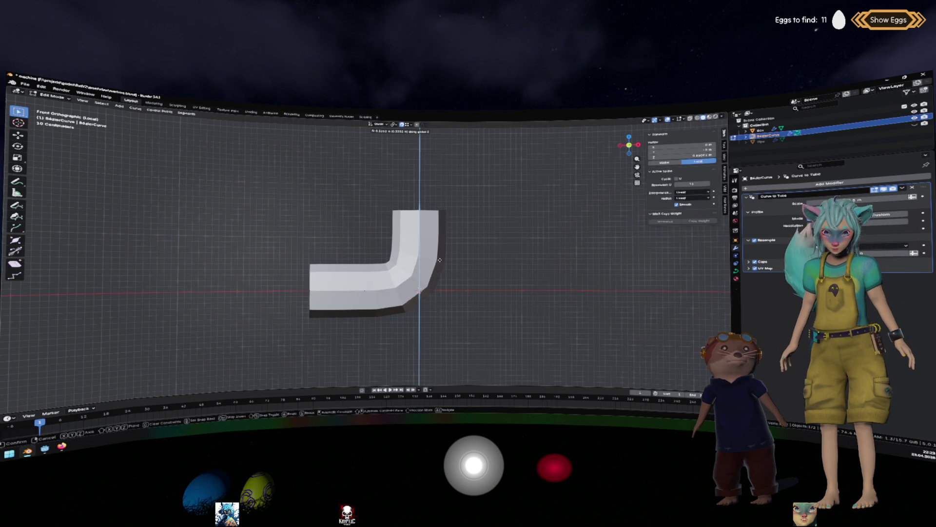
{"action": "left_click", "coordinate": [440, 256]}
{"action": "key", "text": "g"}
{"action": "key", "text": "y"}
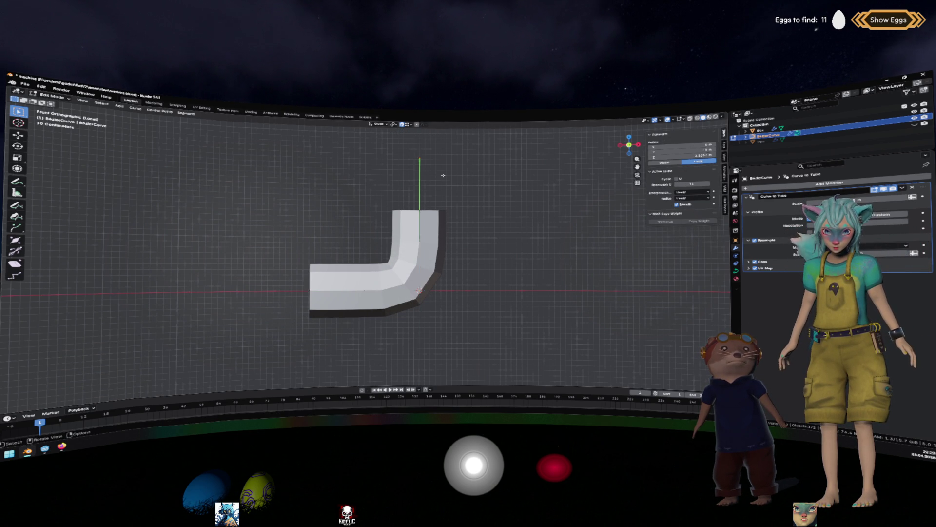
{"action": "left_click", "coordinate": [446, 223]}
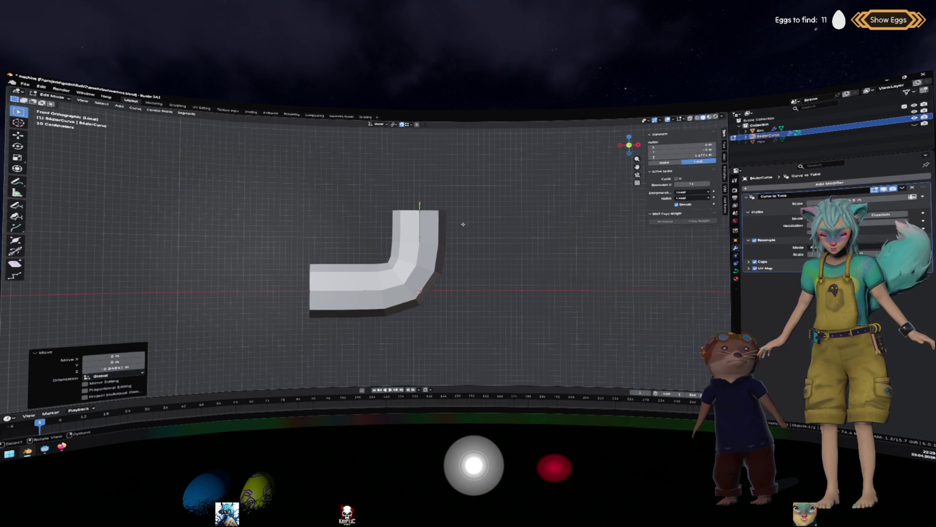
{"action": "scroll", "coordinate": [463, 224], "scroll_direction": "up", "scroll_amount": 3}
{"action": "mouse_move", "coordinate": [463, 224]}
{"action": "left_mouse_down"}
{"action": "mouse_move", "coordinate": [478, 220]}
{"action": "mouse_move", "coordinate": [447, 232]}
{"action": "left_mouse_up"}
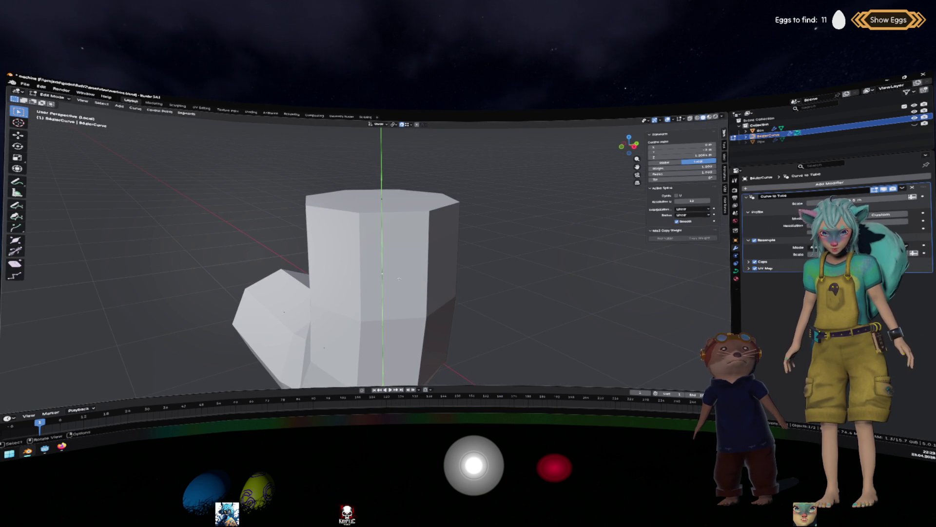
- Shrink the pipe point's radius and check the result from the front view
{"action": "key", "text": "g"}
{"action": "key", "text": "z"}
{"action": "key", "text": "Return"}
{"action": "key", "text": "s"}
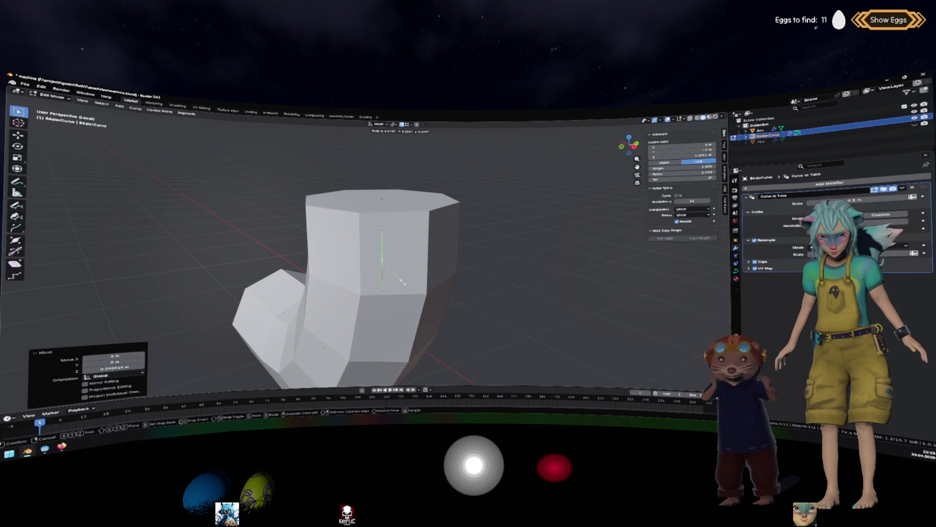
{"action": "left_click", "coordinate": [398, 280]}
{"action": "key", "text": "KP_1"}
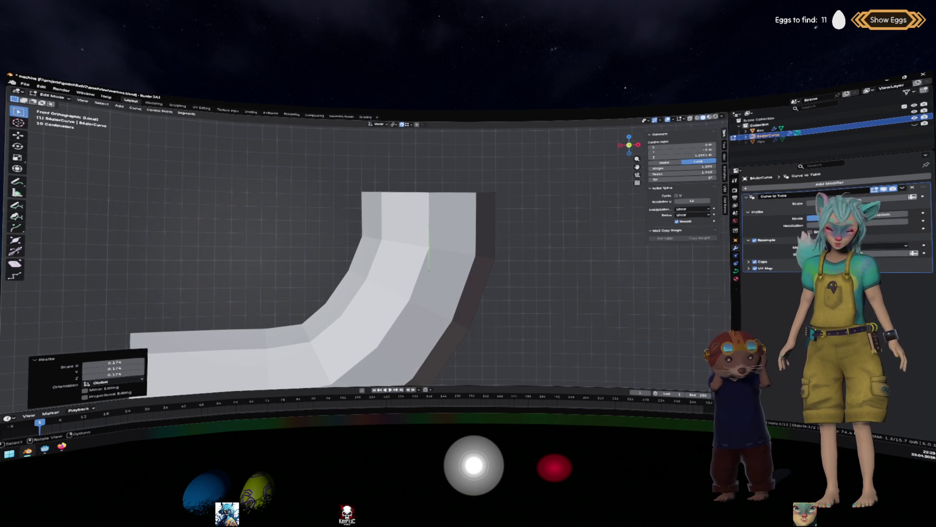
{"action": "key", "text": "ctrl+z"}
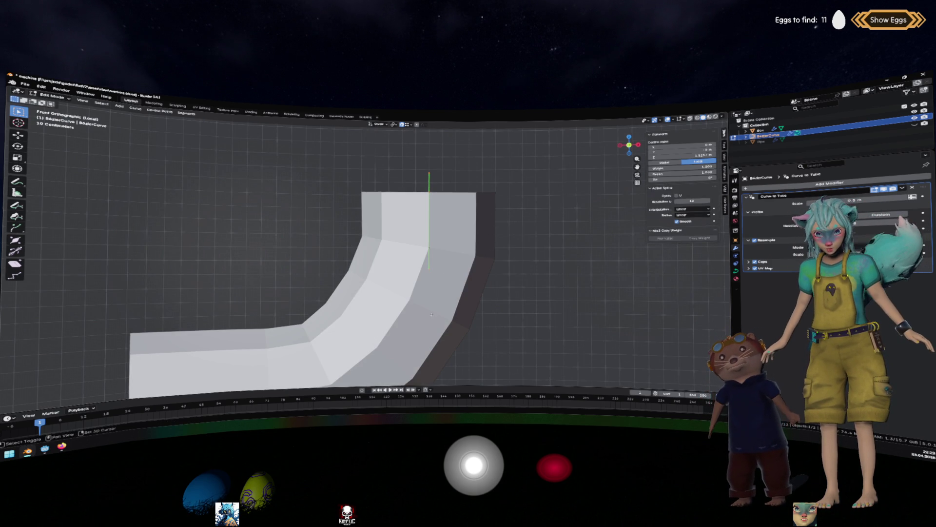
{"action": "scroll", "coordinate": [489, 214], "scroll_direction": "down", "scroll_amount": 2}
- Shade the pipe smooth, return to Object Mode, and uncheck Caps in Curve to Tube
{"action": "left_click", "coordinate": [341, 330]}
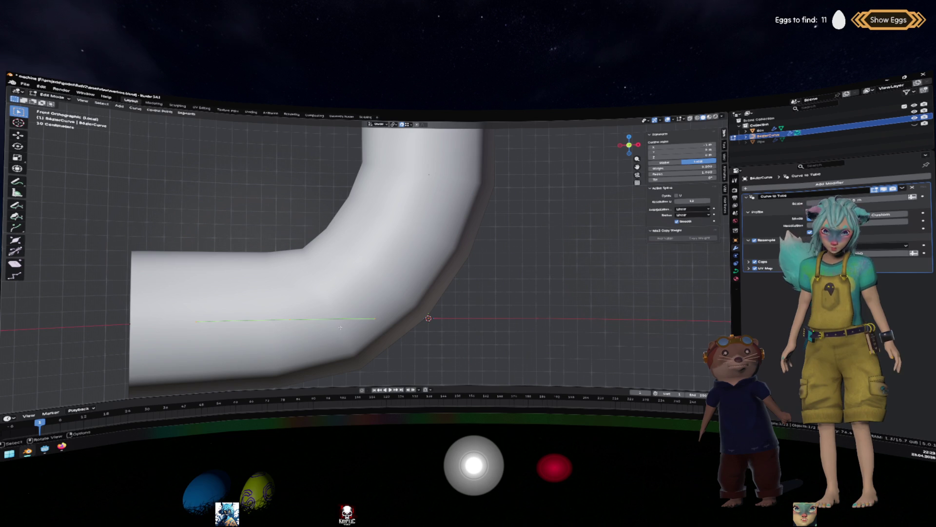
{"action": "scroll", "coordinate": [365, 254], "scroll_direction": "down", "scroll_amount": 8}
{"action": "key", "text": "Tab"}
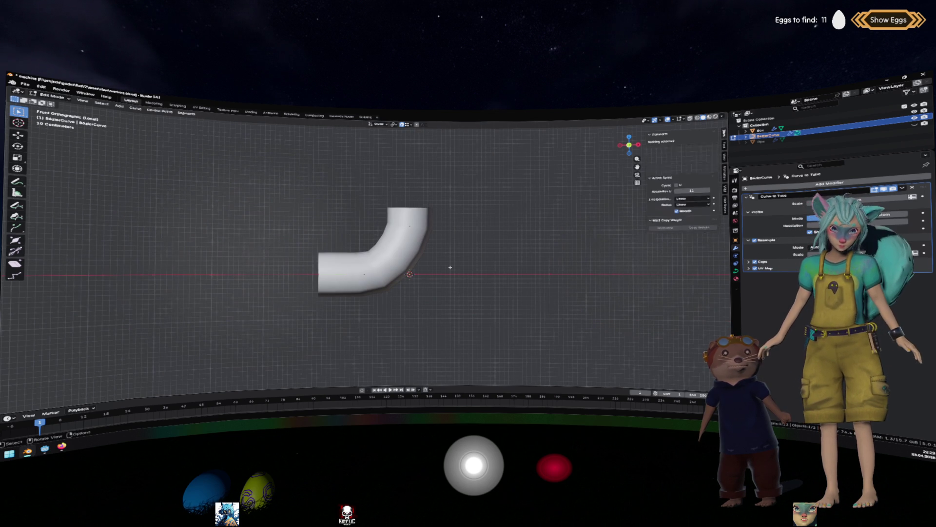
{"action": "mouse_move", "coordinate": [440, 244]}
{"action": "left_mouse_down"}
{"action": "mouse_move", "coordinate": [479, 267]}
{"action": "mouse_move", "coordinate": [442, 266]}
{"action": "left_mouse_up"}
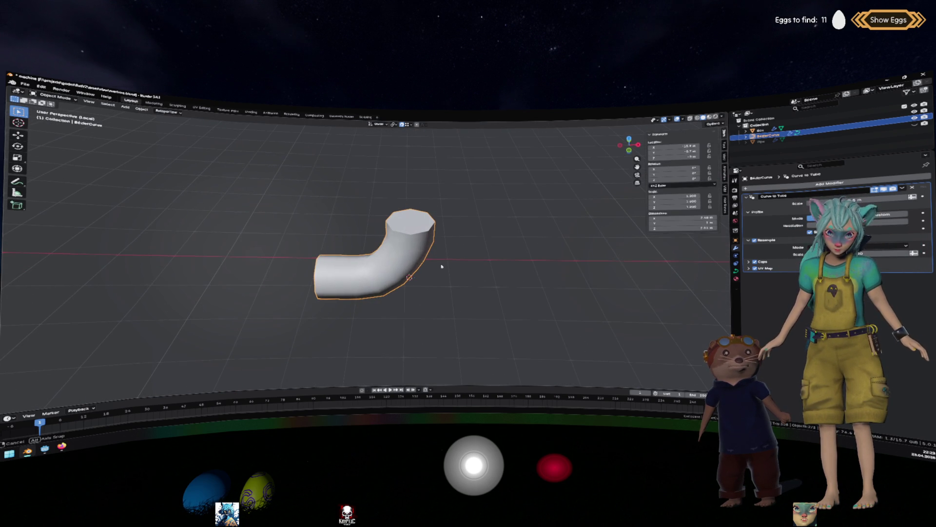
{"action": "scroll", "coordinate": [442, 266], "scroll_direction": "up", "scroll_amount": 1}
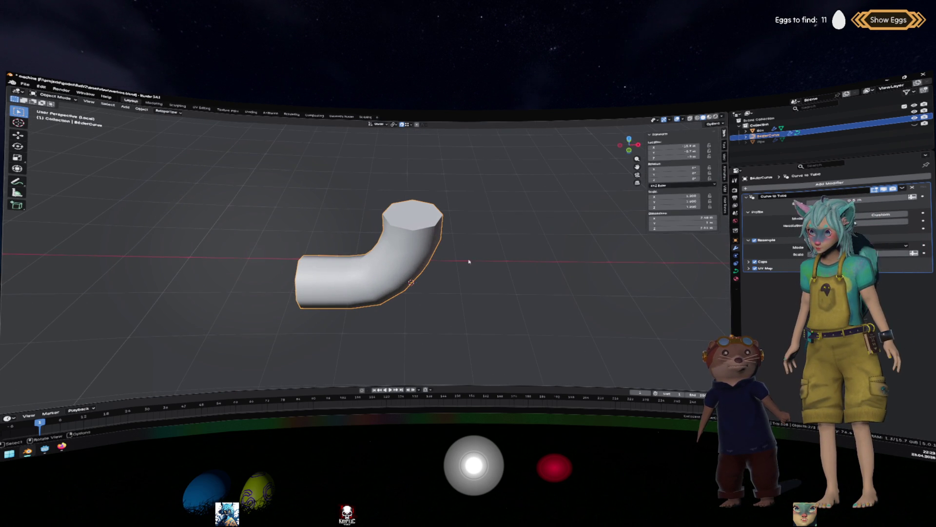
{"action": "key", "text": "shift+a"}
{"action": "key", "text": "Escape"}
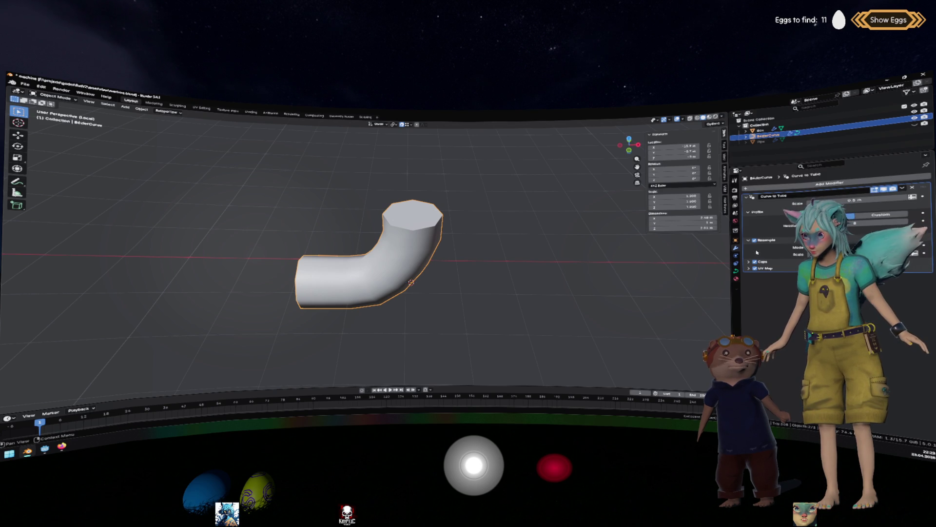
{"action": "left_click", "coordinate": [755, 262]}
{"action": "left_click", "coordinate": [788, 189]}
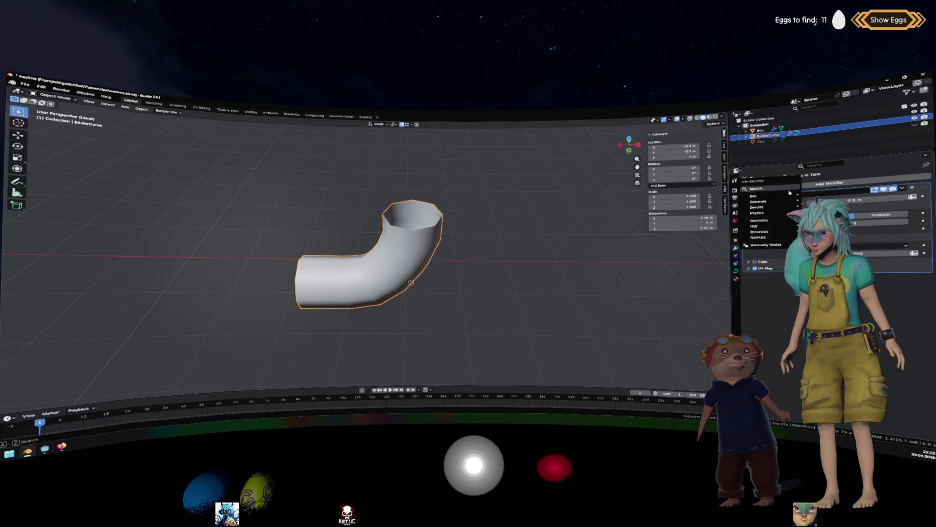
- Add a Solidify modifier, increase its Thickness, and exit Local view to the whole scene
{"action": "key", "text": "Return"}
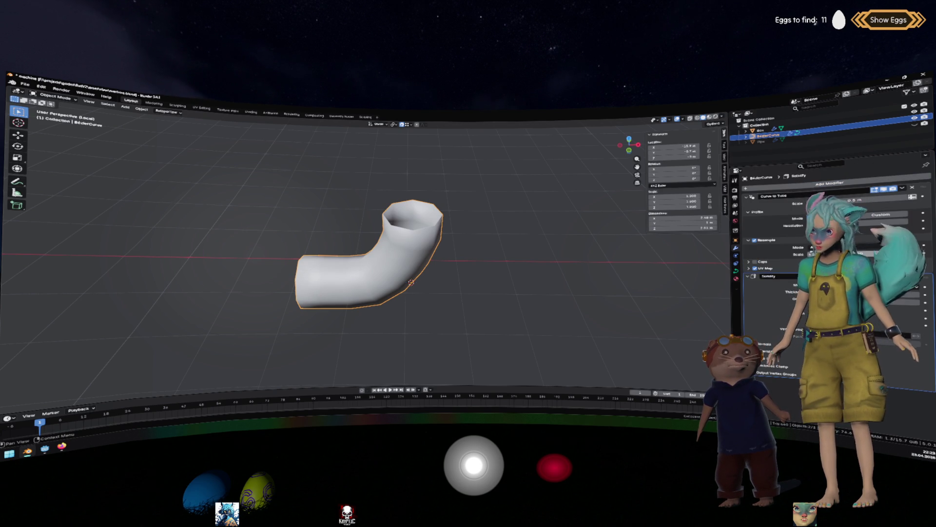
{"action": "left_click_drag", "start_coordinate": [878, 294], "coordinate": [892, 294]}
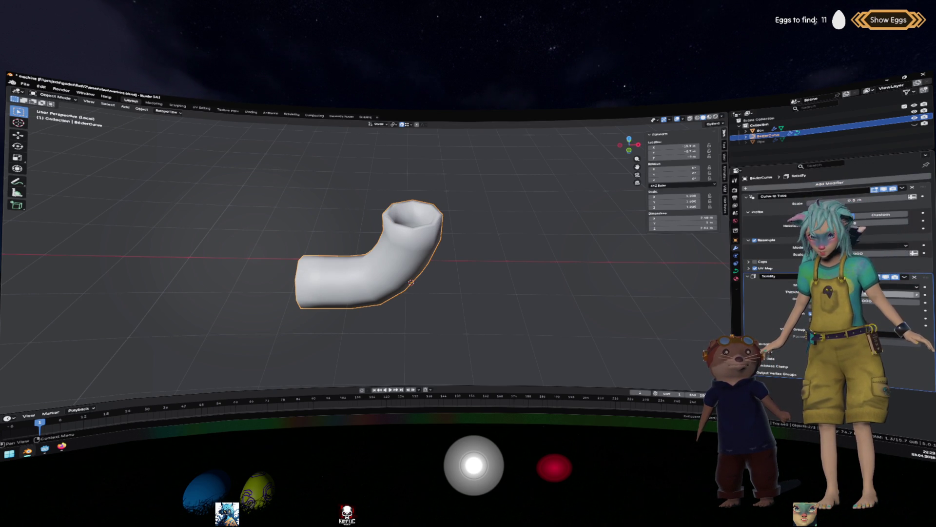
{"action": "mouse_move", "coordinate": [451, 187]}
{"action": "left_mouse_down"}
{"action": "mouse_move", "coordinate": [456, 215]}
{"action": "mouse_move", "coordinate": [455, 203]}
{"action": "mouse_move", "coordinate": [515, 159]}
{"action": "mouse_move", "coordinate": [465, 178]}
{"action": "left_mouse_up"}
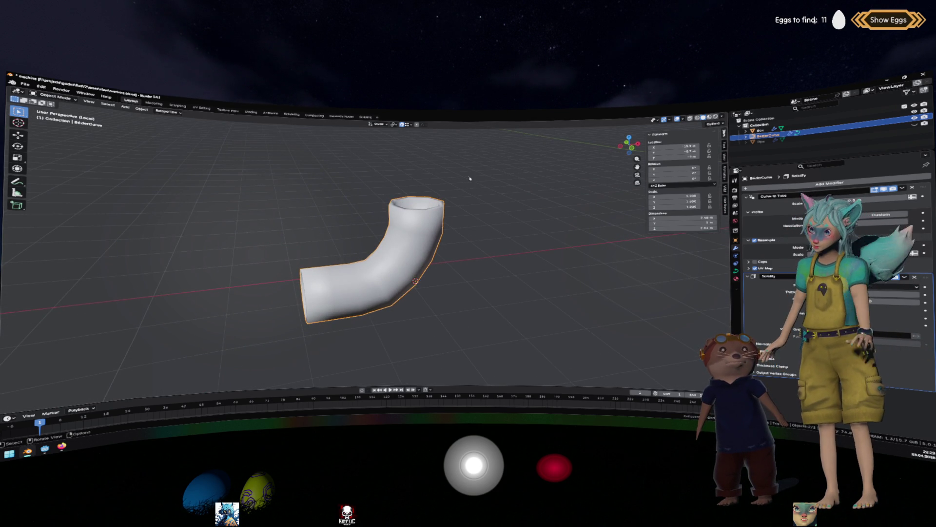
{"action": "left_click", "coordinate": [669, 268]}
{"action": "mouse_move", "coordinate": [535, 251]}
{"action": "left_mouse_down"}
{"action": "mouse_move", "coordinate": [535, 265]}
{"action": "mouse_move", "coordinate": [577, 236]}
{"action": "mouse_move", "coordinate": [532, 246]}
{"action": "left_mouse_up"}
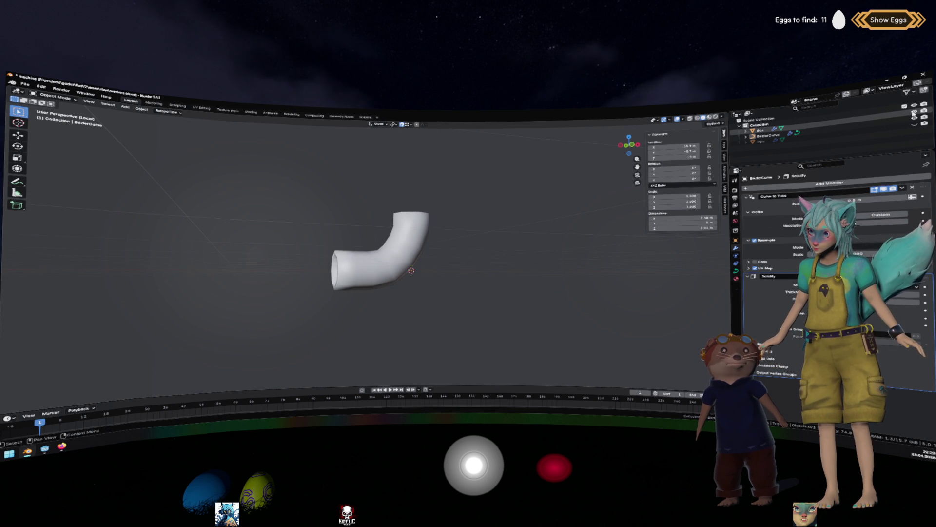
{"action": "key", "text": "KP_Divide"}
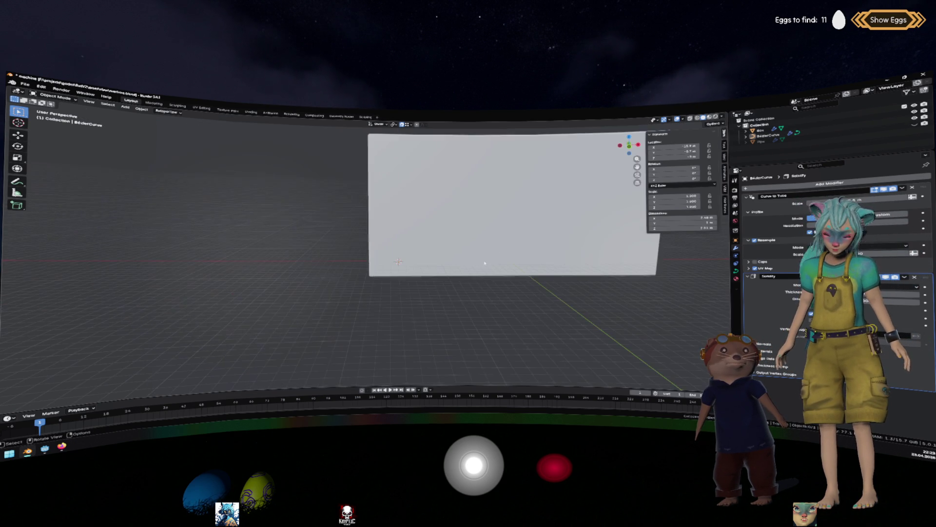
- Switch the viewport to Material Preview shading
{"action": "key", "text": "z"}
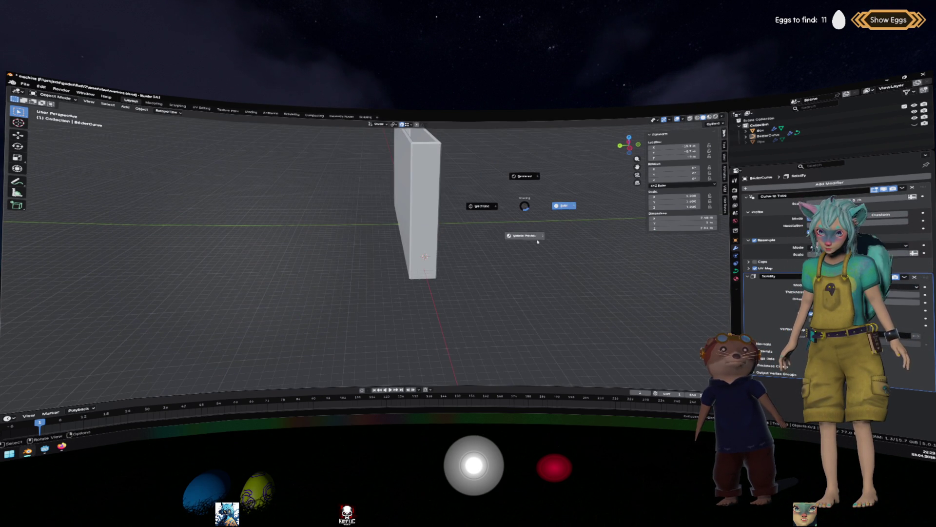
{"action": "left_click", "coordinate": [538, 241]}
{"action": "mouse_move", "coordinate": [538, 241]}
{"action": "left_mouse_down"}
{"action": "mouse_move", "coordinate": [476, 218]}
{"action": "mouse_move", "coordinate": [405, 223]}
{"action": "left_mouse_up"}
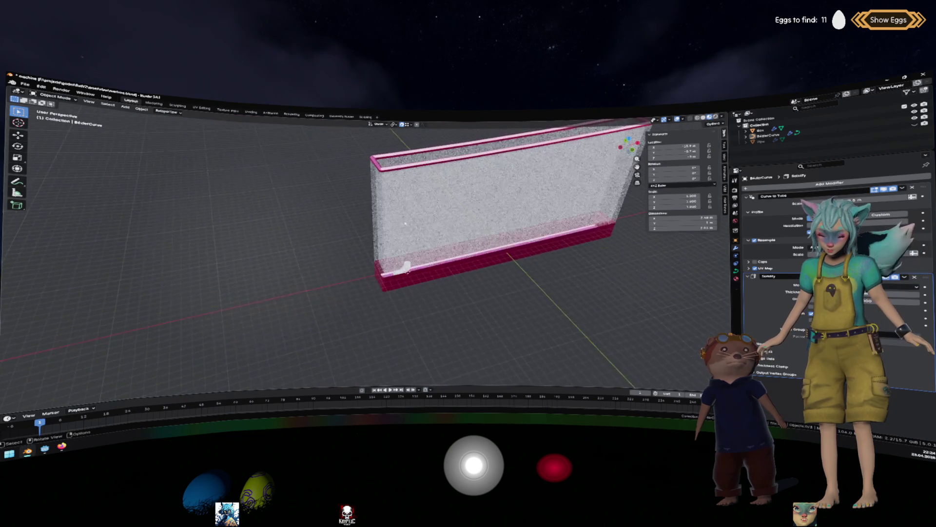
{"action": "scroll", "coordinate": [405, 223], "scroll_direction": "up", "scroll_amount": 3}
- Select the BezierCurve pipe and rotate it exactly 90° about Z
{"action": "left_click", "coordinate": [769, 134]}
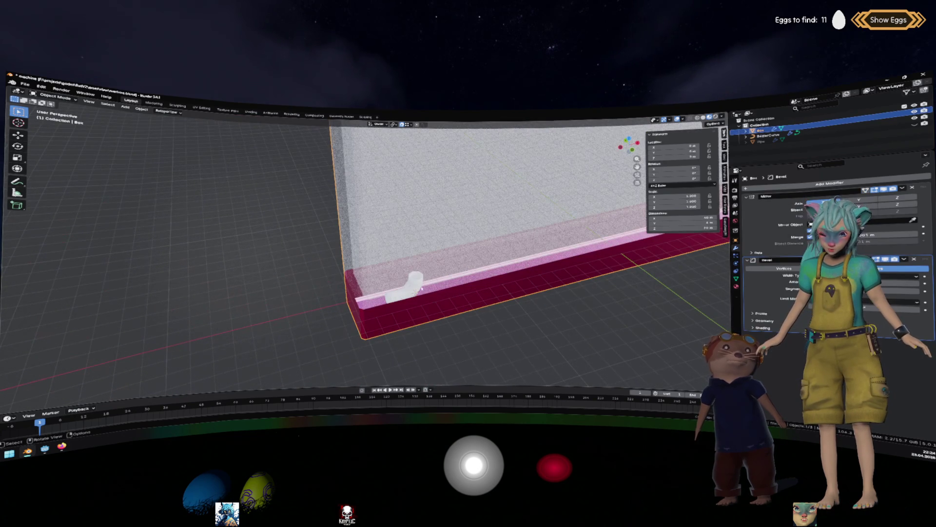
{"action": "left_click", "coordinate": [769, 135]}
{"action": "key", "text": "r"}
{"action": "key", "text": "z"}
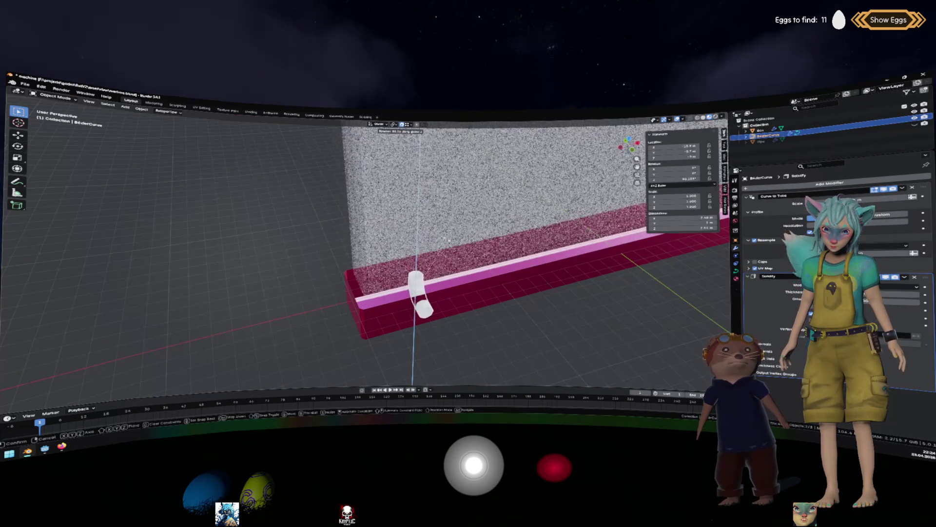
{"action": "left_click", "coordinate": [446, 240]}
{"action": "key", "text": "r"}
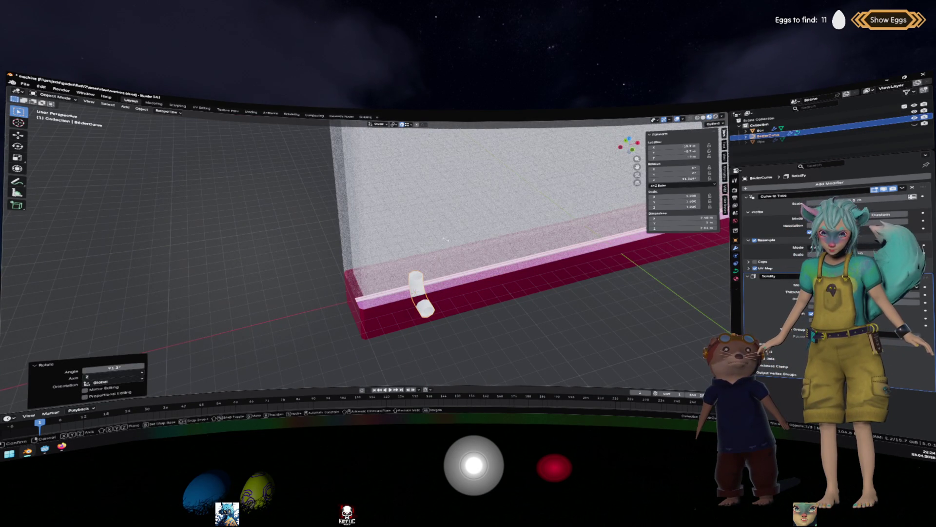
{"action": "key", "text": "Escape"}
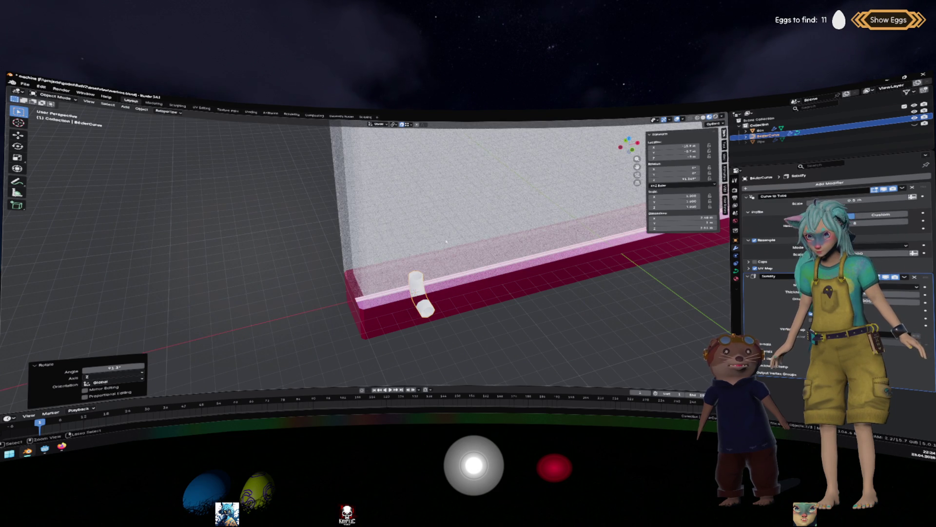
{"action": "key", "text": "ctrl+z"}
{"action": "type", "text": "rz90"}
{"action": "key", "text": "Return"}
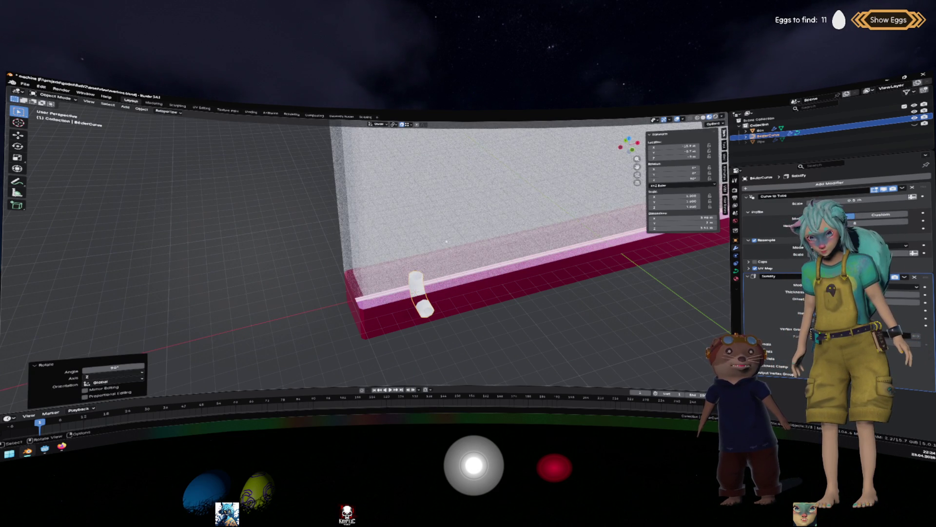
{"action": "scroll", "coordinate": [450, 248], "scroll_direction": "down", "scroll_amount": 2}
- Enlarge the tube profile by entering a new Curve to Tube Scale value
{"action": "left_click", "coordinate": [857, 198]}
{"action": "type", "text": "1"}
{"action": "key", "text": "Return"}
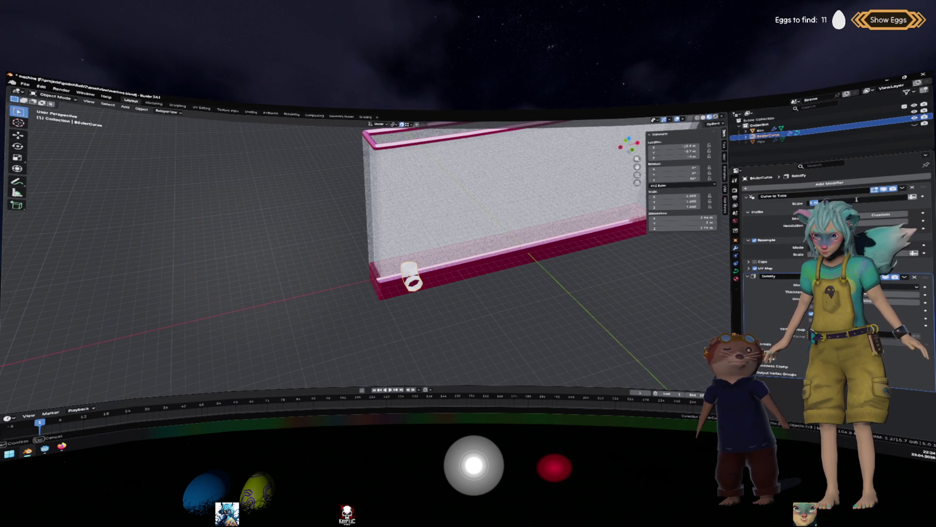
{"action": "key", "text": "Return"}
{"action": "key", "text": "Return"}
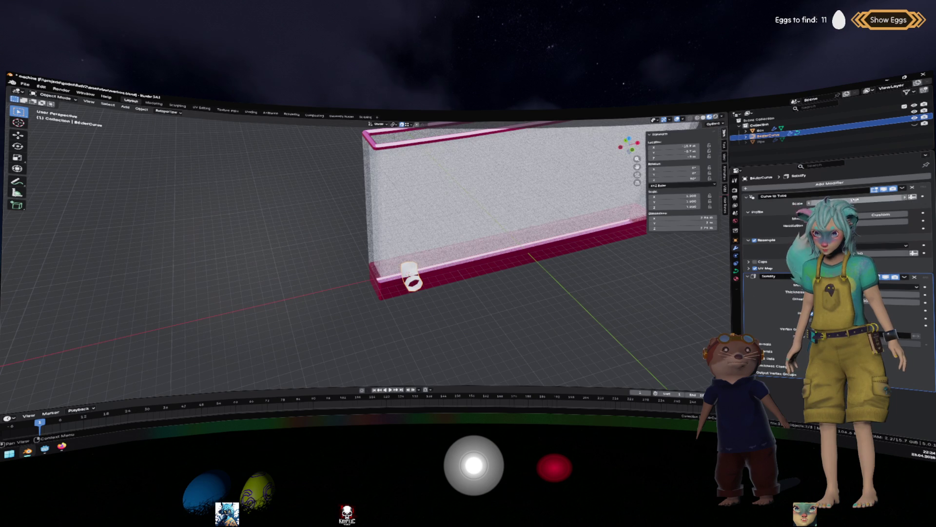
{"action": "scroll", "coordinate": [429, 292], "scroll_direction": "up", "scroll_amount": 5}
{"action": "key", "text": "Tab"}
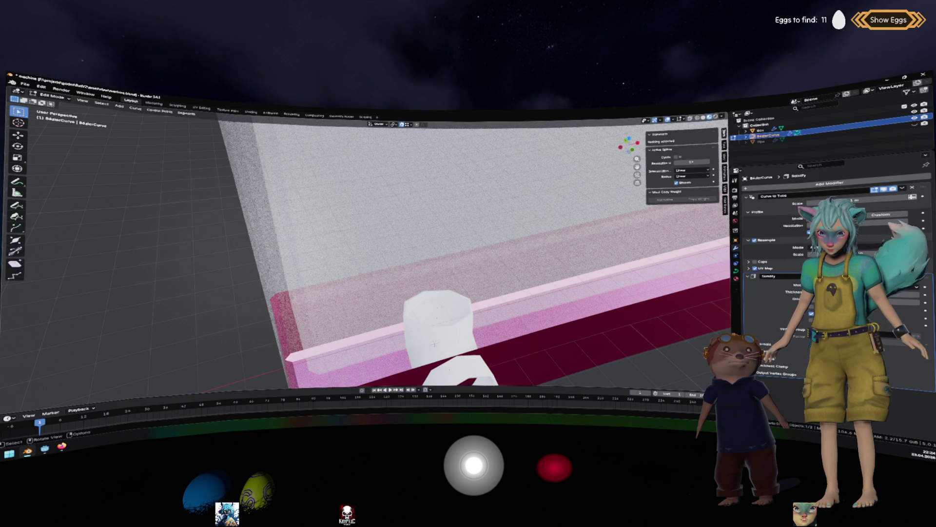
- Select all curve points and raise them 0.9534 m along Z in front view
{"action": "key", "text": "a"}
{"action": "key", "text": "KP_1"}
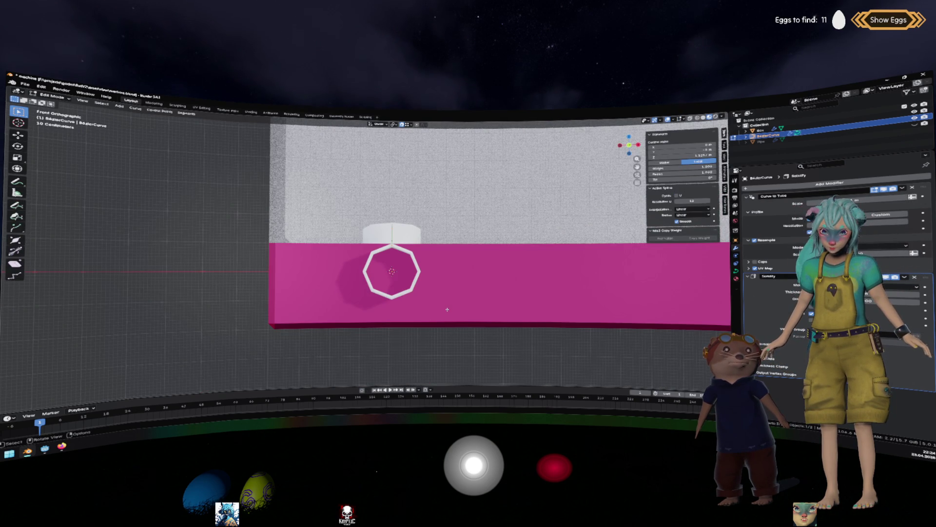
{"action": "key", "text": "g"}
{"action": "key", "text": "z"}
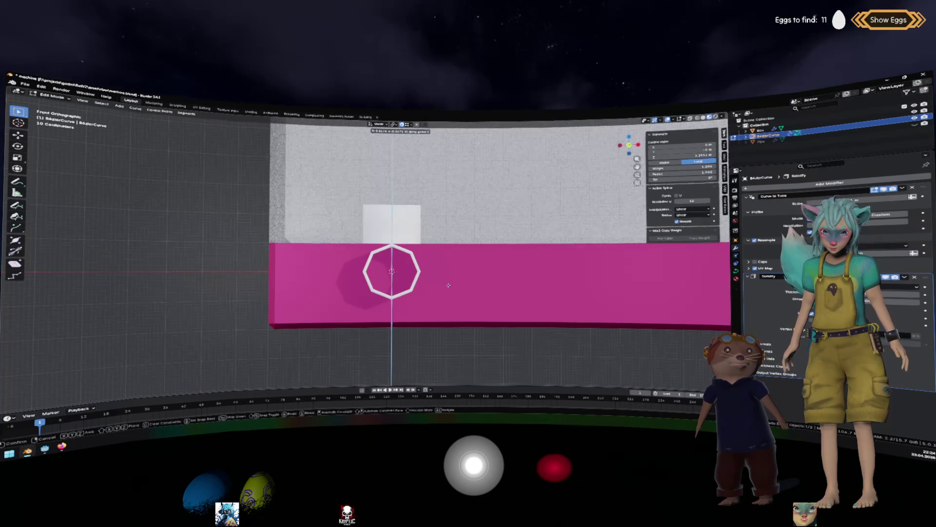
{"action": "left_click", "coordinate": [448, 283]}
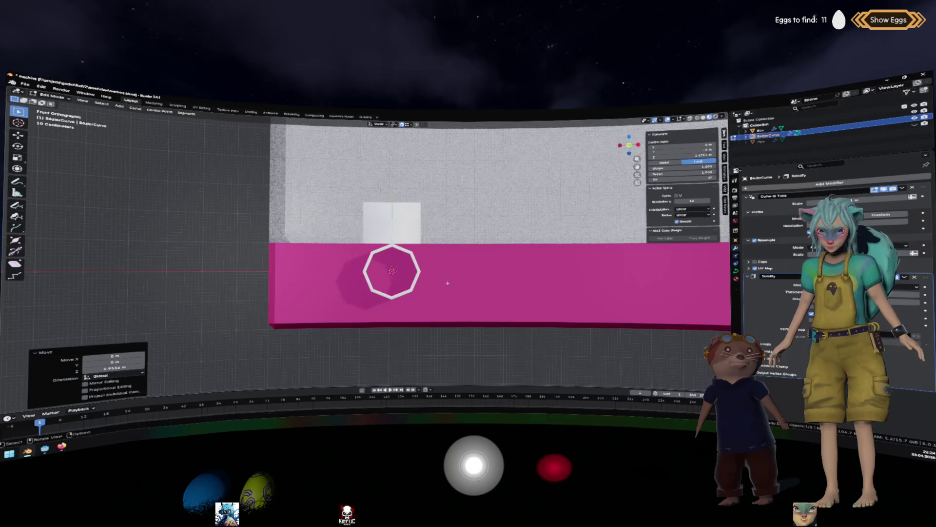
{"action": "key", "text": "Tab"}
- Enlarge the tube profile Scale to about 2.2, then reduce it slightly
{"action": "scroll", "coordinate": [464, 315], "scroll_direction": "down", "scroll_amount": 3}
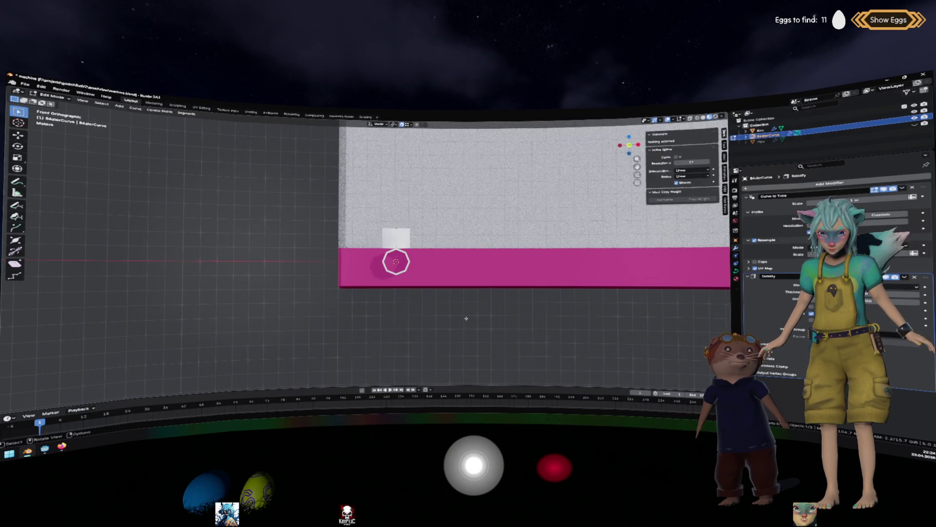
{"action": "scroll", "coordinate": [451, 305], "scroll_direction": "down", "scroll_amount": 3}
{"action": "mouse_move", "coordinate": [414, 278]}
{"action": "left_mouse_down"}
{"action": "mouse_move", "coordinate": [472, 297]}
{"action": "mouse_move", "coordinate": [447, 288]}
{"action": "mouse_move", "coordinate": [368, 299]}
{"action": "left_mouse_up"}
{"action": "scroll", "coordinate": [404, 295], "scroll_direction": "up", "scroll_amount": 5}
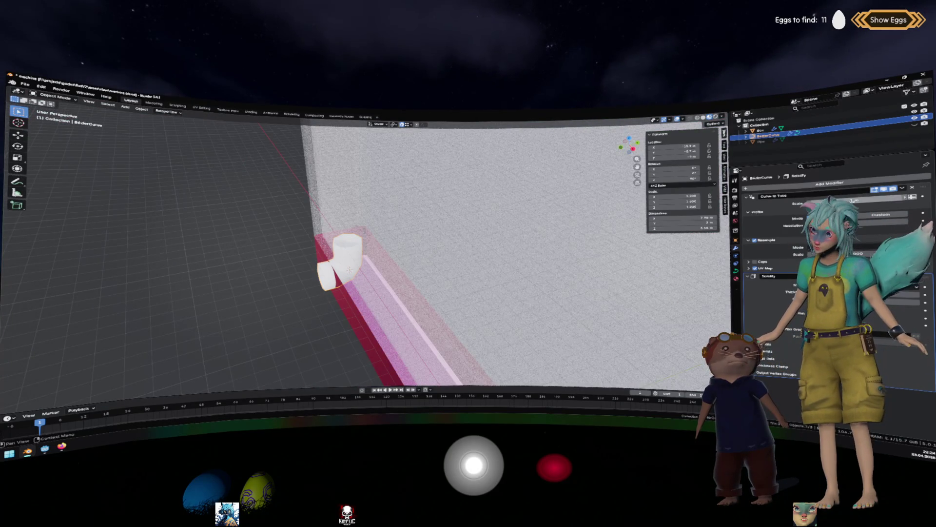
{"action": "left_click_drag", "start_coordinate": [829, 201], "coordinate": [858, 201]}
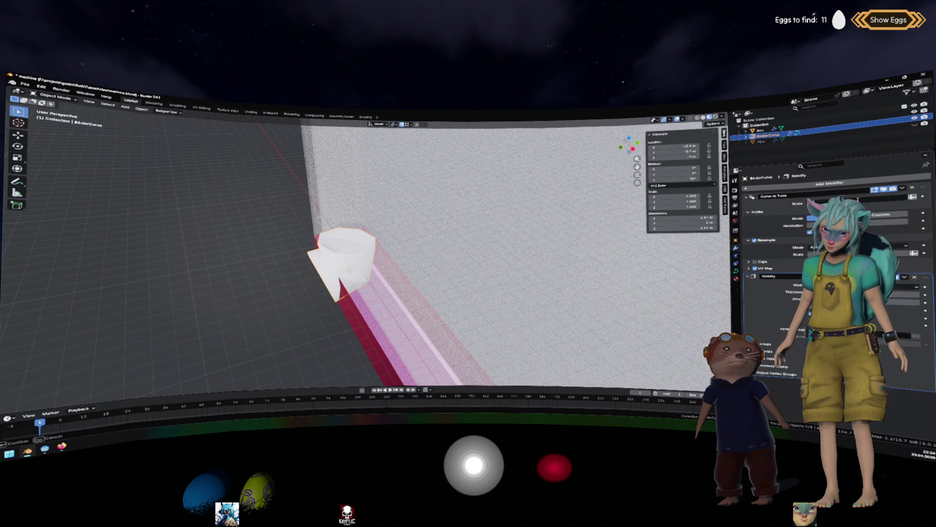
{"action": "left_click_drag", "start_coordinate": [858, 200], "coordinate": [848, 199]}
{"action": "key", "text": "Tab"}
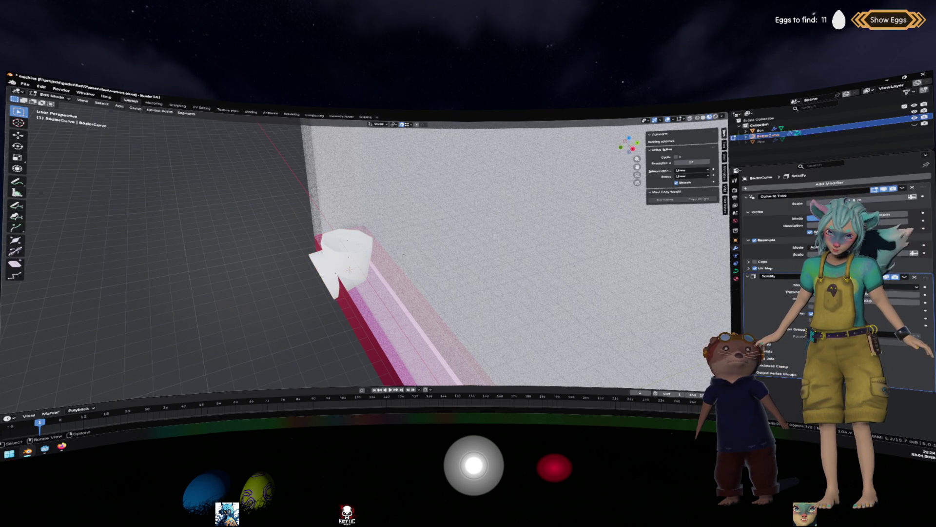
{"action": "key", "text": "Tab"}
{"action": "key", "text": "KP_3"}
- Move the curve along Y and readjust the tube's profile scale
{"action": "key", "text": "g"}
{"action": "key", "text": "x"}
{"action": "key", "text": "y"}
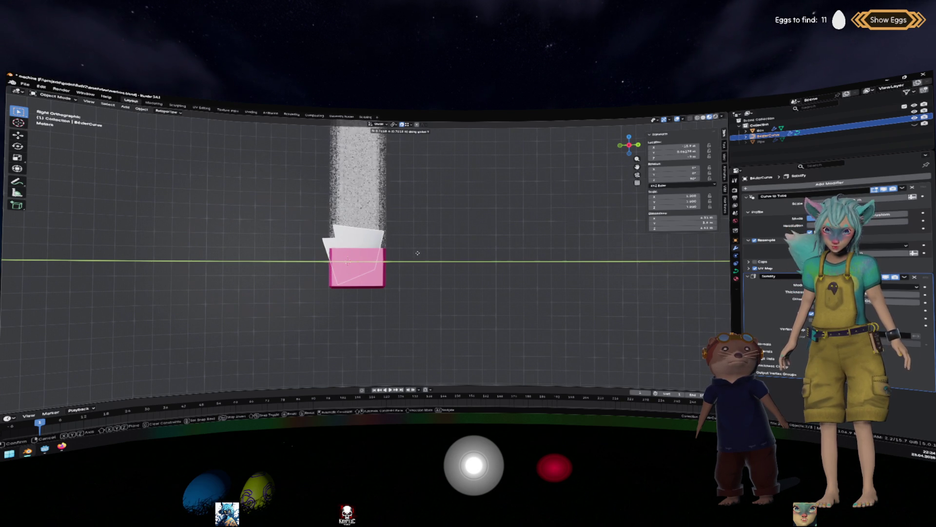
{"action": "left_click", "coordinate": [418, 255]}
{"action": "left_click", "coordinate": [850, 200]}
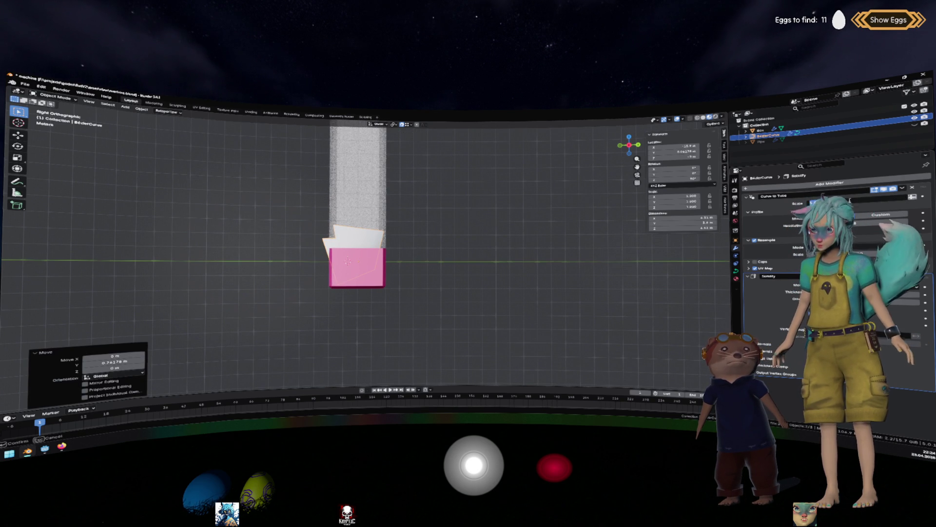
{"action": "left_click_drag", "start_coordinate": [849, 200], "coordinate": [861, 200]}
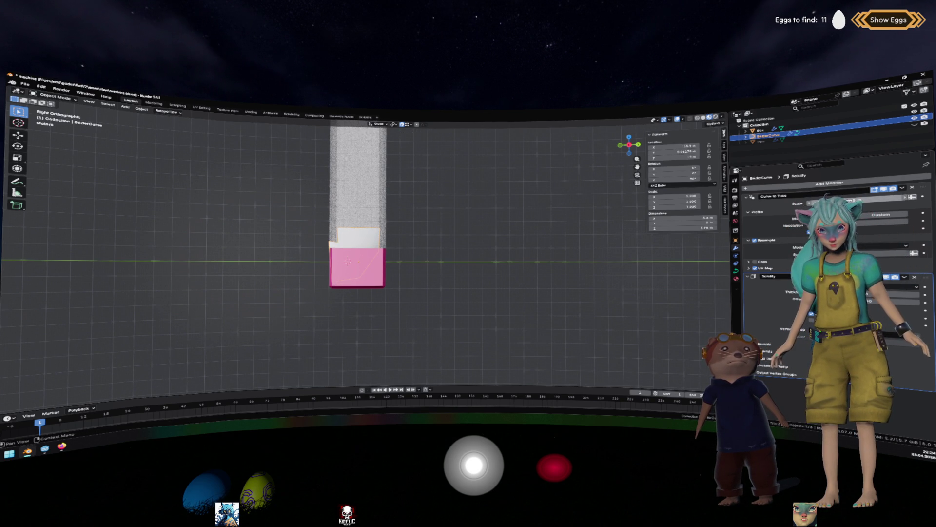
{"action": "left_click", "coordinate": [850, 200]}
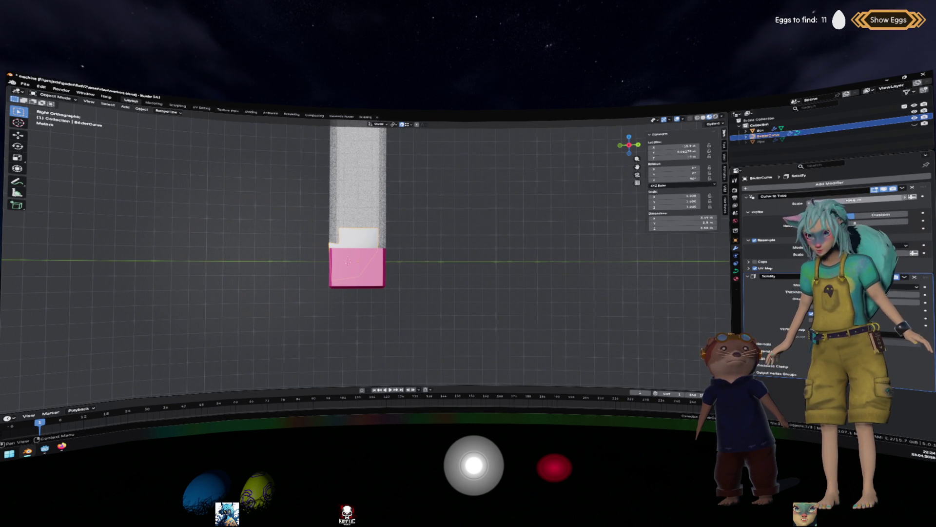
{"action": "mouse_move", "coordinate": [446, 245]}
{"action": "left_mouse_down"}
{"action": "mouse_move", "coordinate": [445, 271]}
{"action": "mouse_move", "coordinate": [422, 278]}
{"action": "mouse_move", "coordinate": [468, 243]}
{"action": "mouse_move", "coordinate": [439, 263]}
{"action": "left_mouse_up"}
- Move the end control point along Y and scale it up to about 1.565
{"action": "key", "text": "Tab"}
{"action": "left_click", "coordinate": [332, 265]}
{"action": "key", "text": "g"}
{"action": "key", "text": "x"}
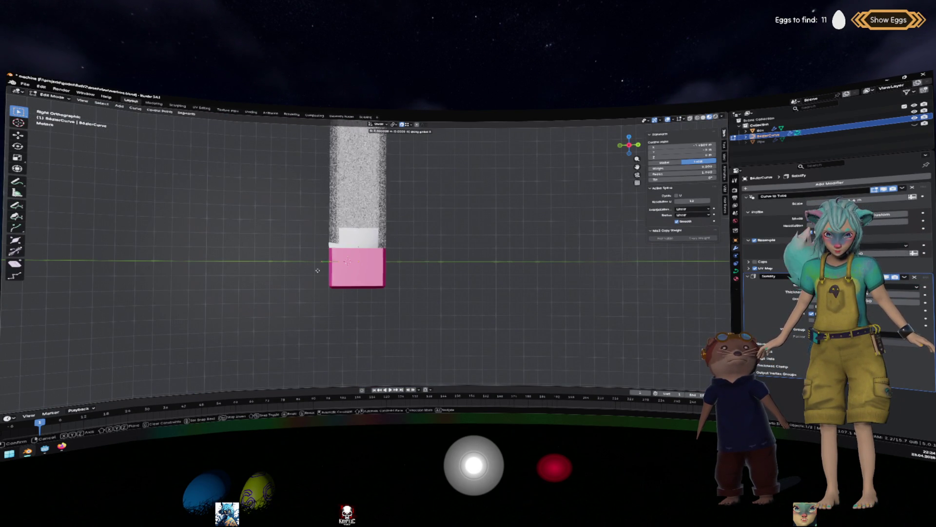
{"action": "key", "text": "y"}
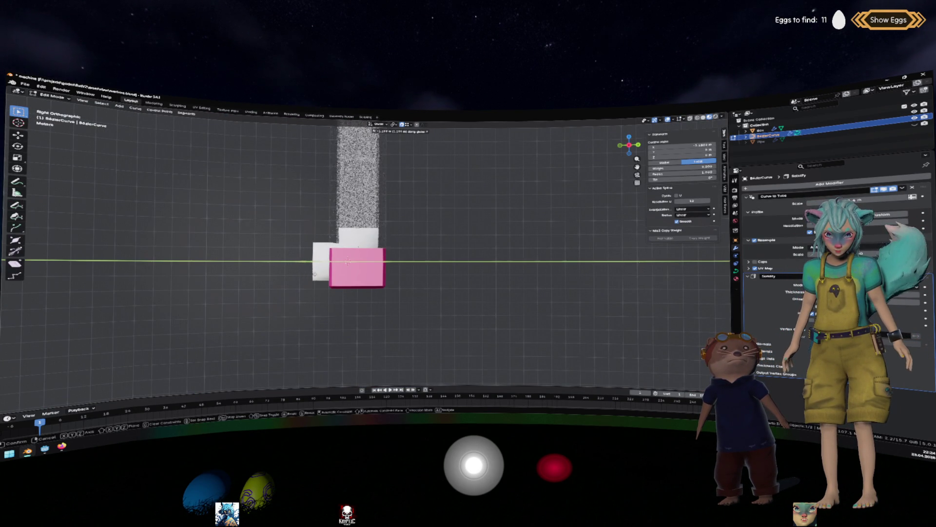
{"action": "left_click", "coordinate": [347, 262]}
{"action": "key", "text": "s"}
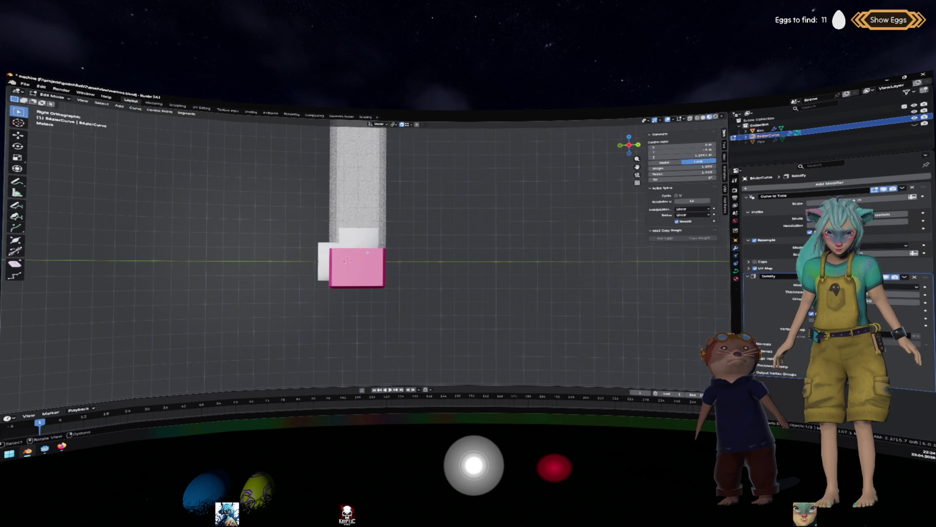
{"action": "scroll", "coordinate": [397, 263], "scroll_direction": "up", "scroll_amount": 4}
{"action": "left_click", "coordinate": [396, 263]}
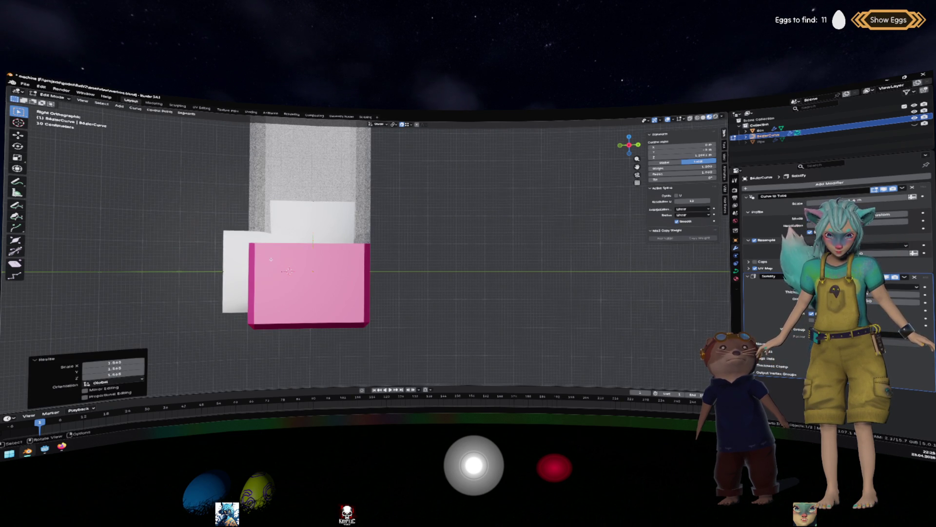
{"action": "key", "text": "s"}
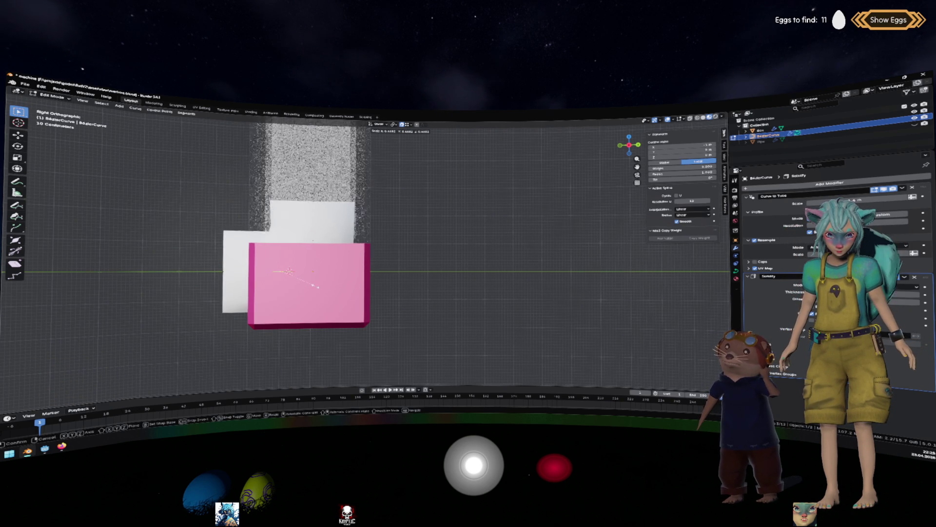
{"action": "left_click", "coordinate": [318, 287]}
{"action": "key", "text": "s"}
{"action": "left_click", "coordinate": [361, 253]}
- Raise all the curve's control points along Z so the ring sits on the wall
{"action": "left_click", "coordinate": [201, 252]}
{"action": "key", "text": "ctrl+z"}
{"action": "mouse_move", "coordinate": [201, 252]}
{"action": "left_mouse_down"}
{"action": "mouse_move", "coordinate": [359, 293]}
{"action": "mouse_move", "coordinate": [310, 293]}
{"action": "left_mouse_up"}
{"action": "key", "text": "a"}
{"action": "key", "text": "g"}
{"action": "key", "text": "z"}
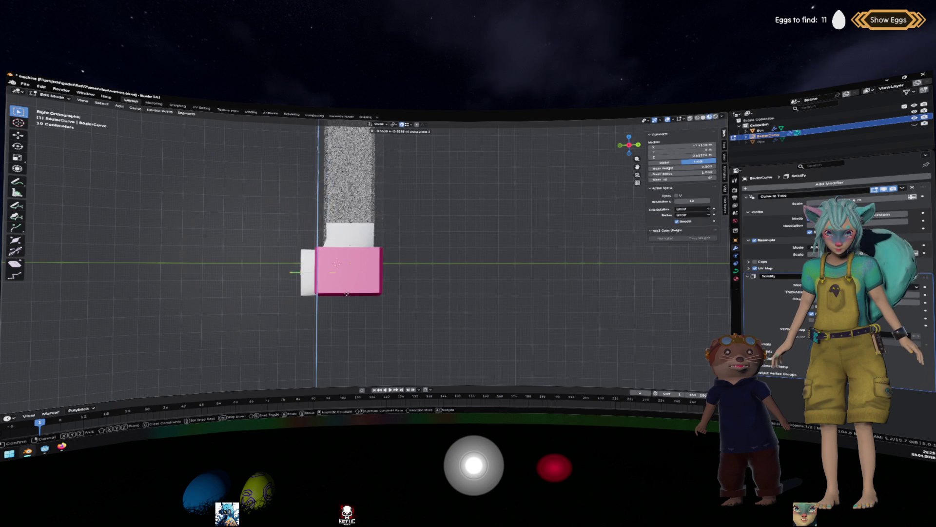
{"action": "left_click", "coordinate": [347, 291]}
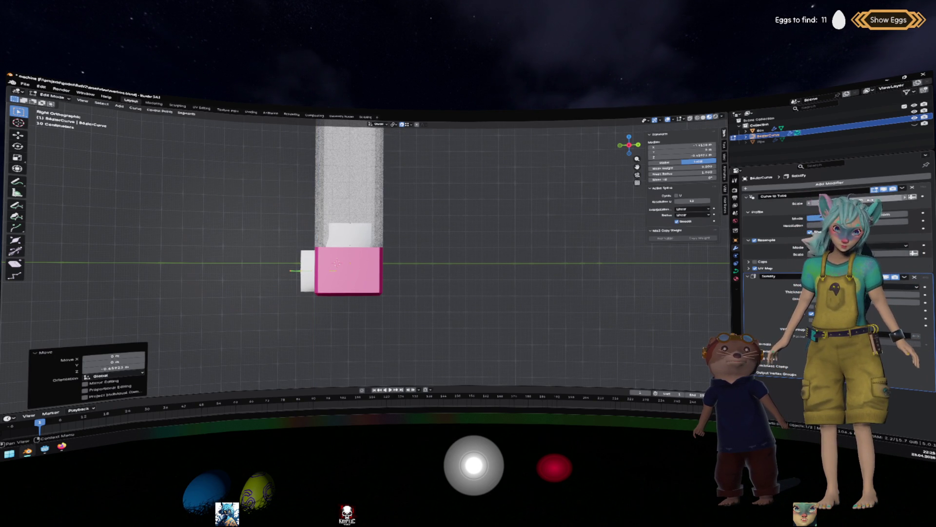
{"action": "left_click", "coordinate": [567, 248]}
{"action": "mouse_move", "coordinate": [483, 244]}
{"action": "left_mouse_down"}
{"action": "mouse_move", "coordinate": [530, 244]}
{"action": "mouse_move", "coordinate": [588, 263]}
{"action": "mouse_move", "coordinate": [529, 271]}
{"action": "mouse_move", "coordinate": [513, 302]}
{"action": "left_mouse_up"}
- Frame the curve in front view, clear the selection and save machine.blend
{"action": "key", "text": "Tab"}
{"action": "key", "text": "KP_1"}
{"action": "key", "text": "KP_Decimal"}
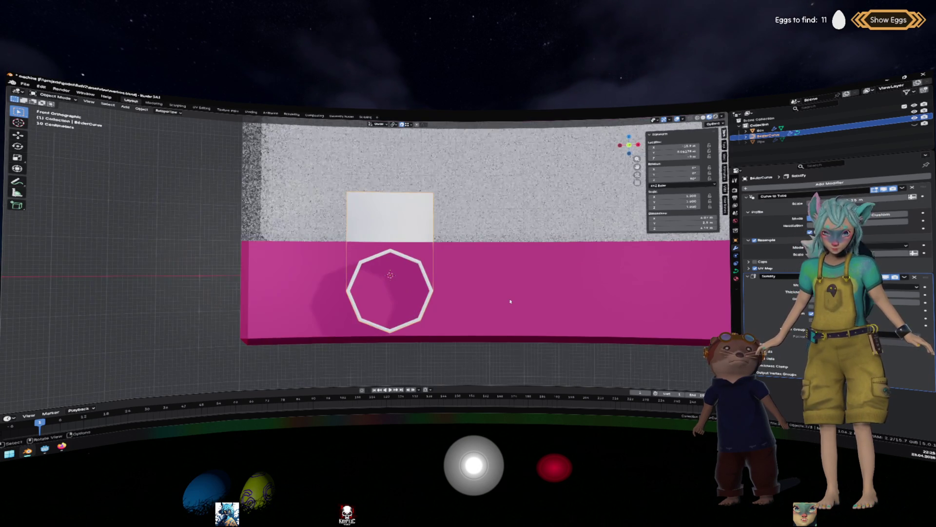
{"action": "scroll", "coordinate": [510, 301], "scroll_direction": "down", "scroll_amount": 5}
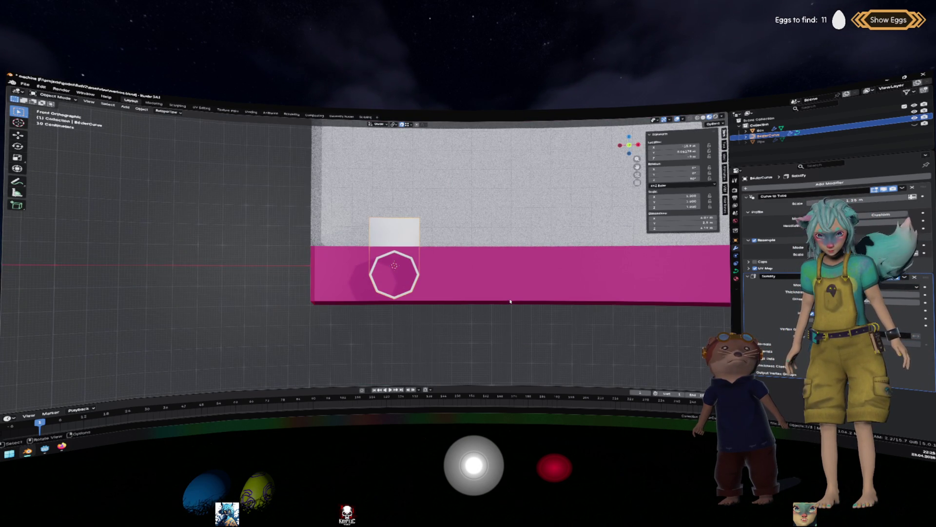
{"action": "scroll", "coordinate": [511, 301], "scroll_direction": "down", "scroll_amount": 3}
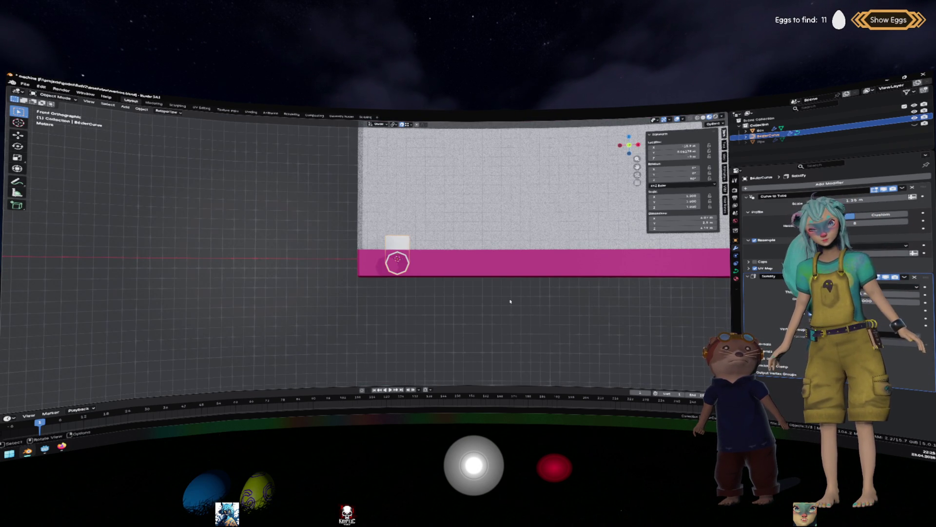
{"action": "scroll", "coordinate": [510, 301], "scroll_direction": "down", "scroll_amount": 5}
{"action": "scroll", "coordinate": [511, 303], "scroll_direction": "up", "scroll_amount": 2}
{"action": "left_click", "coordinate": [512, 306]}
{"action": "key", "text": "ctrl+s"}
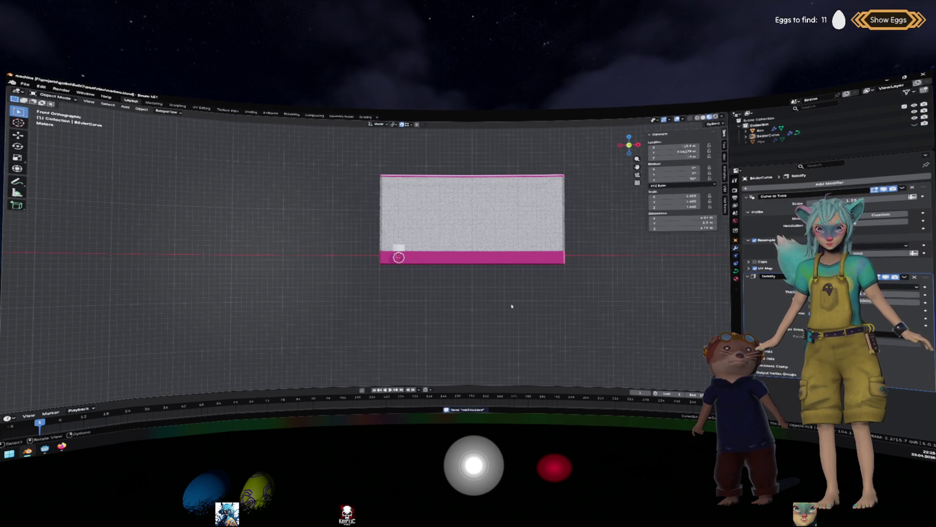
- Give the octagonal ring a new material, then switch it from Arm to Metal
{"action": "left_click", "coordinate": [735, 279]}
{"action": "left_click", "coordinate": [764, 209]}
{"action": "left_click", "coordinate": [747, 211]}
{"action": "left_click", "coordinate": [769, 250]}
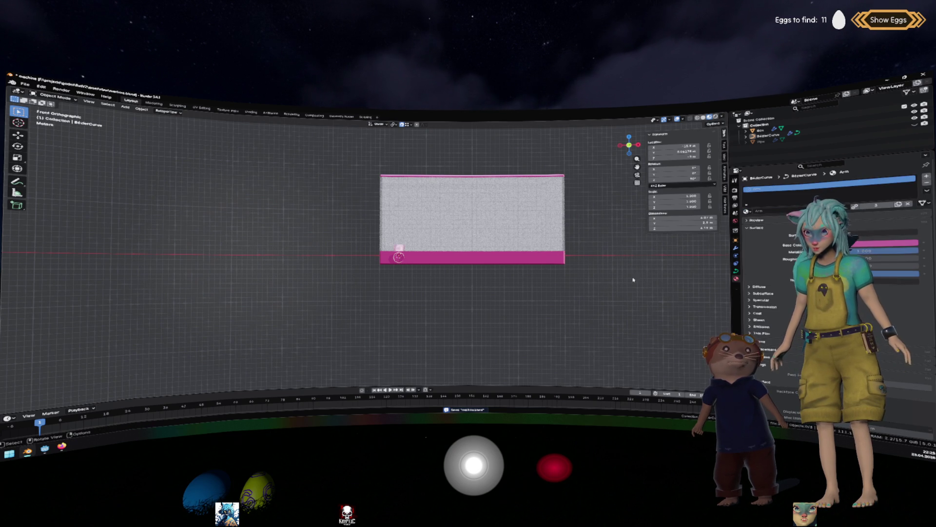
{"action": "scroll", "coordinate": [462, 286], "scroll_direction": "up", "scroll_amount": 5}
{"action": "left_click", "coordinate": [748, 213]}
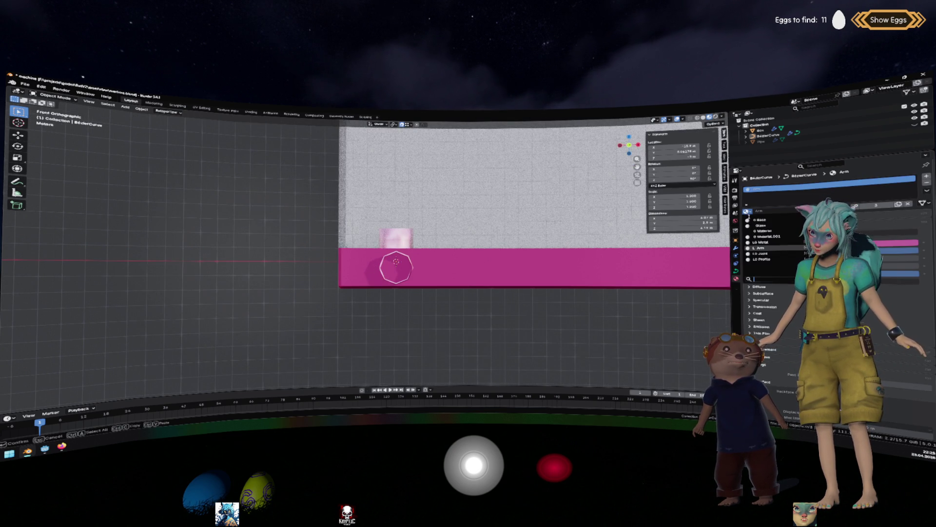
{"action": "left_click", "coordinate": [772, 243]}
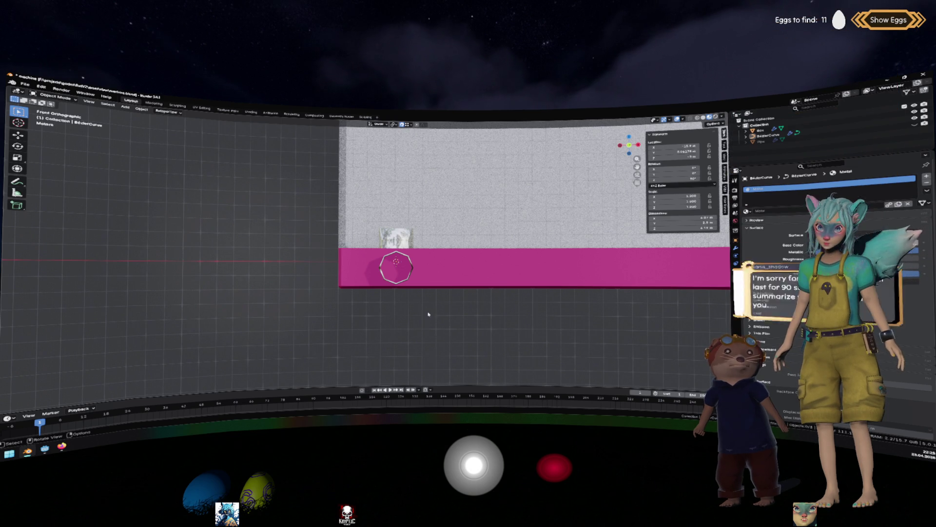
{"action": "scroll", "coordinate": [420, 296], "scroll_direction": "up", "scroll_amount": 3}
- Briefly inspect the Box's geometry in Edit Mode
{"action": "left_click", "coordinate": [483, 299]}
{"action": "key", "text": "Tab"}
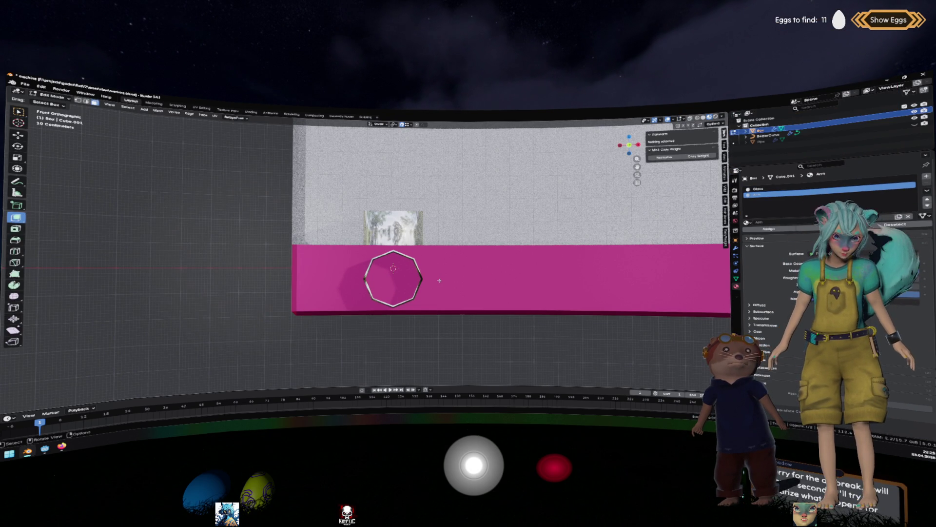
{"action": "scroll", "coordinate": [438, 279], "scroll_direction": "up", "scroll_amount": 3}
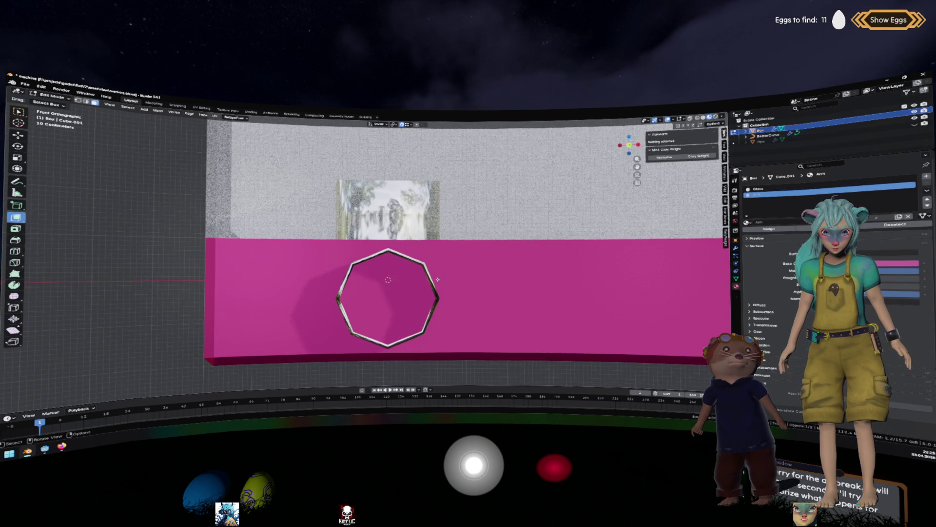
{"action": "scroll", "coordinate": [438, 279], "scroll_direction": "down", "scroll_amount": 2}
{"action": "key", "text": "Tab"}
- Snap the 3D cursor to the centre of all the octagonal curve's points
{"action": "left_click", "coordinate": [423, 279]}
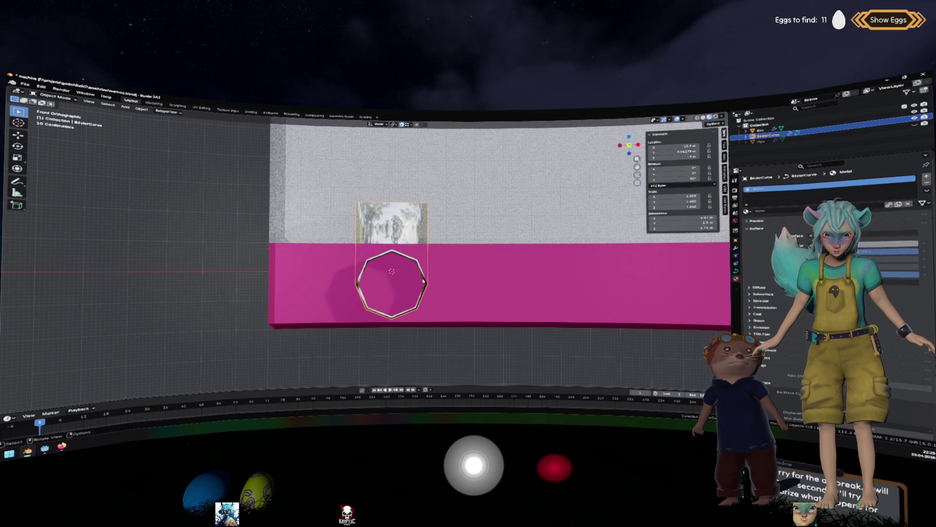
{"action": "key", "text": "Tab"}
{"action": "key", "text": "a"}
{"action": "key", "text": "shift+s"}
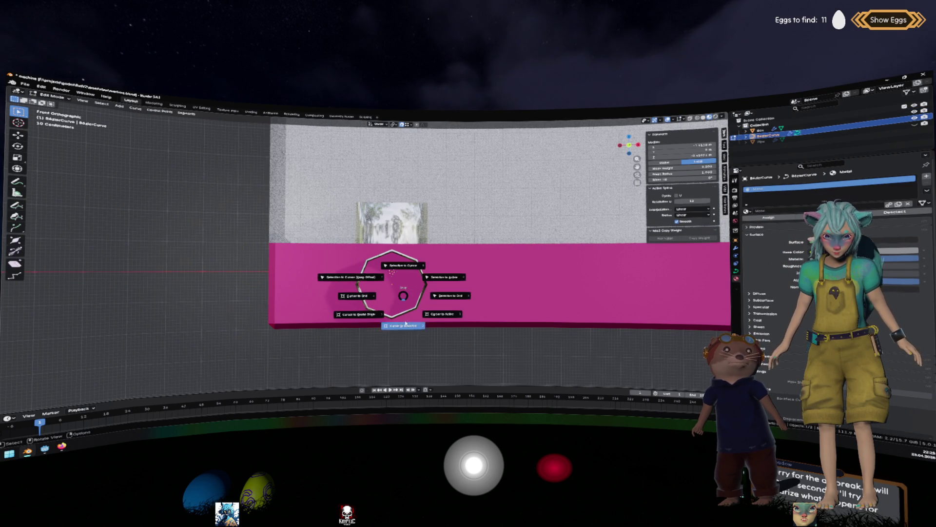
{"action": "left_click", "coordinate": [391, 317]}
{"action": "key", "text": "shift+a"}
{"action": "key", "text": "Escape"}
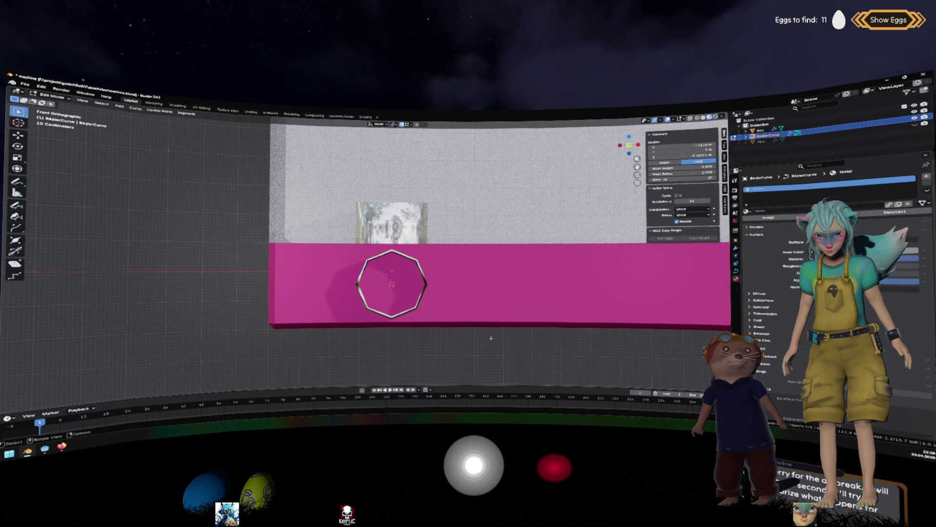
{"action": "key", "text": "Tab"}
{"action": "key", "text": "shift+a"}
- Add an 8-vertex mesh circle at the cursor, turned 90° about X to face the wall
{"action": "mouse_move", "coordinate": [488, 304]}
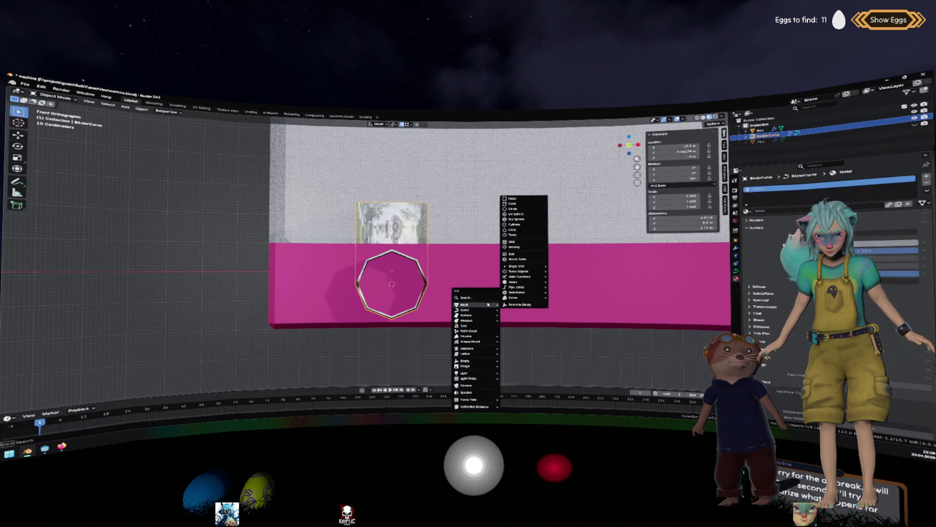
{"action": "left_click", "coordinate": [524, 210]}
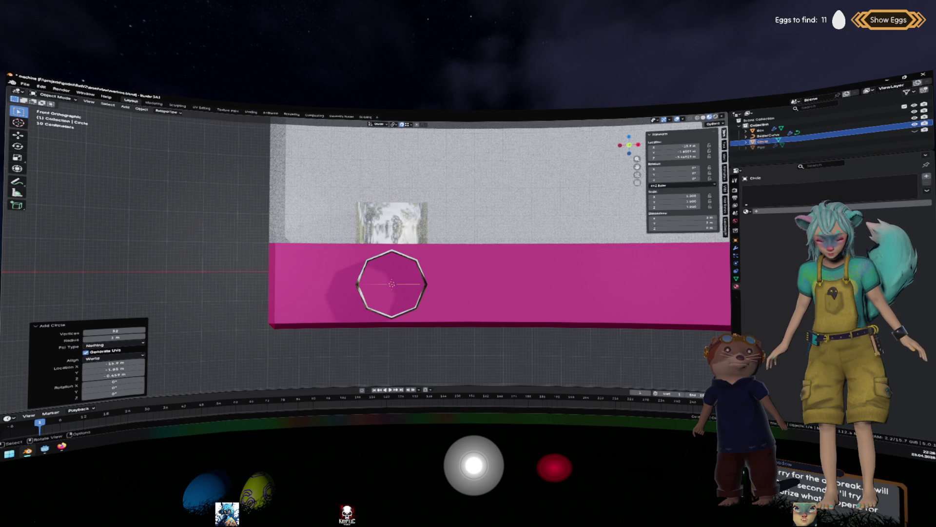
{"action": "key", "text": "r"}
{"action": "key", "text": "x"}
{"action": "right_click", "coordinate": [540, 245]}
{"action": "left_click", "coordinate": [124, 331]}
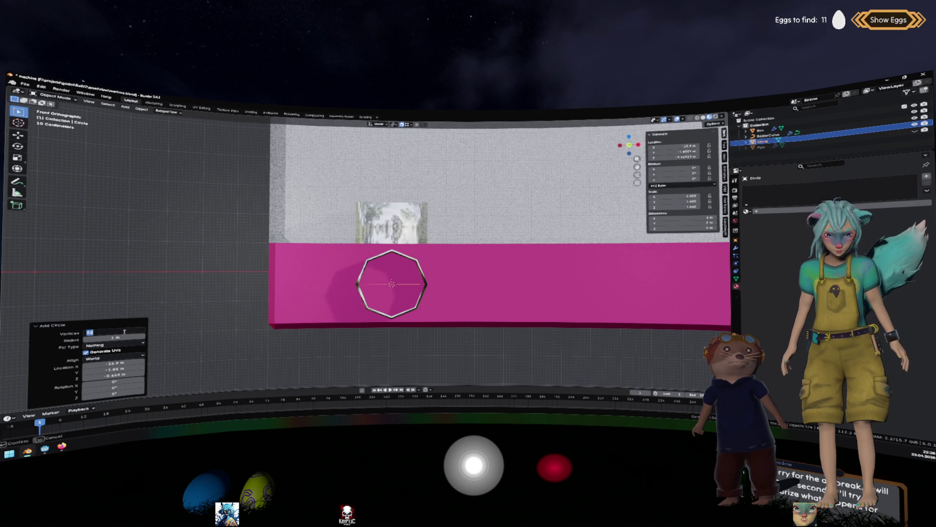
{"action": "key", "text": "Return"}
{"action": "key", "text": "r"}
{"action": "key", "text": "x"}
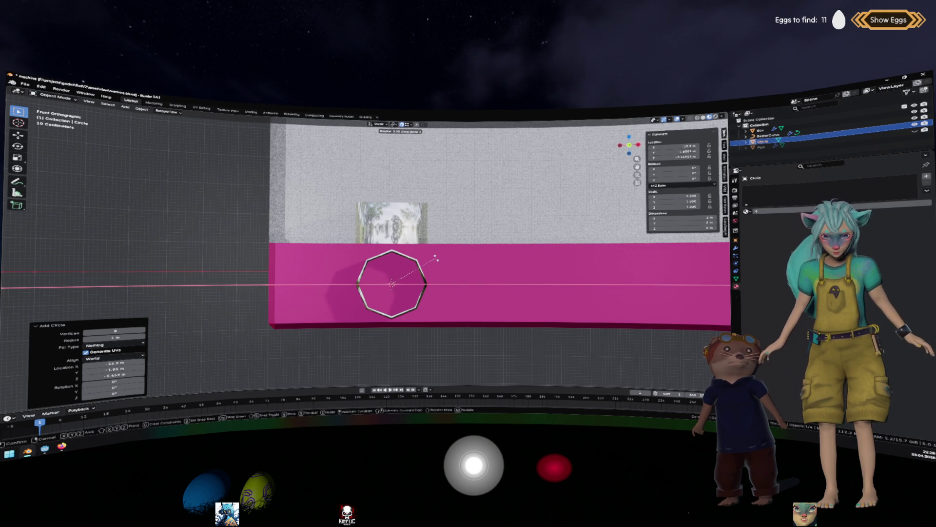
{"action": "key", "text": "Return"}
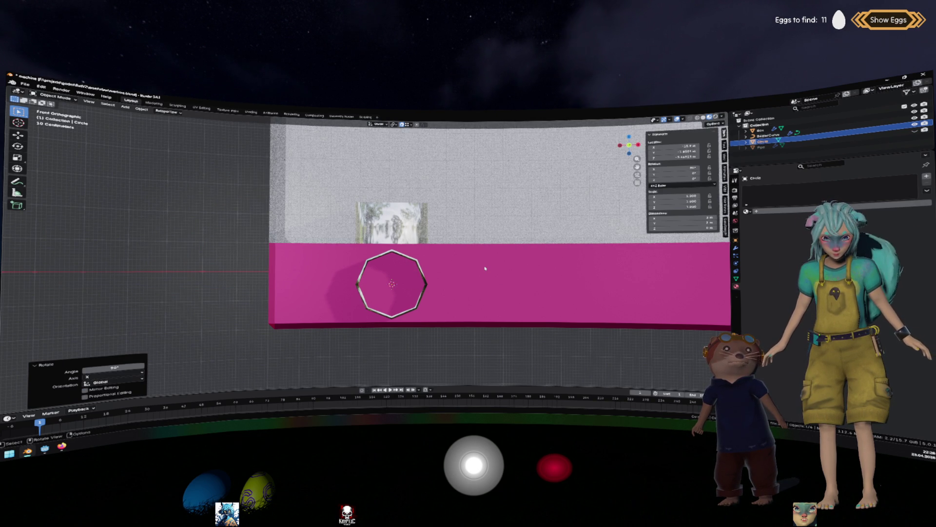
- Move the octagon 0.83 m along Y onto the wall and scale it about 1.16
{"action": "key", "text": "KP_3"}
{"action": "key", "text": "g"}
{"action": "key", "text": "y"}
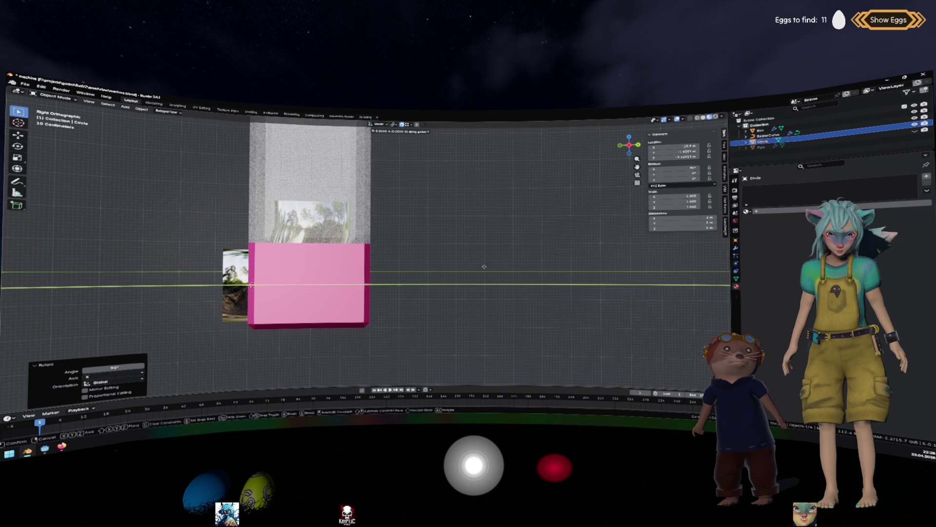
{"action": "left_click", "coordinate": [460, 268]}
{"action": "key", "text": "KP_1"}
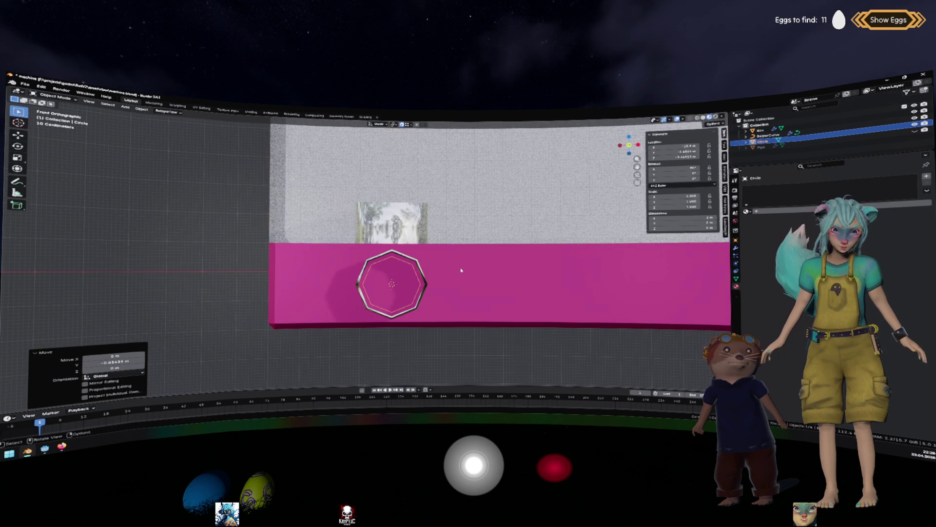
{"action": "key", "text": "s"}
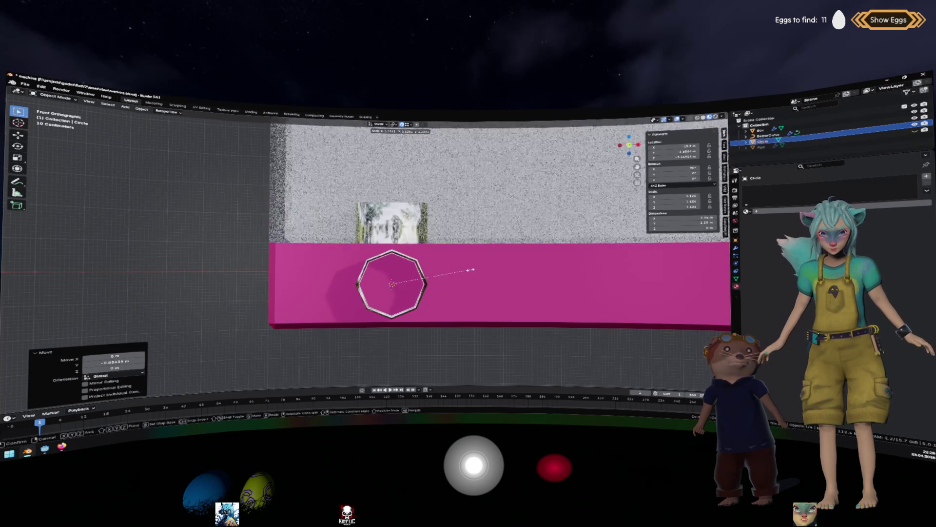
{"action": "left_click", "coordinate": [476, 269]}
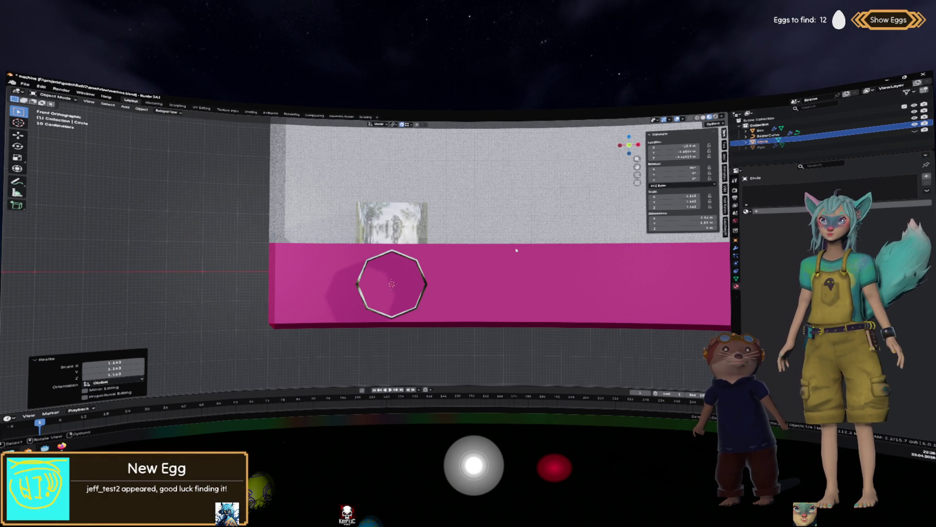
{"action": "key", "text": "Tab"}
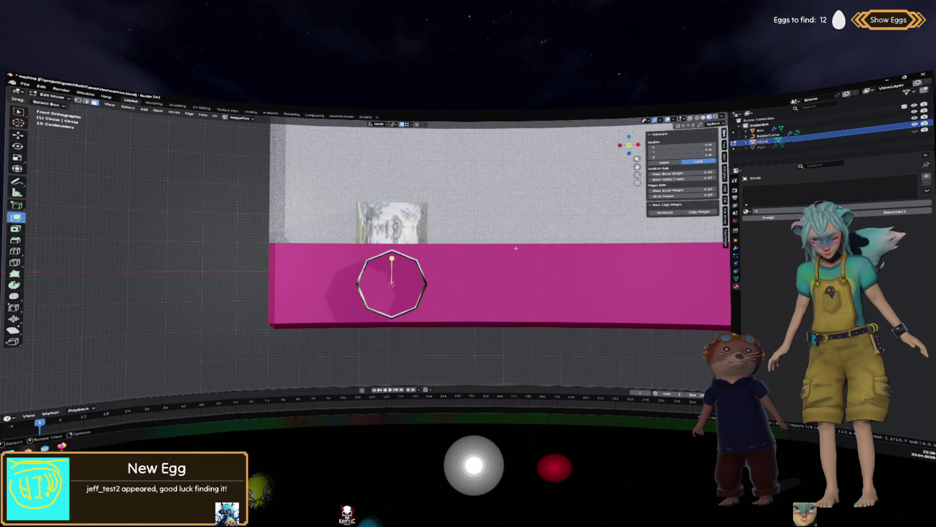
- Fill the octagon into a face and give it a new black material named Black
{"action": "key", "text": "f"}
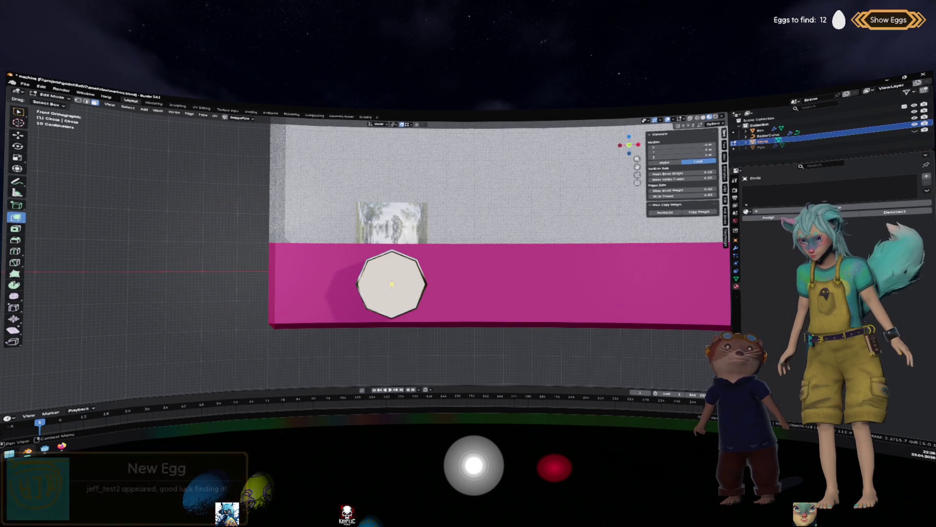
{"action": "left_click", "coordinate": [839, 208]}
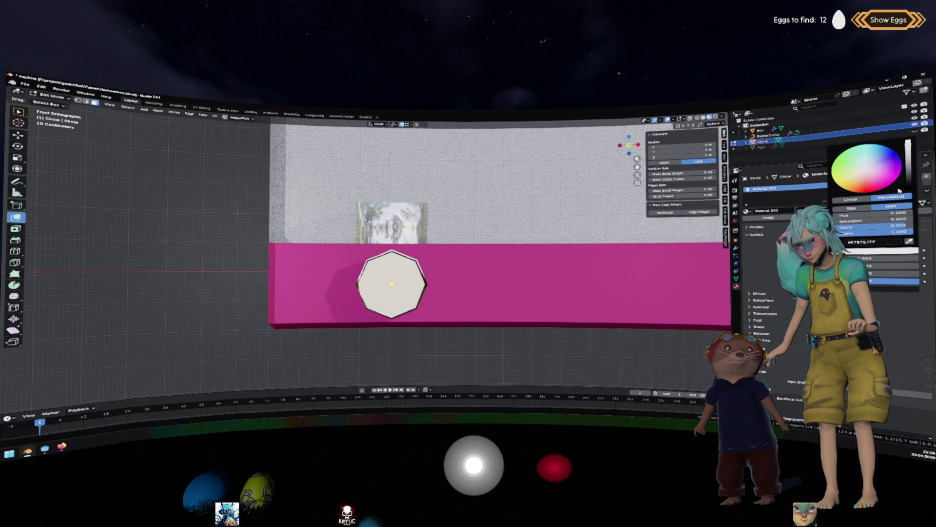
{"action": "left_click", "coordinate": [908, 188]}
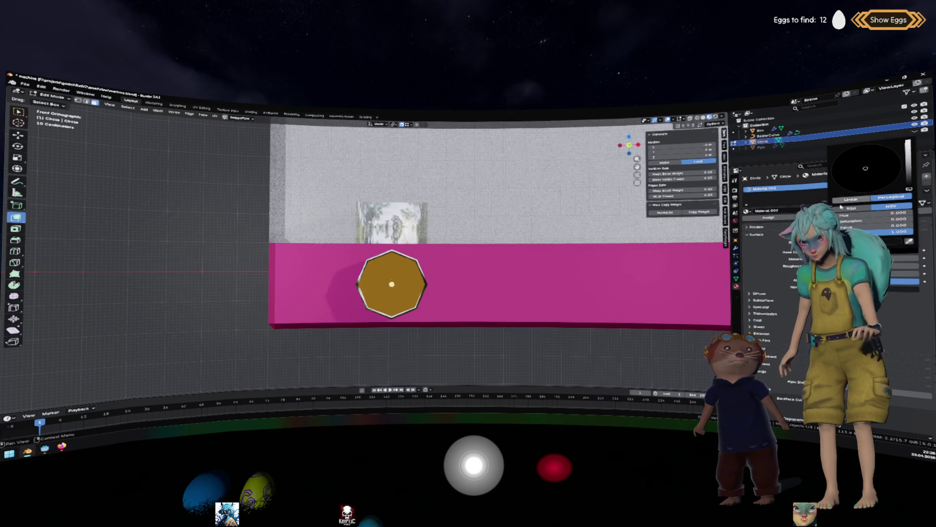
{"action": "left_click", "coordinate": [777, 211]}
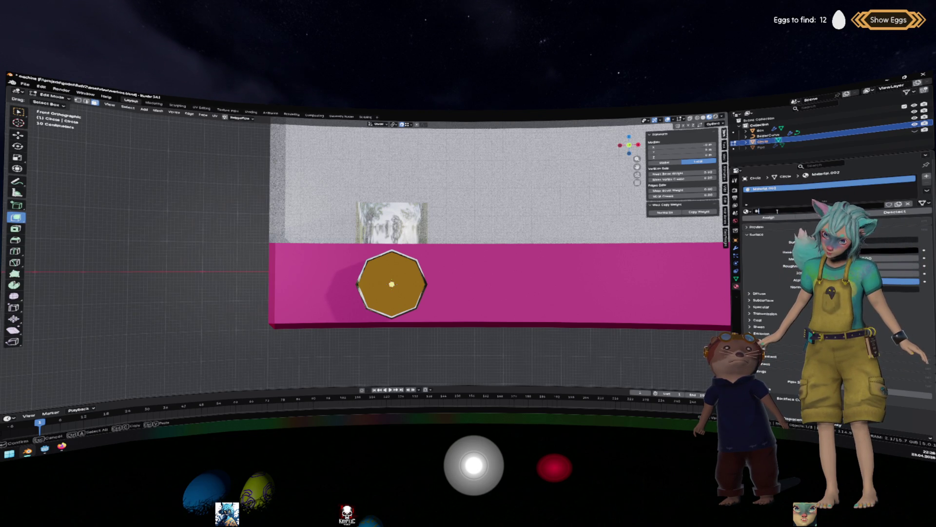
{"action": "type", "text": "Back"}
{"action": "key", "text": "Return"}
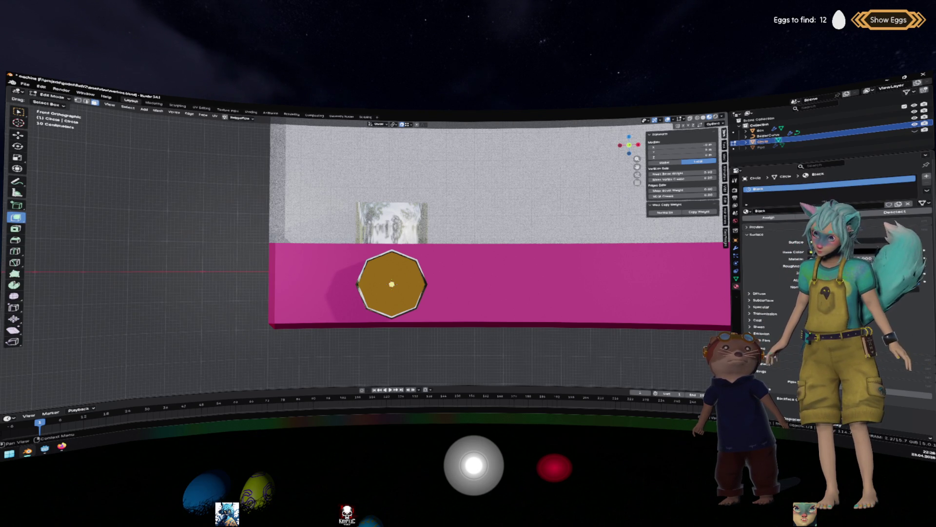
{"action": "left_click_drag", "start_coordinate": [907, 282], "coordinate": [911, 282]}
- Save machine.blend and orbit around the wall to view the black disc in Object Mode
{"action": "key", "text": "ctrl+s"}
{"action": "left_click", "coordinate": [473, 336]}
{"action": "key", "text": "Tab"}
{"action": "mouse_move", "coordinate": [472, 336]}
{"action": "left_mouse_down"}
{"action": "mouse_move", "coordinate": [503, 296]}
{"action": "mouse_move", "coordinate": [520, 301]}
{"action": "mouse_move", "coordinate": [466, 299]}
{"action": "mouse_move", "coordinate": [508, 294]}
{"action": "left_mouse_up"}
{"action": "left_click", "coordinate": [503, 296]}
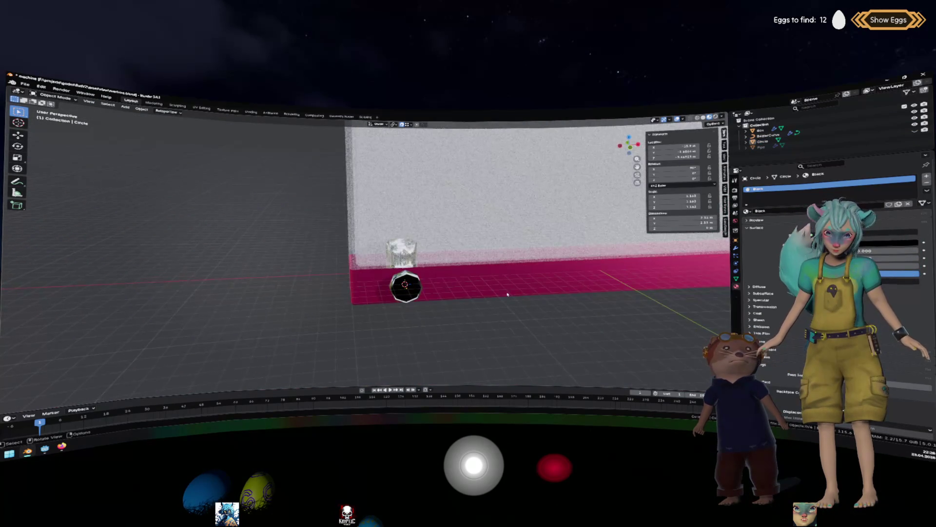
- Rename the curved pipe to Pipe and the octagon disc to SightBlock, then save
{"action": "left_click", "coordinate": [769, 135]}
{"action": "double_click", "coordinate": [769, 135]}
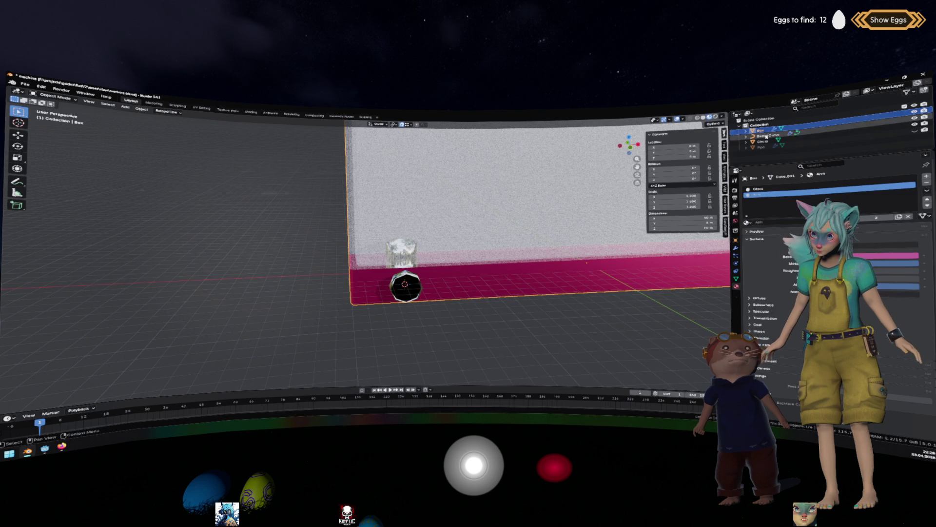
{"action": "type", "text": "ipe"}
{"action": "key", "text": "Return"}
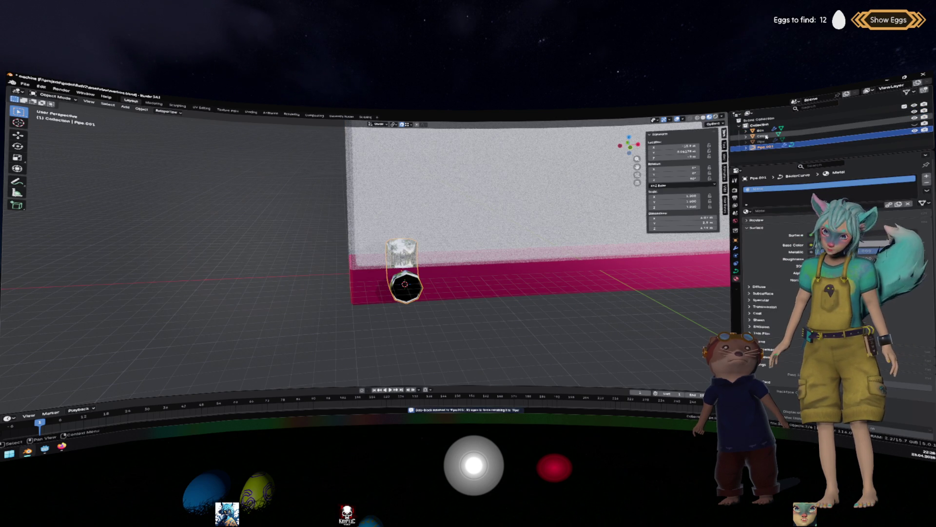
{"action": "left_click", "coordinate": [764, 136]}
{"action": "double_click", "coordinate": [764, 136]}
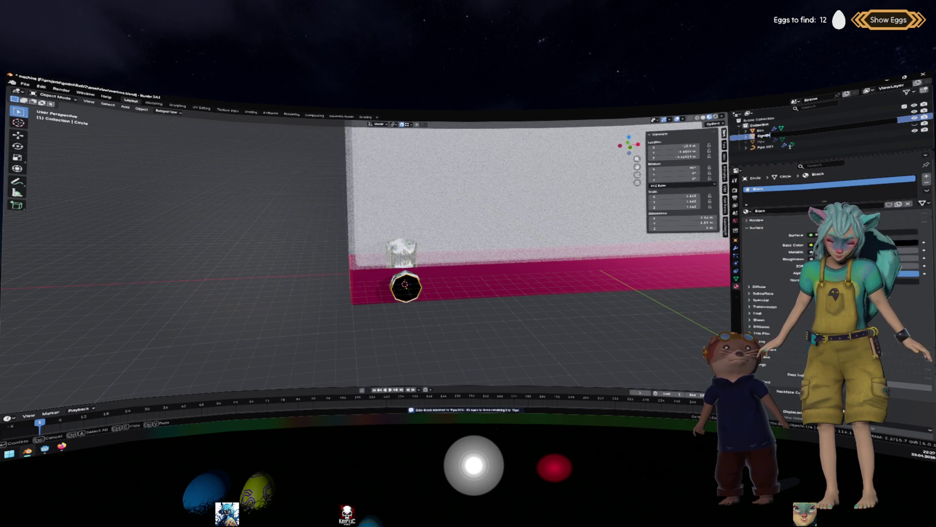
{"action": "type", "text": "Block"}
{"action": "key", "text": "Return"}
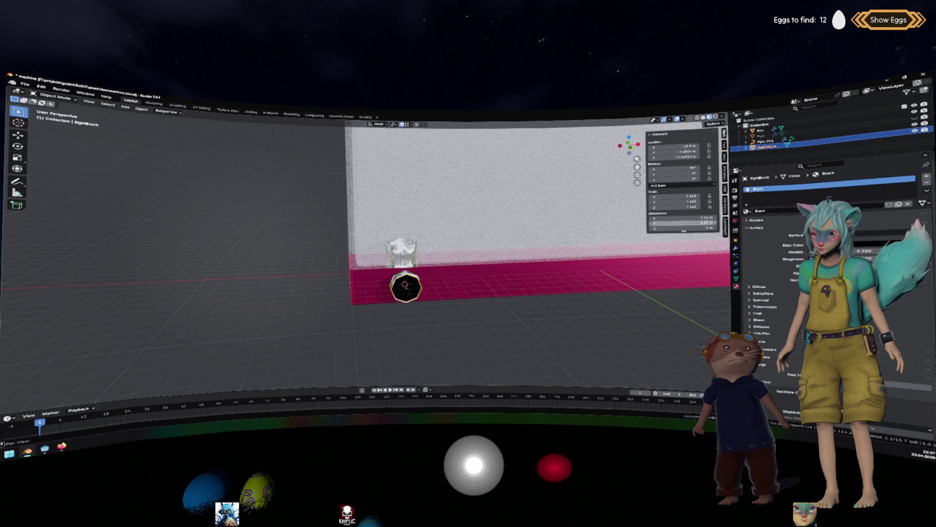
{"action": "key", "text": "ctrl+s"}
- Rename the original pipe to PipeOld, make Pipe.001 plain Pipe, and save again
{"action": "left_click", "coordinate": [761, 136]}
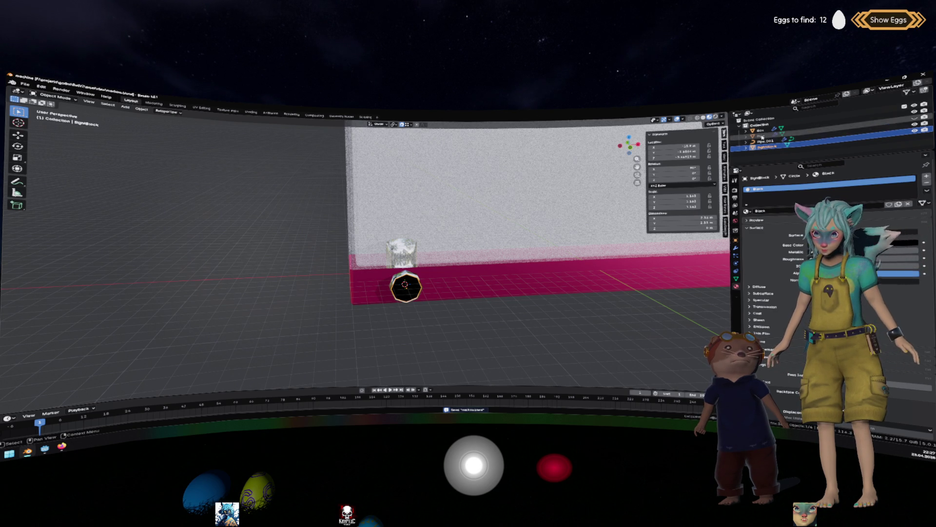
{"action": "double_click", "coordinate": [761, 136]}
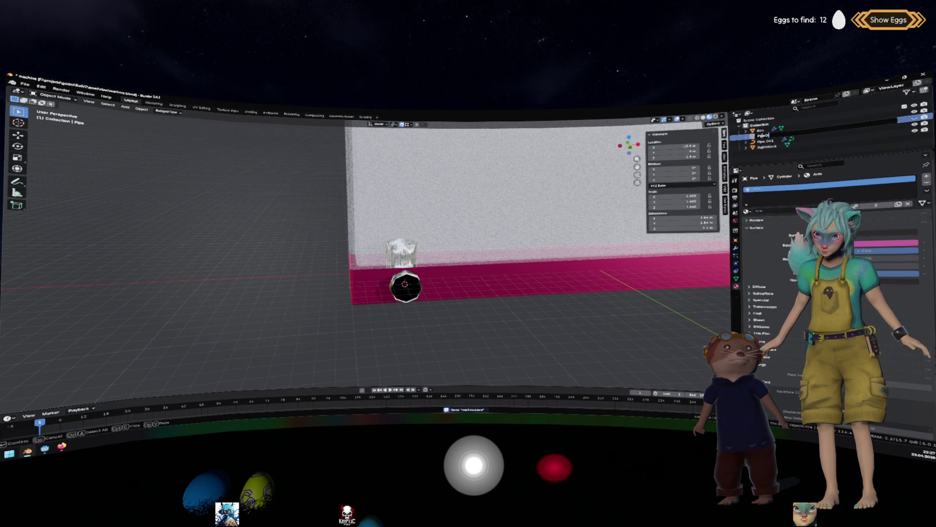
{"action": "type", "text": "il"}
{"action": "key", "text": "Return"}
{"action": "double_click", "coordinate": [762, 136]}
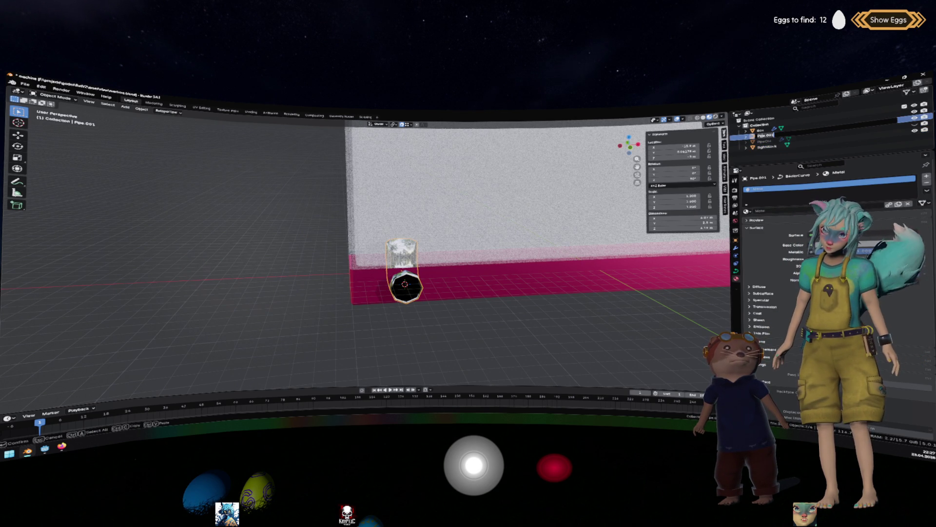
{"action": "key", "text": "Return"}
{"action": "key", "text": "ctrl+s"}
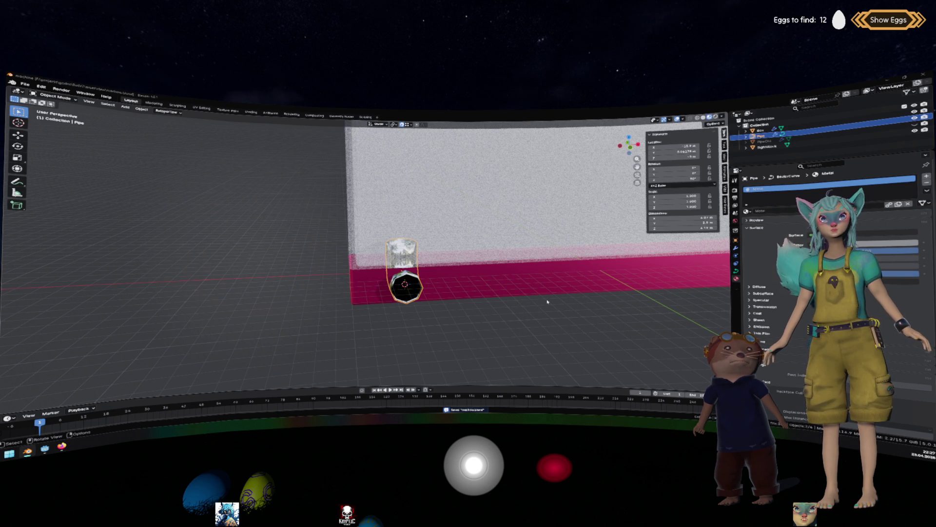
- Check the reimported pipe from the front in Godot, then return to Blender
{"action": "key", "text": "alt+Tab"}
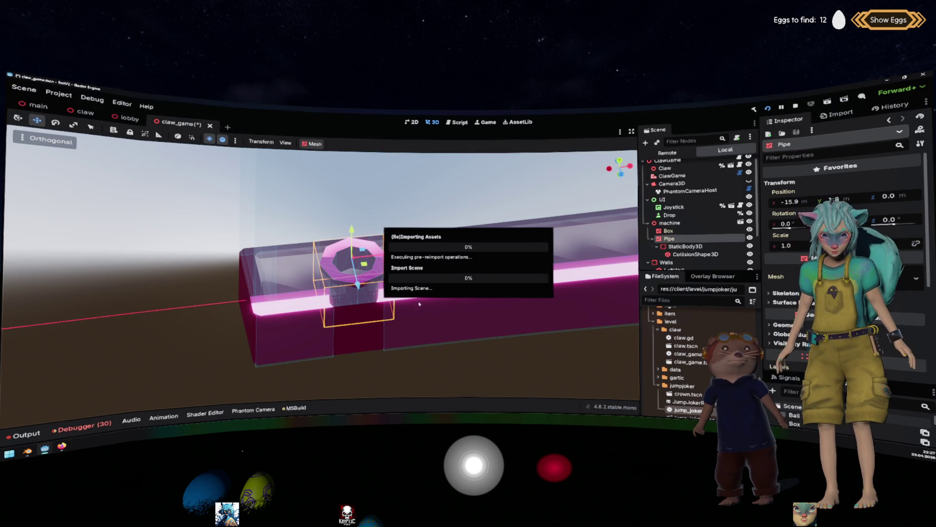
{"action": "key", "text": "KP_1"}
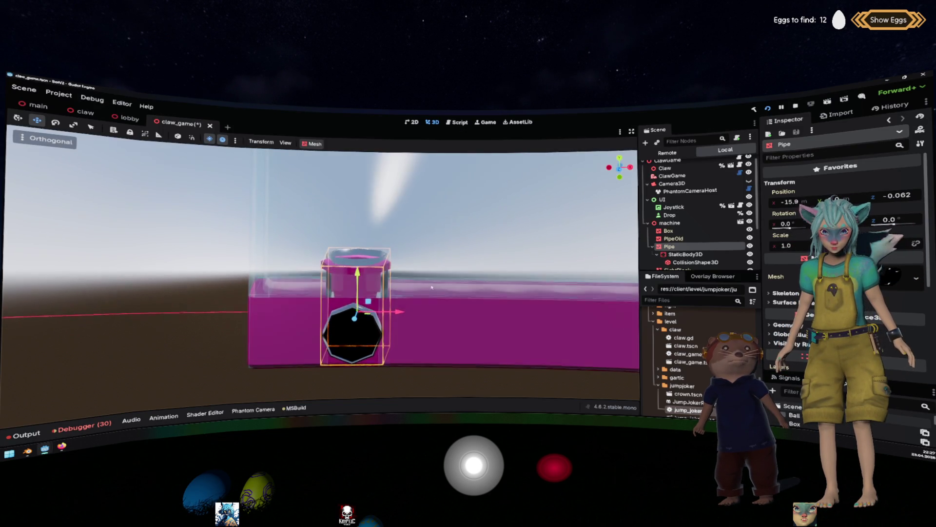
{"action": "key", "text": "alt+Tab"}
{"action": "key", "text": "alt+Tab"}
{"action": "key", "text": "alt+Tab"}
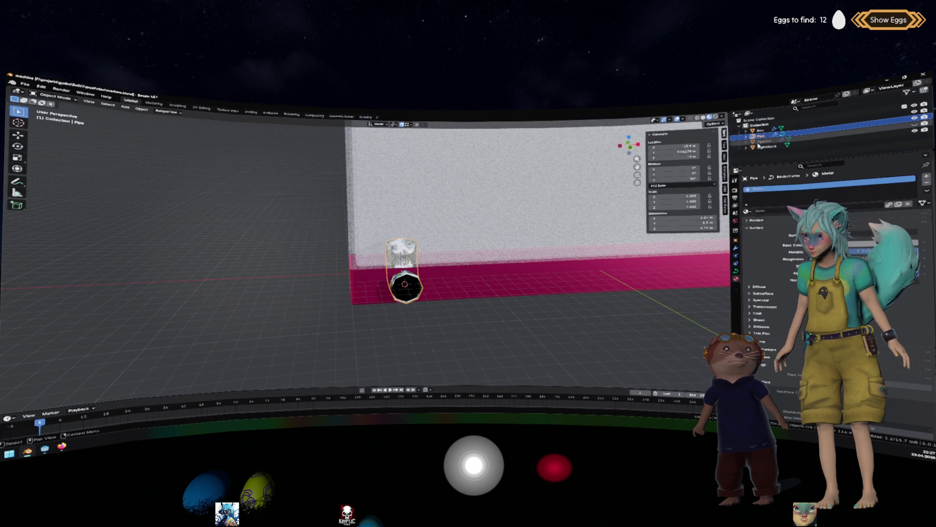
- Delete the PipeOld object, save machine.blend, and switch to Godot
{"action": "left_click", "coordinate": [761, 142]}
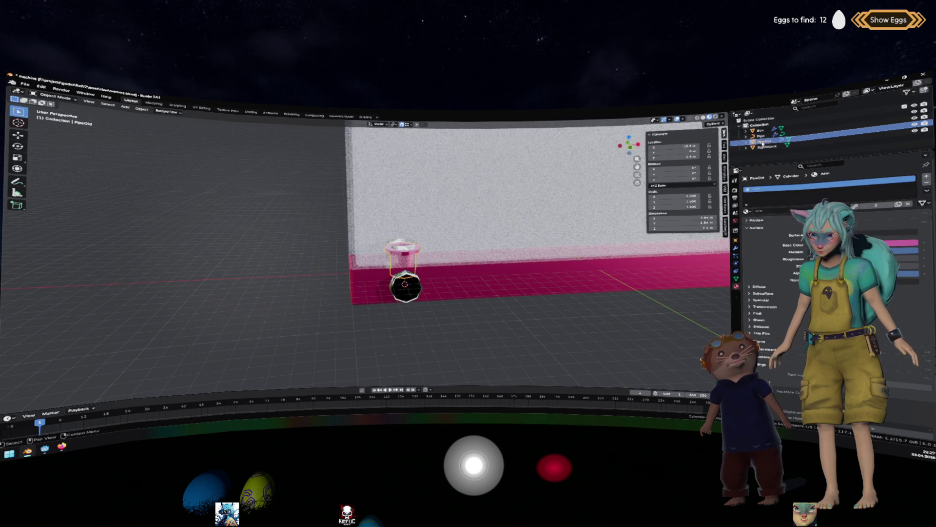
{"action": "key", "text": "Delete"}
{"action": "key", "text": "ctrl+s"}
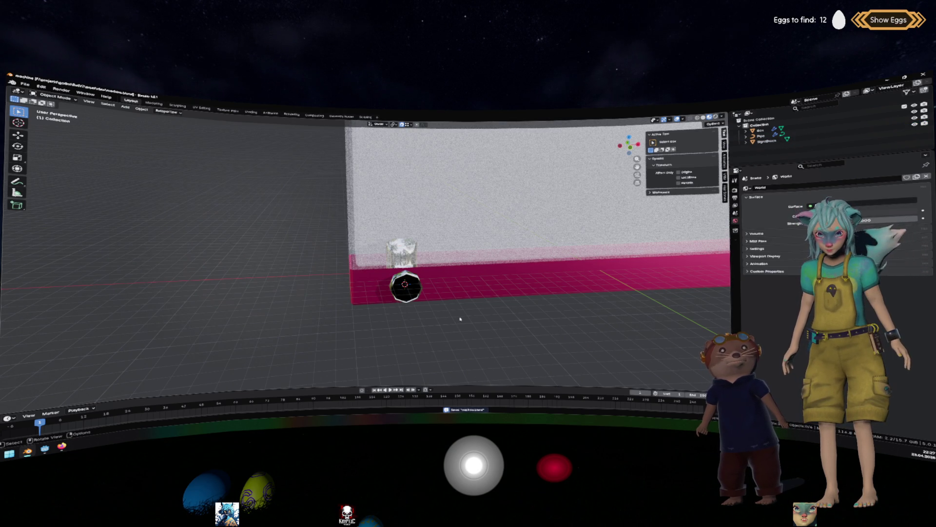
{"action": "key", "text": "alt+Tab"}
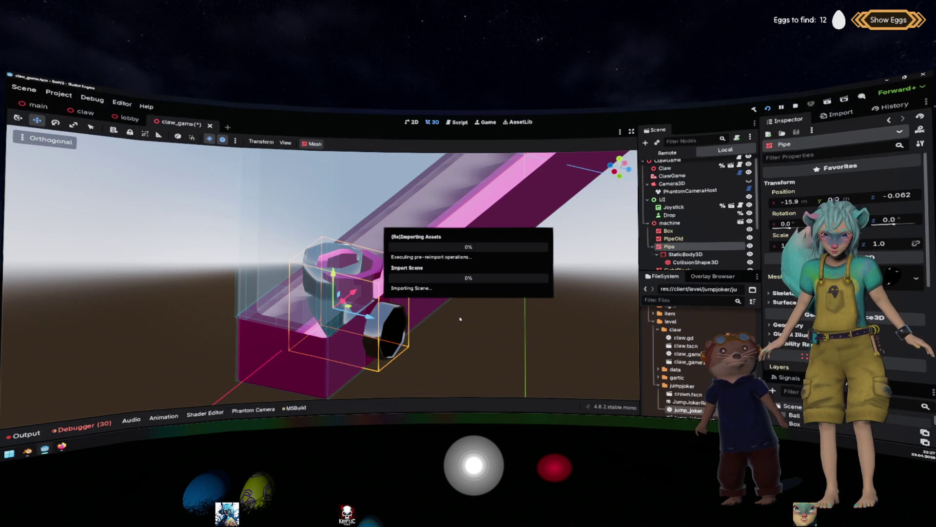
- View the reimported Pipe and black SightBlock disc from the front with nothing selected
{"action": "key", "text": "KP_1"}
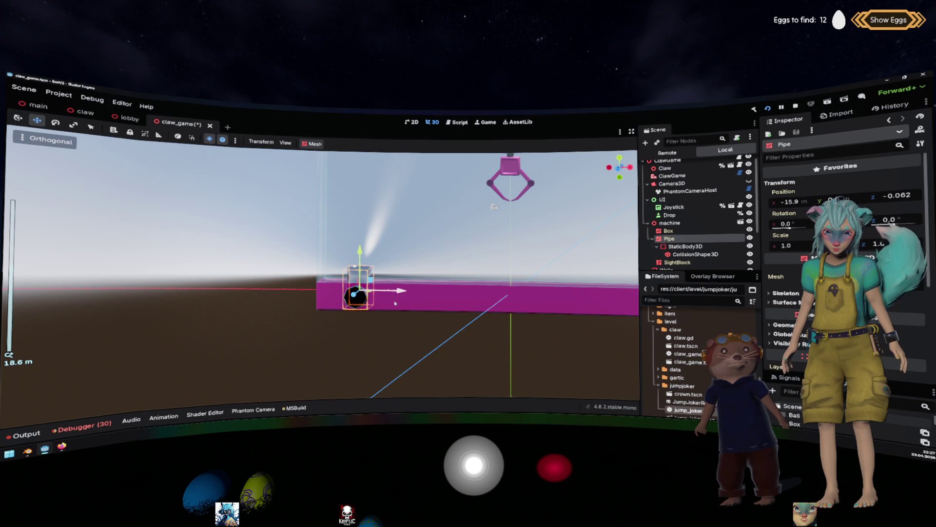
{"action": "left_click", "coordinate": [408, 342]}
{"action": "key", "text": "KP_1"}
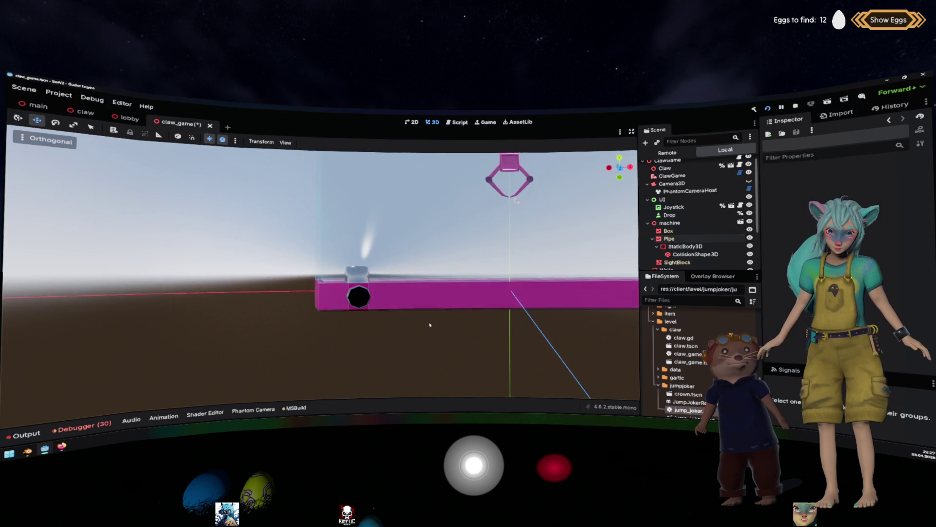
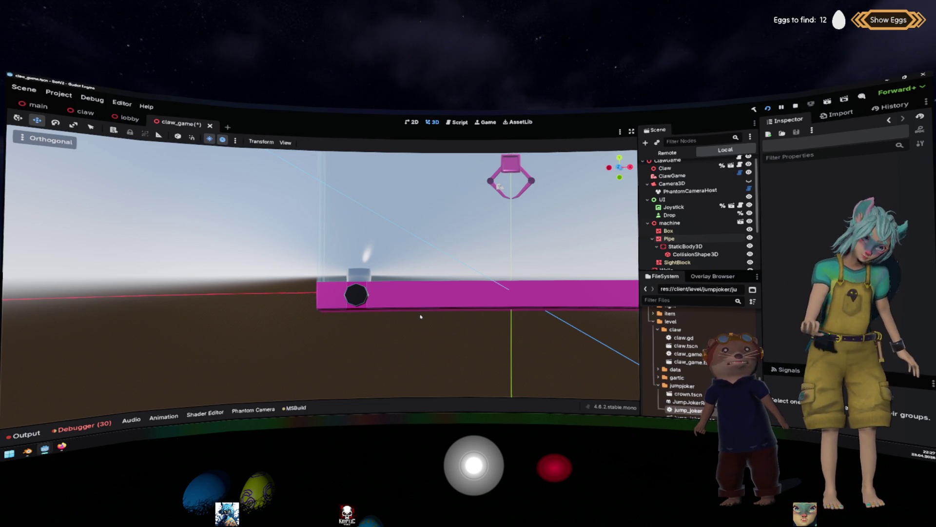
- Create a trimesh static-body collision shape from the Pipe mesh
{"action": "scroll", "coordinate": [408, 306], "scroll_direction": "up", "scroll_amount": 5}
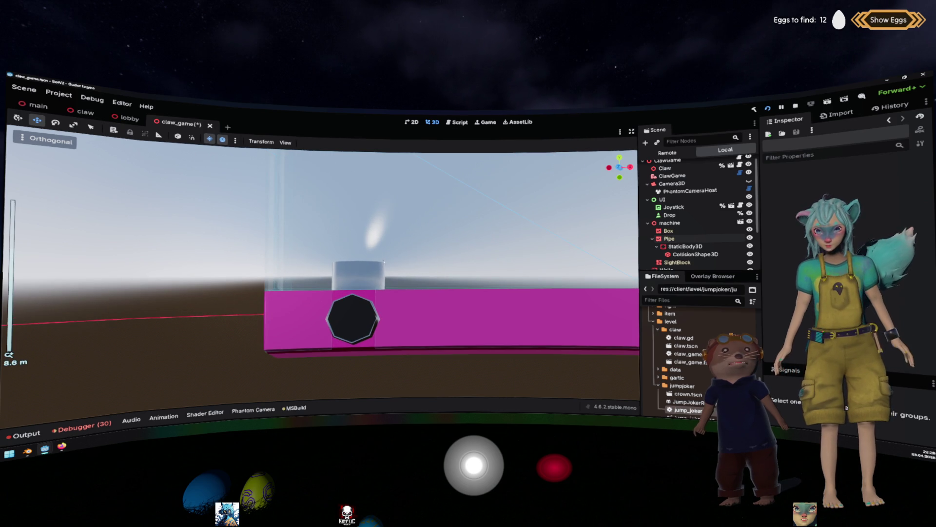
{"action": "left_click", "coordinate": [392, 311]}
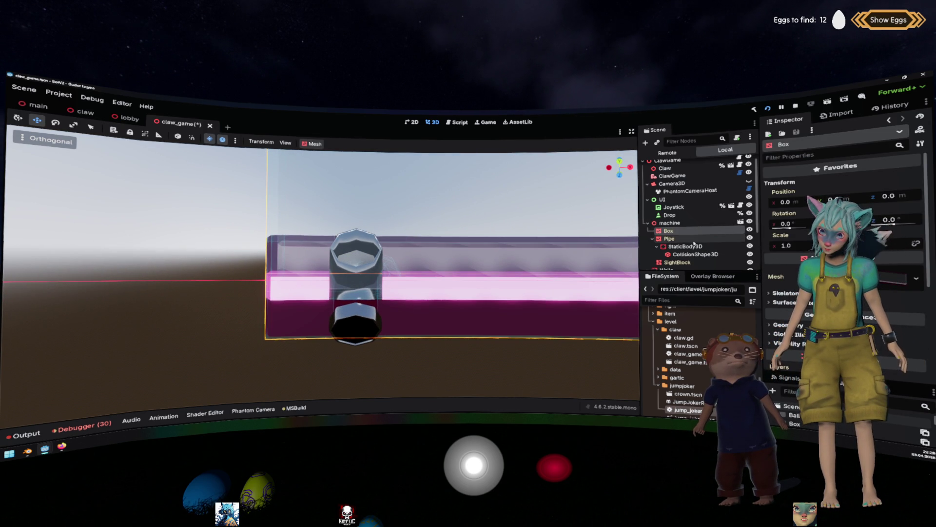
{"action": "left_click", "coordinate": [697, 238]}
{"action": "left_click", "coordinate": [311, 144]}
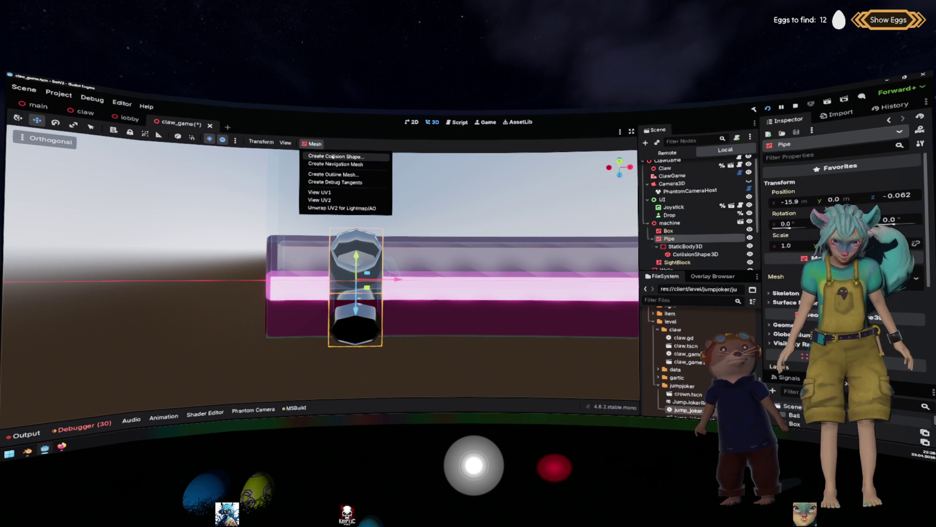
{"action": "left_click", "coordinate": [333, 156]}
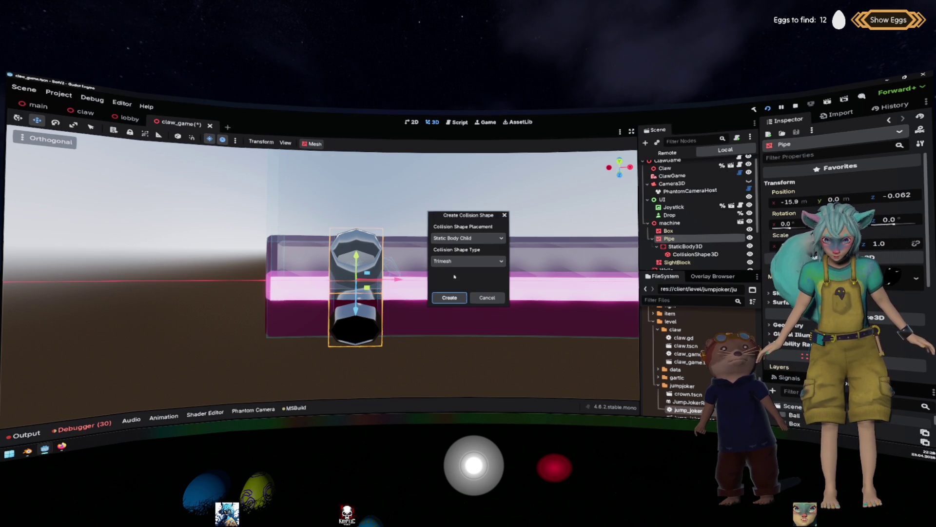
{"action": "left_click", "coordinate": [445, 297]}
- View the pipe from an angle and select the new StaticBody3D2 under Pipe
{"action": "left_click", "coordinate": [435, 361]}
{"action": "left_click_drag", "start_coordinate": [411, 308], "coordinate": [398, 273]}
{"action": "left_click", "coordinate": [398, 273]}
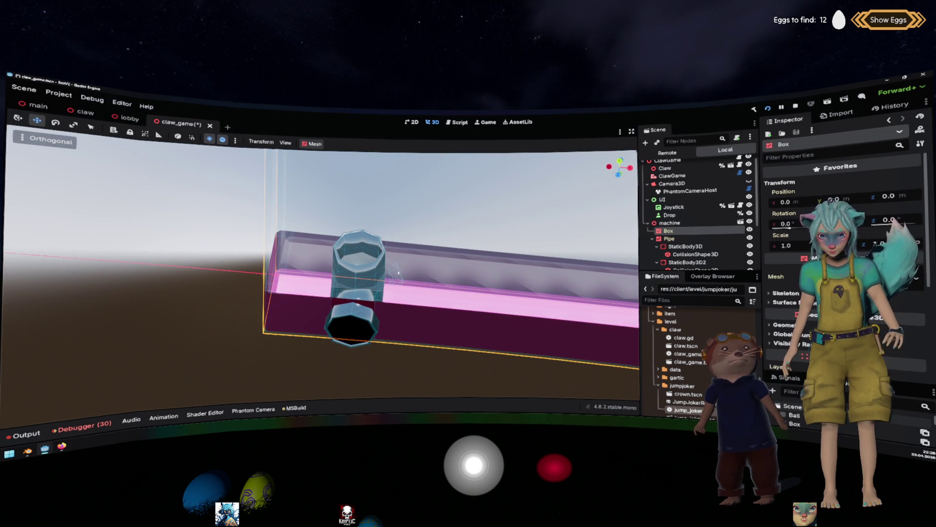
{"action": "scroll", "coordinate": [687, 254], "scroll_direction": "down", "scroll_amount": 2}
{"action": "left_click", "coordinate": [685, 236]}
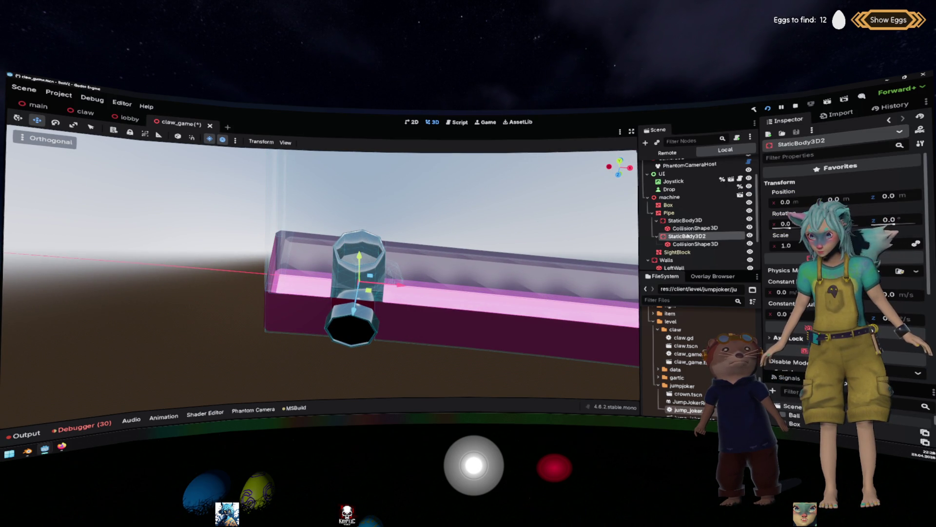
- Delete the Pipe's old StaticBody3D and view the machine from an angled top view
{"action": "key", "text": "Delete"}
{"action": "left_click", "coordinate": [442, 272]}
{"action": "key", "text": "KP_1"}
{"action": "mouse_move", "coordinate": [428, 261]}
{"action": "left_mouse_down"}
{"action": "mouse_move", "coordinate": [421, 305]}
{"action": "mouse_move", "coordinate": [405, 260]}
{"action": "mouse_move", "coordinate": [454, 329]}
{"action": "mouse_move", "coordinate": [437, 315]}
{"action": "mouse_move", "coordinate": [445, 318]}
{"action": "left_mouse_up"}
{"action": "scroll", "coordinate": [449, 322], "scroll_direction": "down", "scroll_amount": 2}
- Save the claw_game scene and find ball.tscn by filtering the FileSystem for 'ball'
{"action": "key", "text": "ctrl+s"}
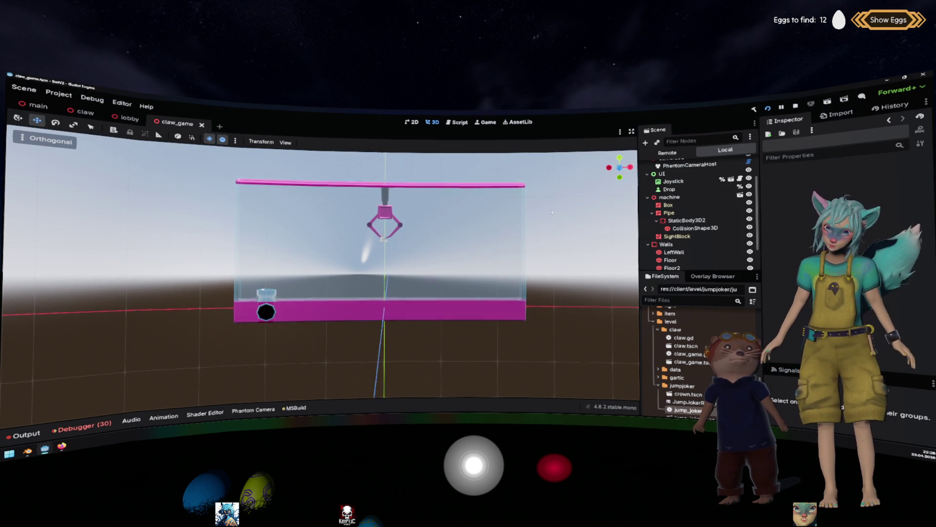
{"action": "left_click_drag", "start_coordinate": [552, 212], "coordinate": [595, 197]}
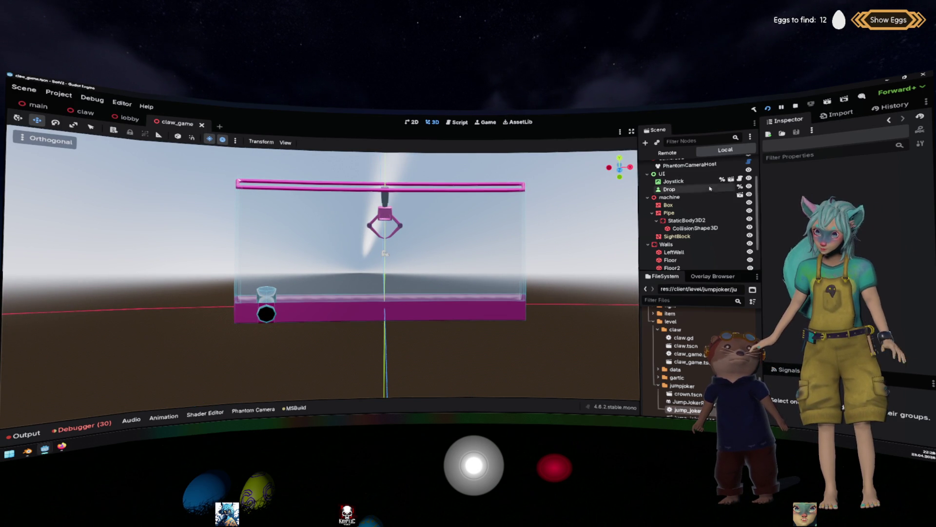
{"action": "scroll", "coordinate": [692, 195], "scroll_direction": "up", "scroll_amount": 2}
{"action": "left_click", "coordinate": [678, 167]}
{"action": "right_click", "coordinate": [680, 166]}
{"action": "key", "text": "Escape"}
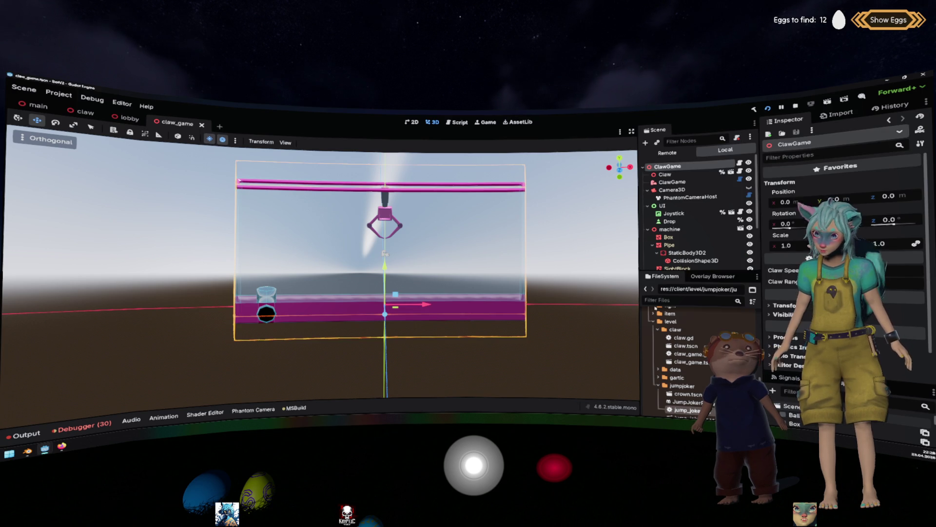
{"action": "type", "text": "ball"}
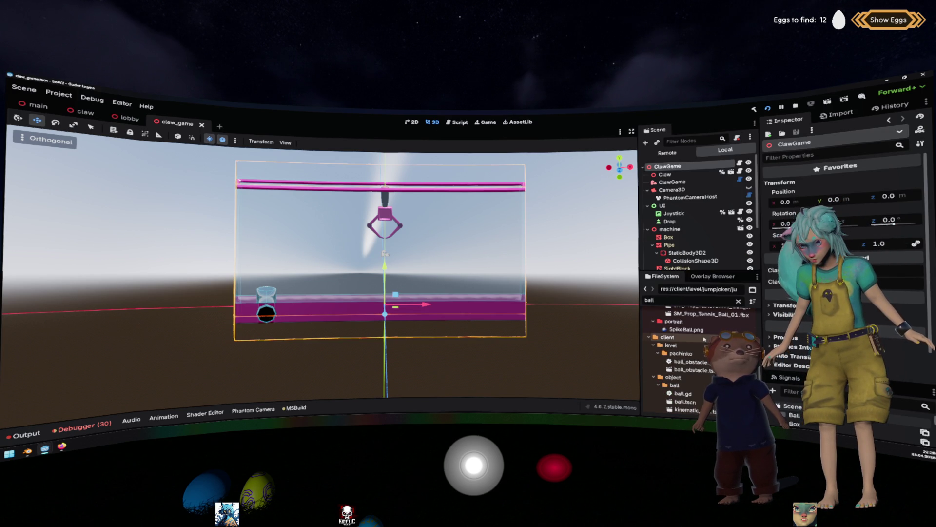
{"action": "left_click", "coordinate": [685, 401]}
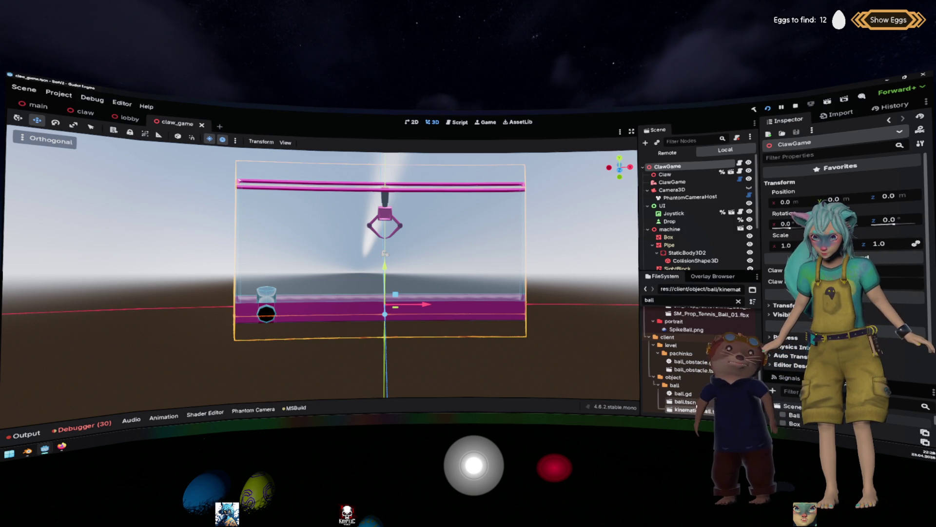
- Instance ball.tscn inside the machine box at about X 9.286, Z 0.072, then run the project
{"action": "left_click_drag", "start_coordinate": [698, 404], "coordinate": [459, 271]}
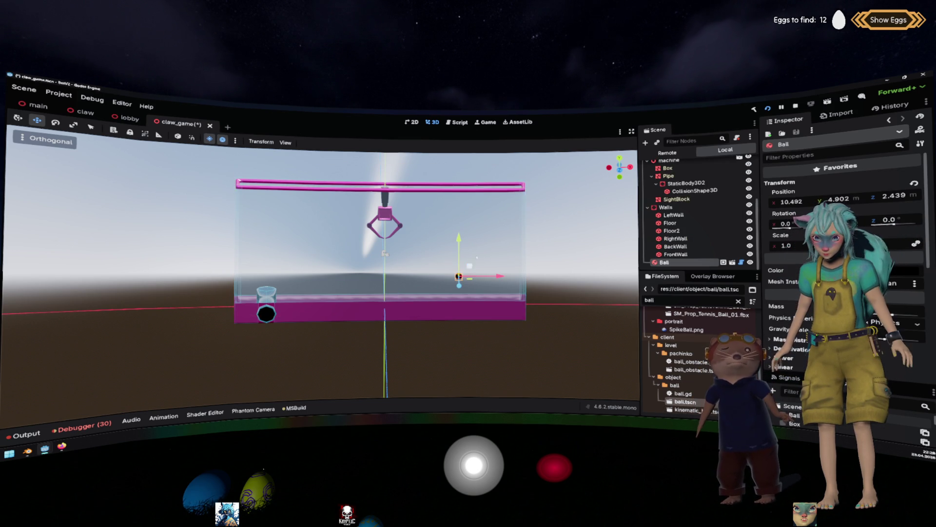
{"action": "left_click_drag", "start_coordinate": [398, 269], "coordinate": [410, 331]}
{"action": "key", "text": "KP_1"}
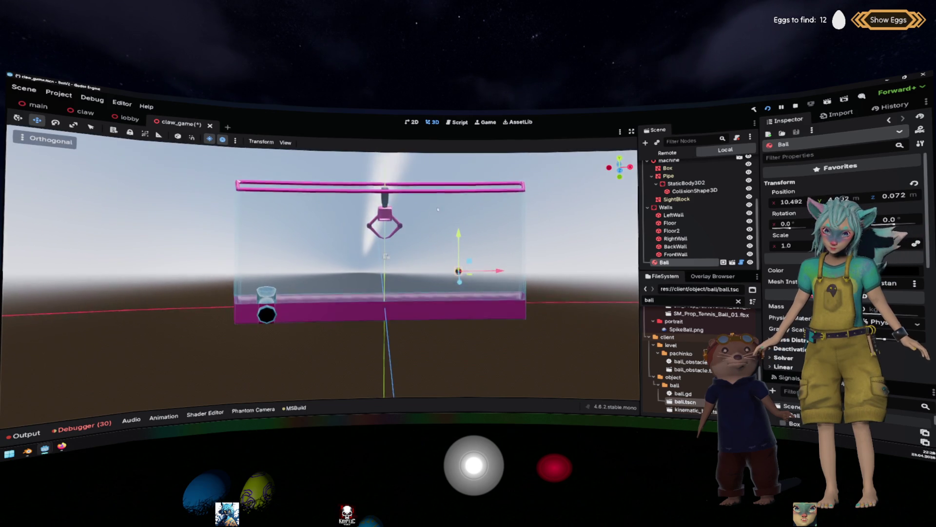
{"action": "key", "text": "KP_2"}
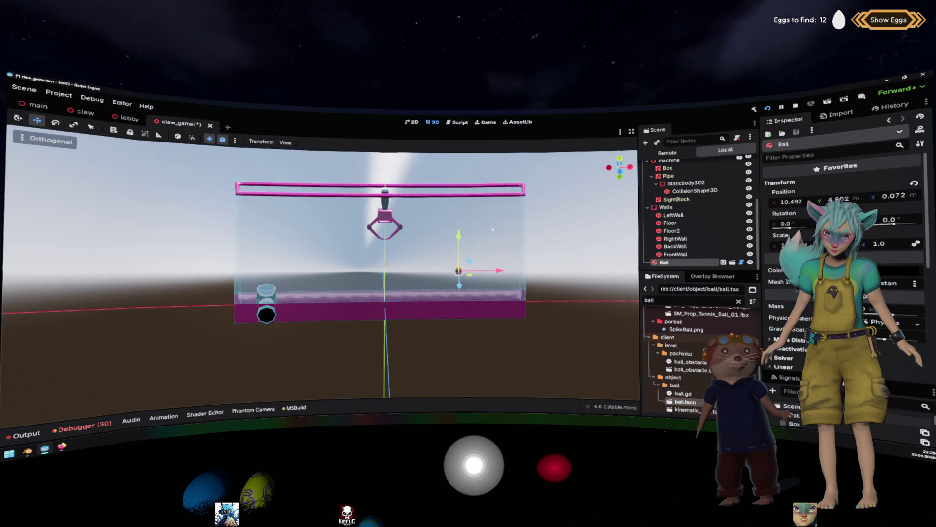
{"action": "left_click_drag", "start_coordinate": [501, 277], "coordinate": [493, 276]}
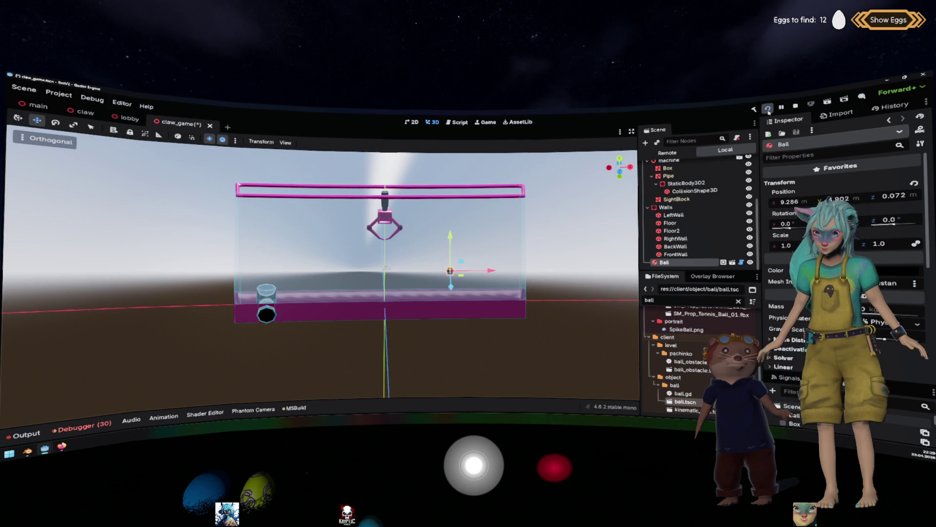
{"action": "left_click", "coordinate": [767, 108]}
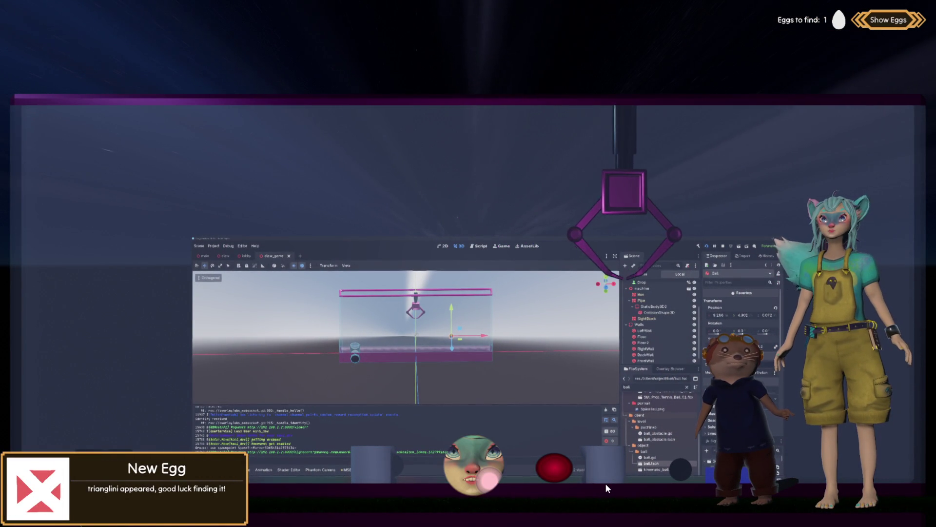
- Drop the claw twice in the running game, inspect the pipe and ball, and check debugger errors
{"action": "left_click", "coordinate": [546, 471]}
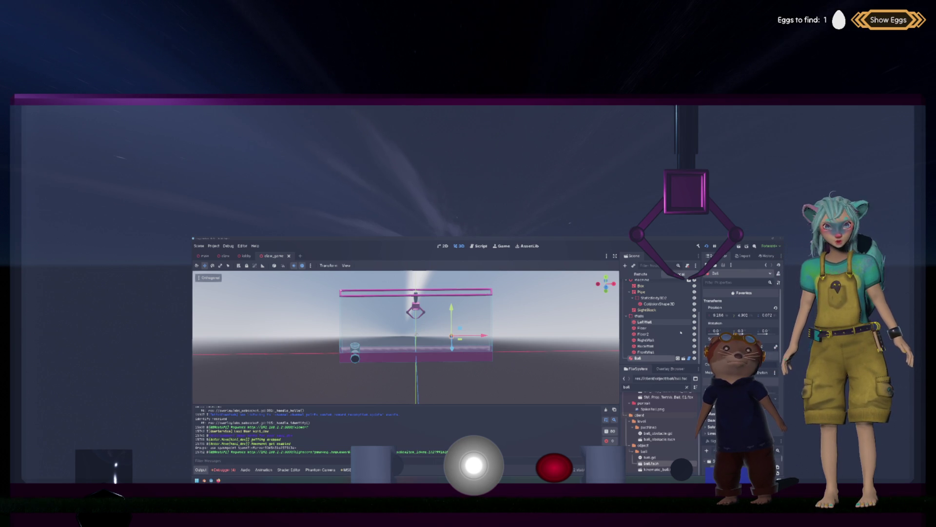
{"action": "left_click", "coordinate": [546, 472]}
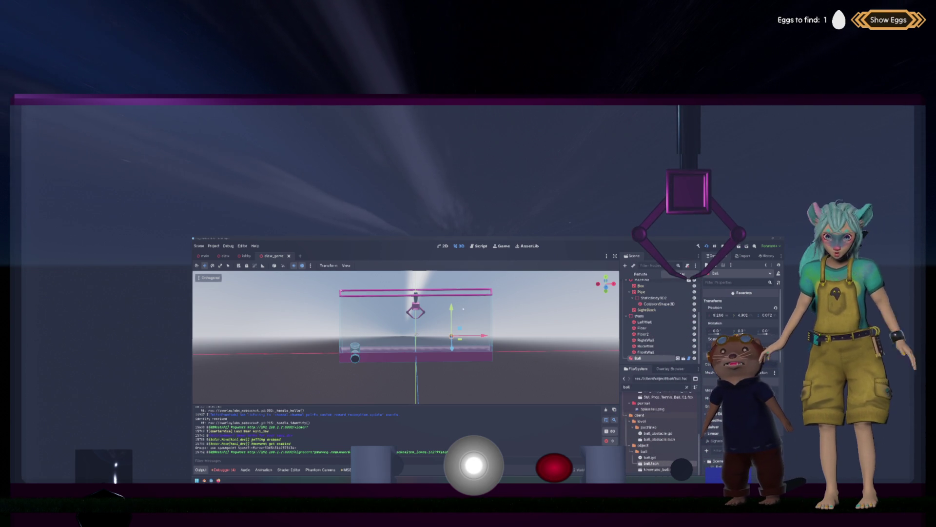
{"action": "left_click_drag", "start_coordinate": [439, 341], "coordinate": [460, 347]}
{"action": "scroll", "coordinate": [460, 348], "scroll_direction": "up", "scroll_amount": 8}
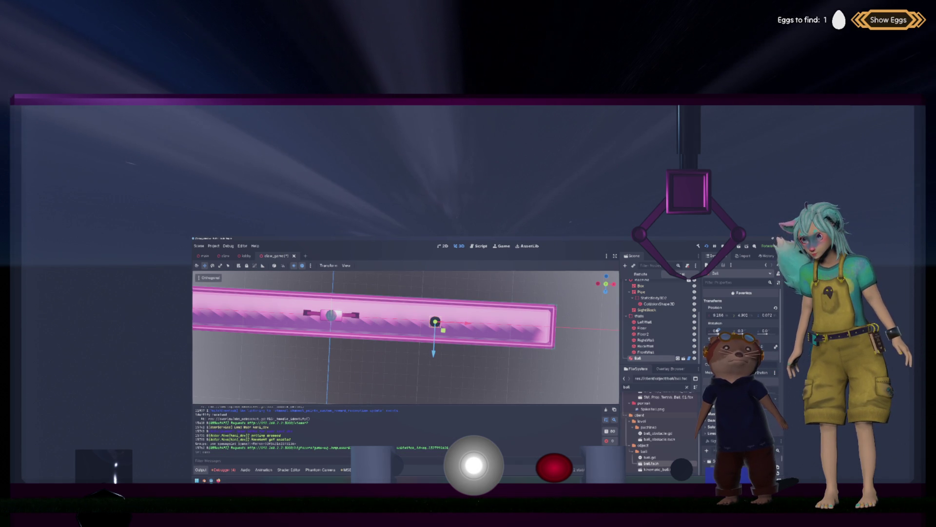
{"action": "scroll", "coordinate": [741, 317], "scroll_direction": "down", "scroll_amount": 2}
{"action": "scroll", "coordinate": [741, 312], "scroll_direction": "up", "scroll_amount": 3}
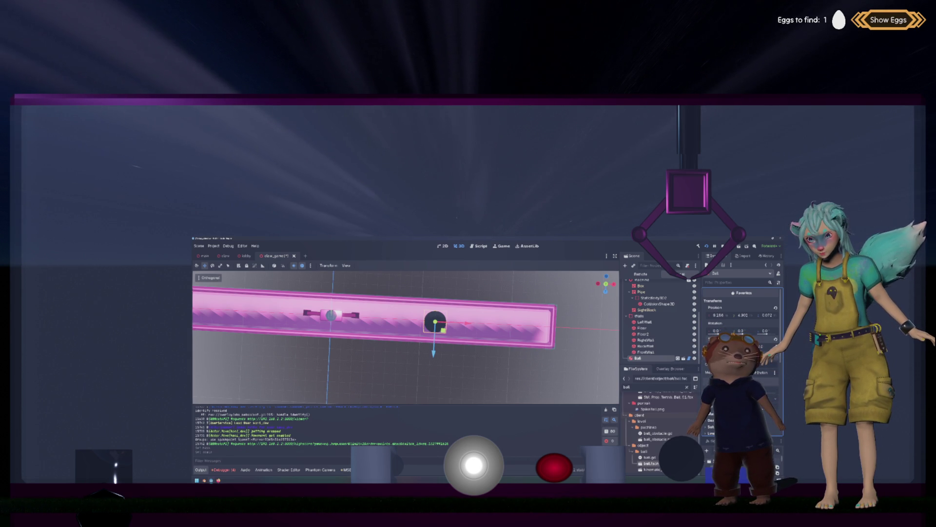
{"action": "left_click_drag", "start_coordinate": [311, 341], "coordinate": [311, 401]}
{"action": "left_click", "coordinate": [223, 469]}
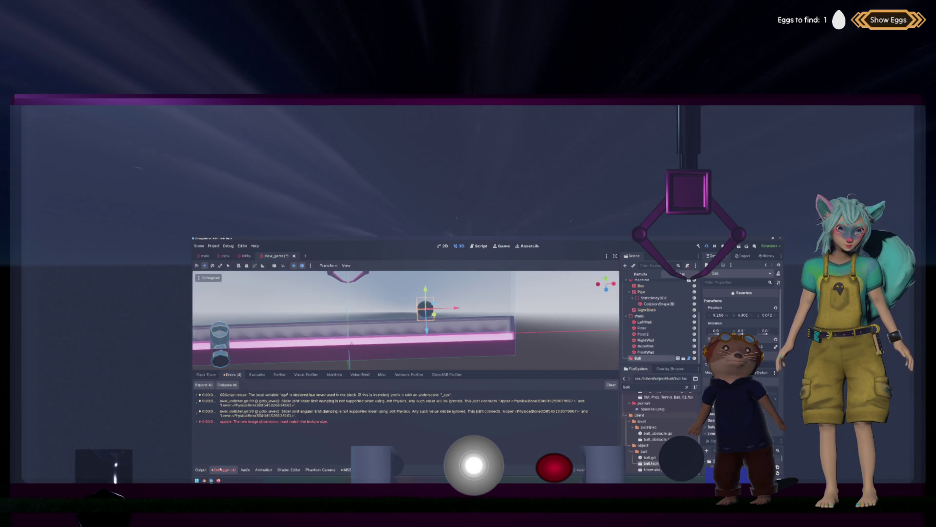
{"action": "left_click", "coordinate": [199, 469]}
- Save the scene, scale the Ball instance down, and open ball.tscn for editing
{"action": "key", "text": "ctrl+s"}
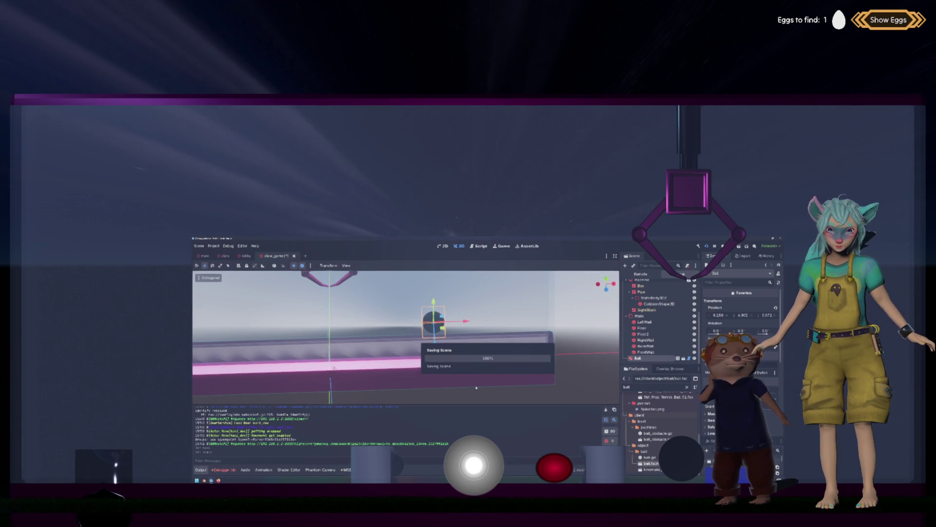
{"action": "left_click", "coordinate": [498, 393]}
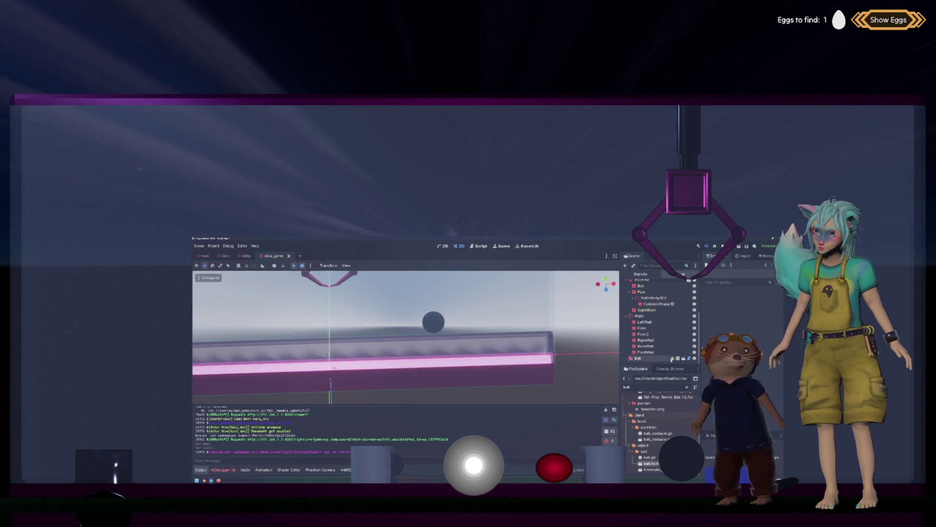
{"action": "mouse_move", "coordinate": [672, 359]}
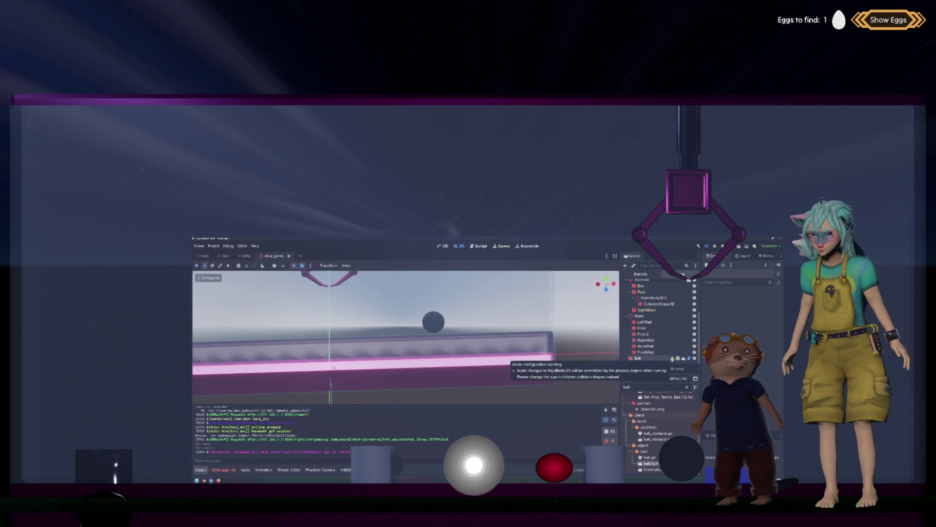
{"action": "left_click", "coordinate": [642, 358]}
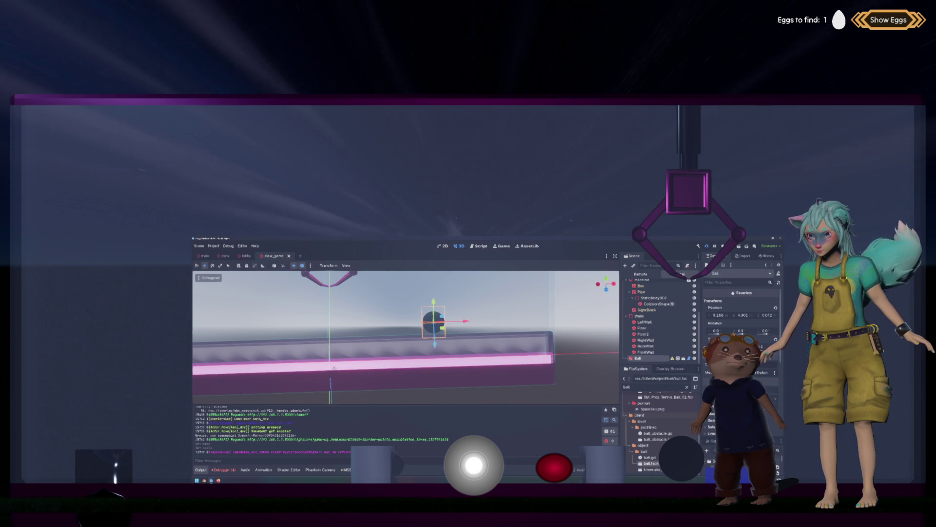
{"action": "left_click_drag", "start_coordinate": [742, 346], "coordinate": [731, 347]}
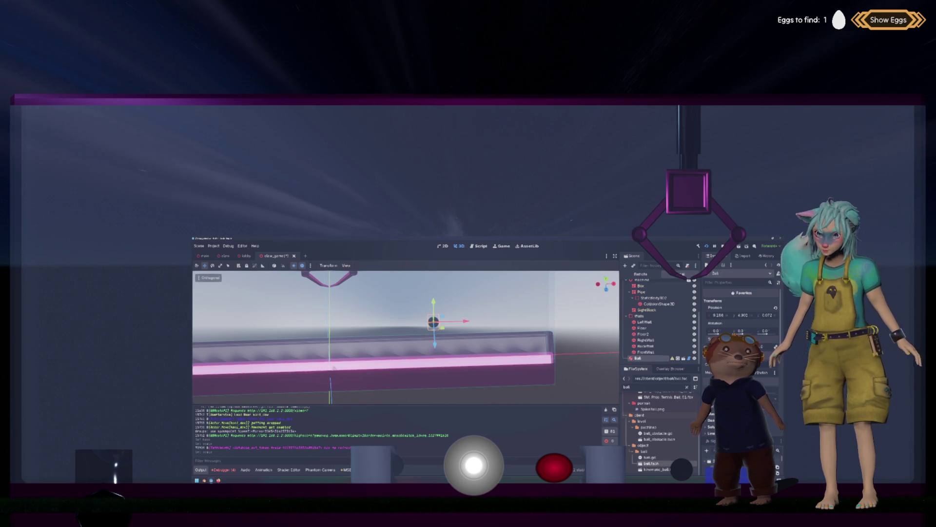
{"action": "left_click", "coordinate": [683, 358]}
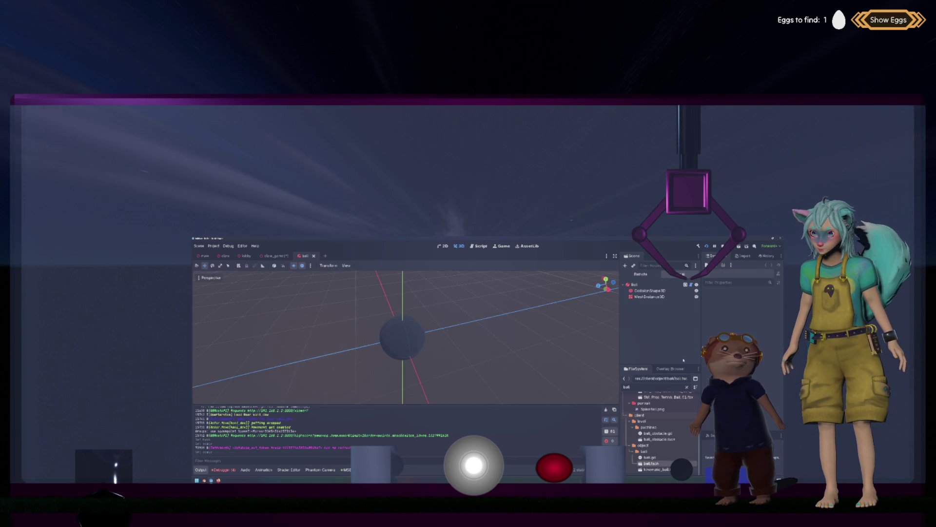
- In ball.gd, give the size export the setter set = _update_size
{"action": "left_click", "coordinate": [691, 284]}
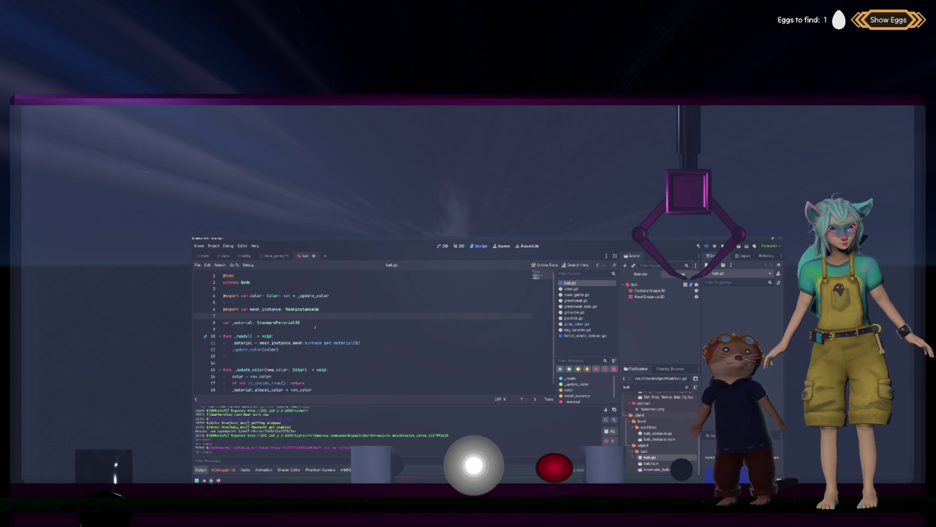
{"action": "key", "text": "Return"}
{"action": "key", "text": "Up"}
{"action": "type", "text": "@export var size: float = 1"}
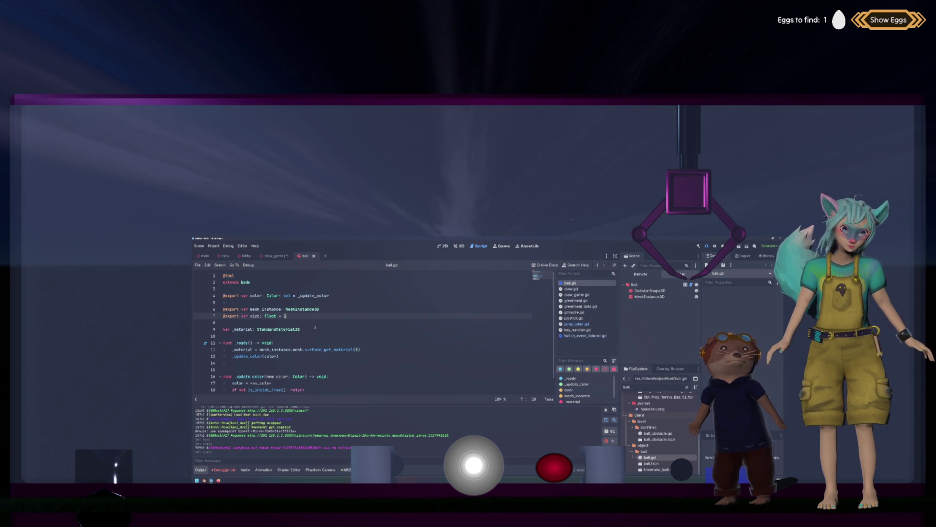
{"action": "key", "text": "ctrl+z"}
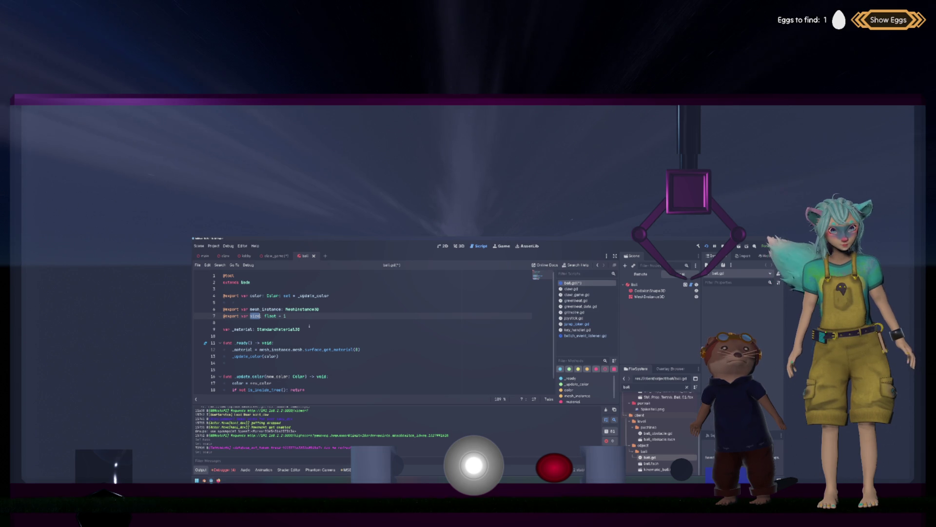
{"action": "type", "text": ":"}
{"action": "key", "text": "Return"}
{"action": "key", "text": "Return"}
{"action": "key", "text": "Up"}
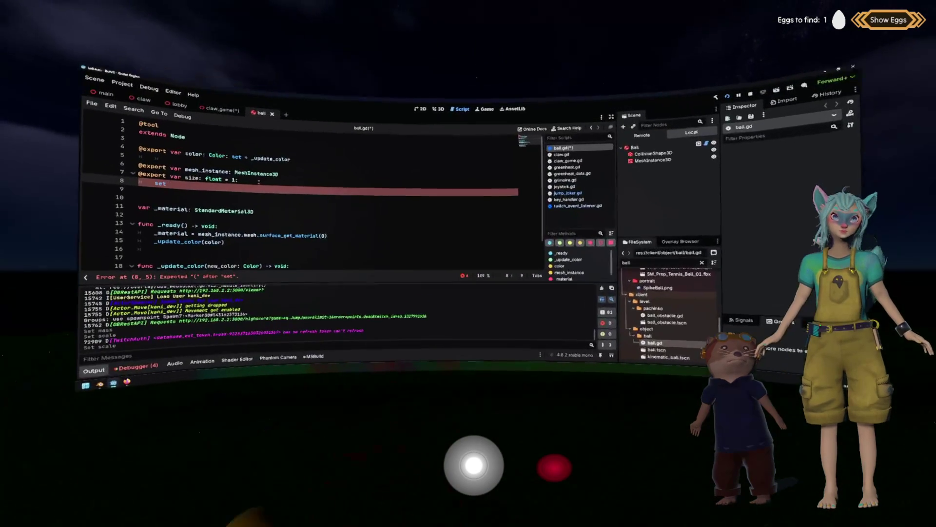
{"action": "type", "text": "= _u"}
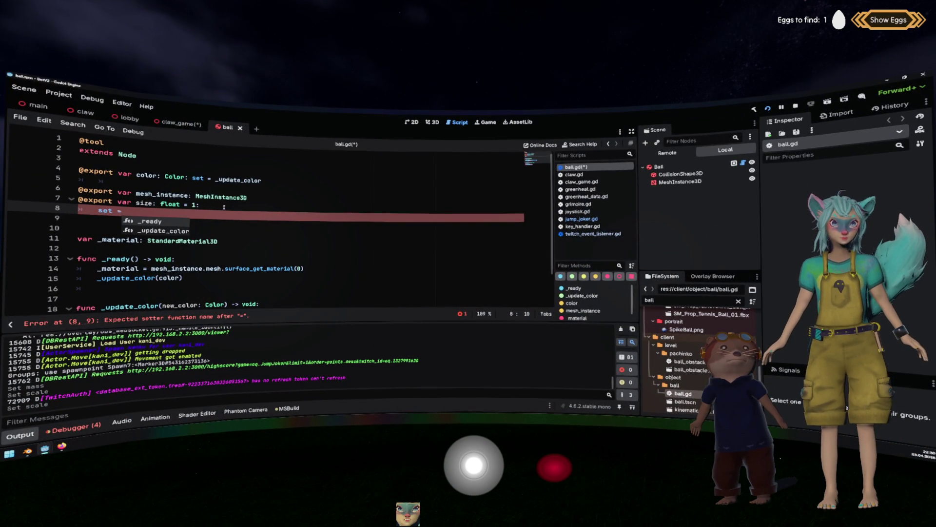
{"action": "type", "text": "pdate_size"}
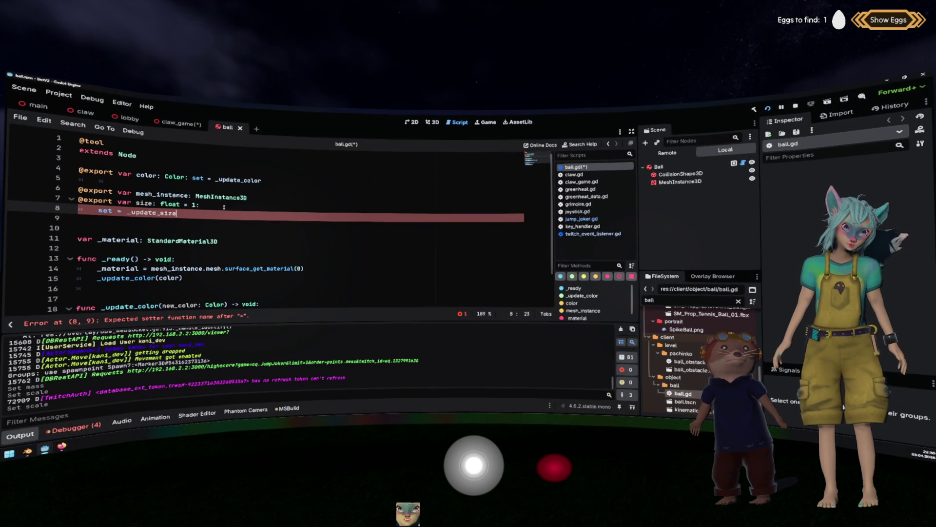
{"action": "key", "text": "ctrl+shift+Left"}
- Add a func _update_size(val: float) -> void at the end of the script
{"action": "key", "text": "ctrl+End"}
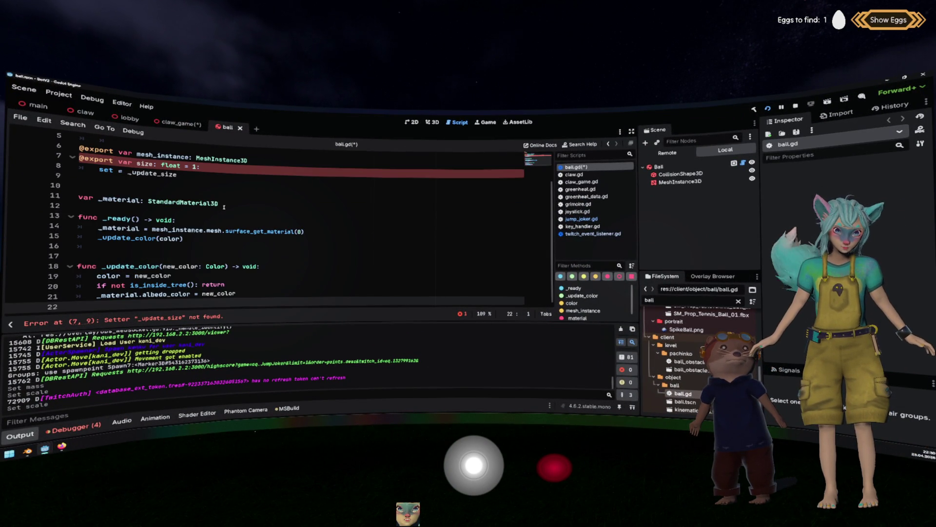
{"action": "key", "text": "Return"}
{"action": "key", "text": "Return"}
{"action": "type", "text": "func _update_size() -> vbd"}
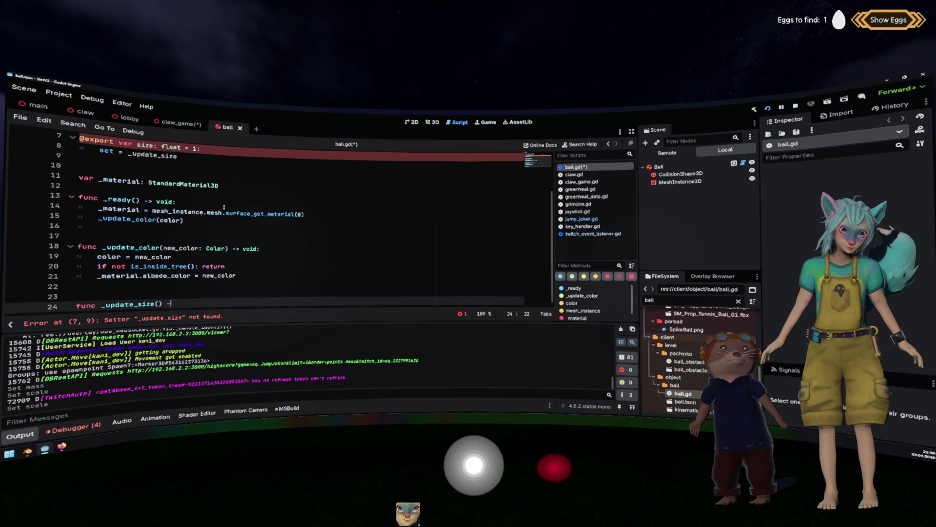
{"action": "key", "text": "BackSpace"}
{"action": "key", "text": "BackSpace"}
{"action": "type", "text": "oid:"}
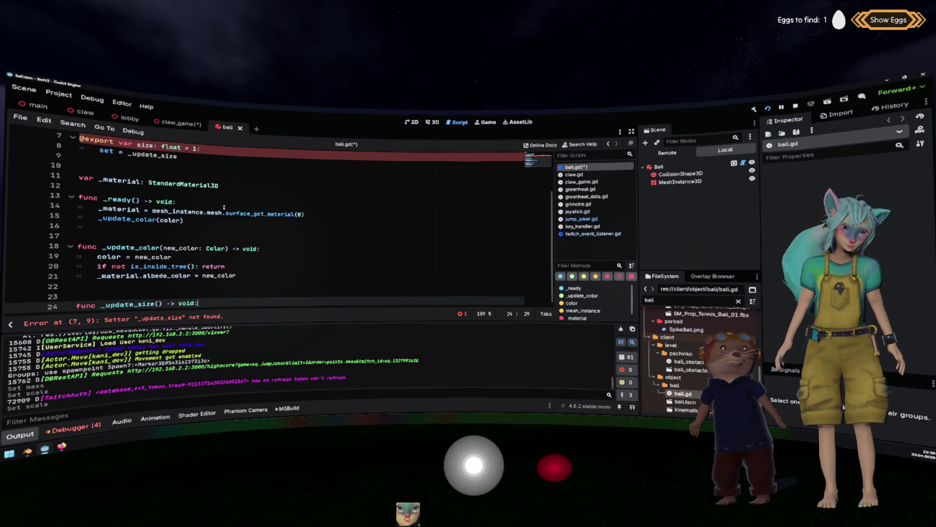
{"action": "key", "text": "Return"}
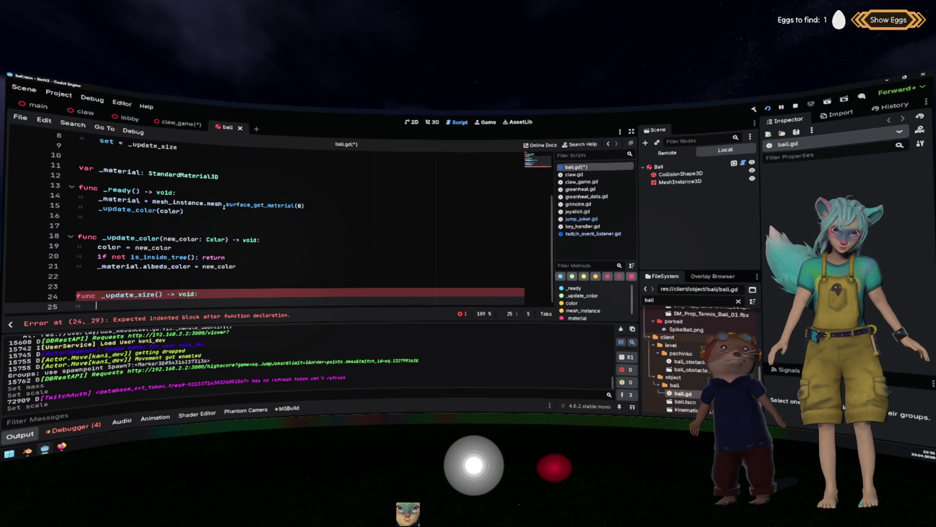
{"action": "key", "text": "Up"}
{"action": "type", "text": "val: float"}
{"action": "key", "text": "Down"}
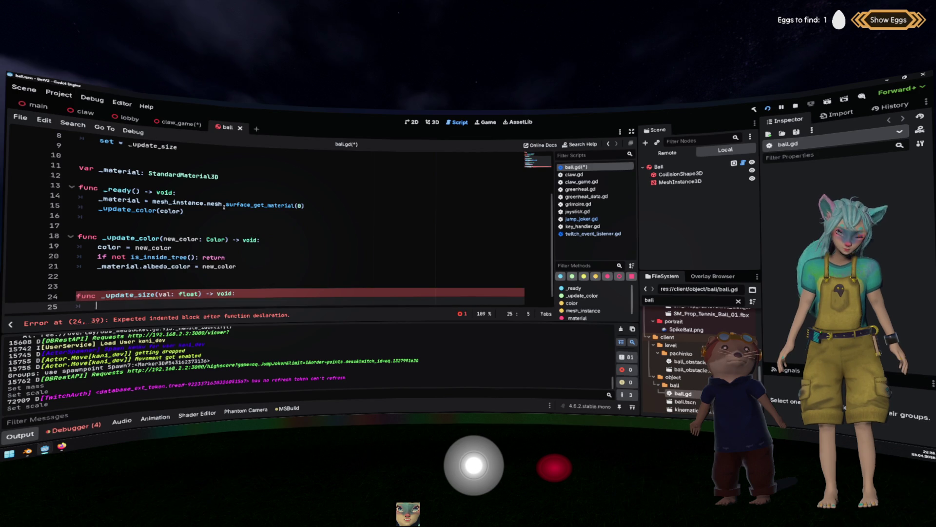
- In _update_size, set size = val and await ready when the node isn't ready yet
{"action": "type", "text": "_si"}
{"action": "key", "text": "BackSpace"}
{"action": "key", "text": "BackSpace"}
{"action": "key", "text": "BackSpace"}
{"action": "type", "text": "size = val"}
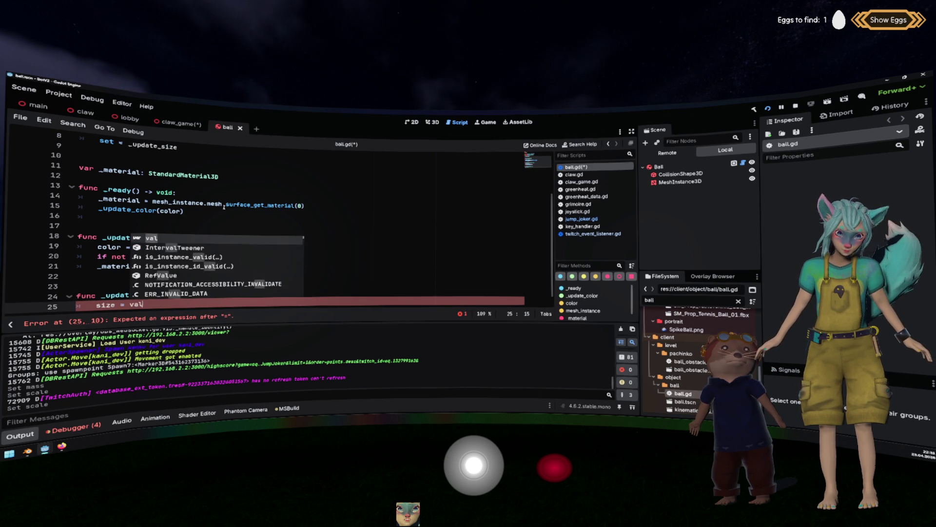
{"action": "key", "text": "Return"}
{"action": "key", "text": "Return"}
{"action": "type", "text": "if node"}
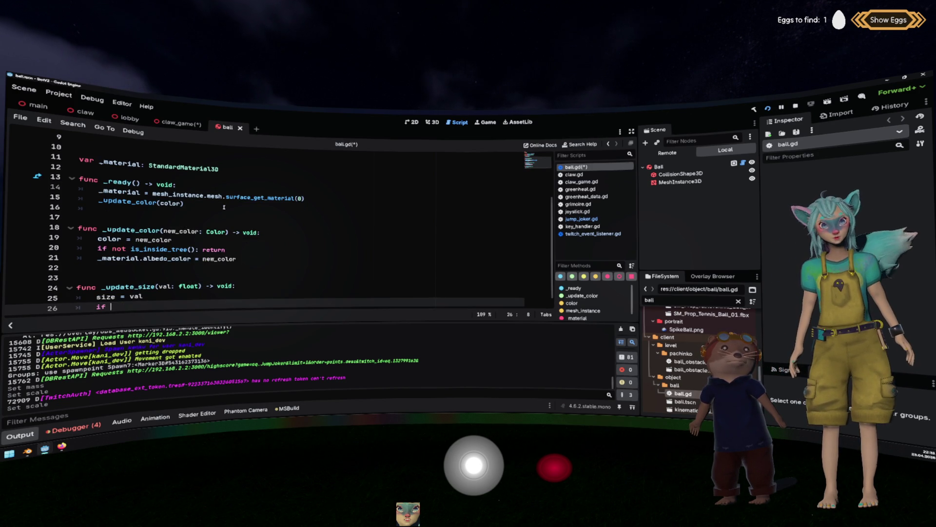
{"action": "type", "text": "_is"}
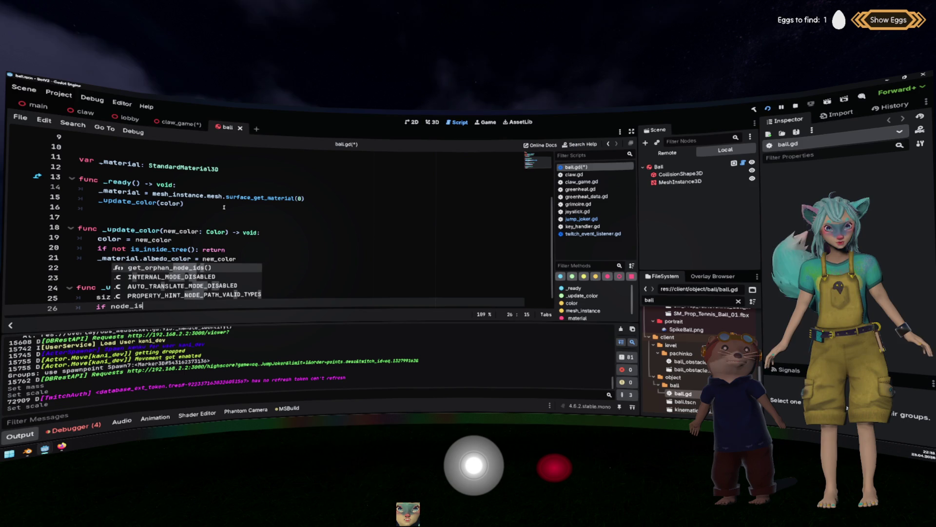
{"action": "key", "text": "BackSpace"}
{"action": "key", "text": "BackSpace"}
{"action": "key", "text": "BackSpace"}
{"action": "type", "text": "is_n"}
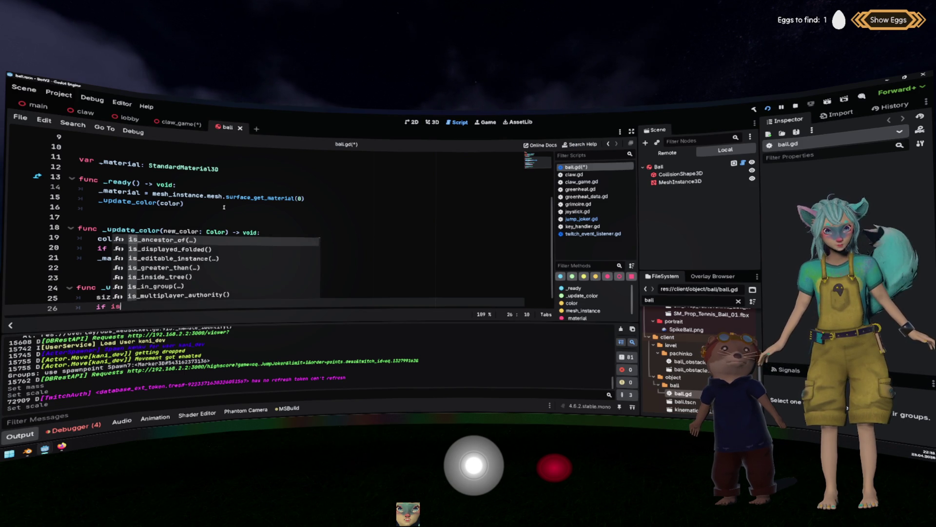
{"action": "key", "text": "Return"}
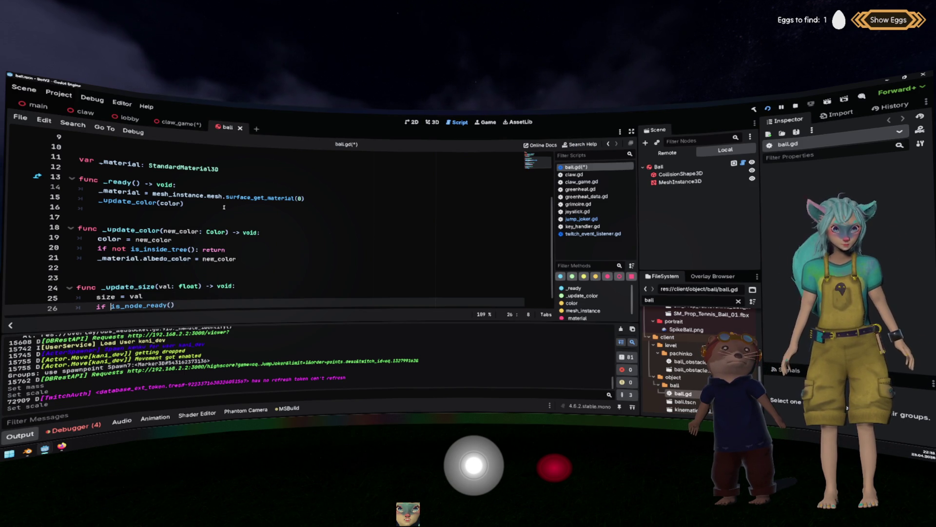
{"action": "type", "text": "not"}
{"action": "key", "text": "End"}
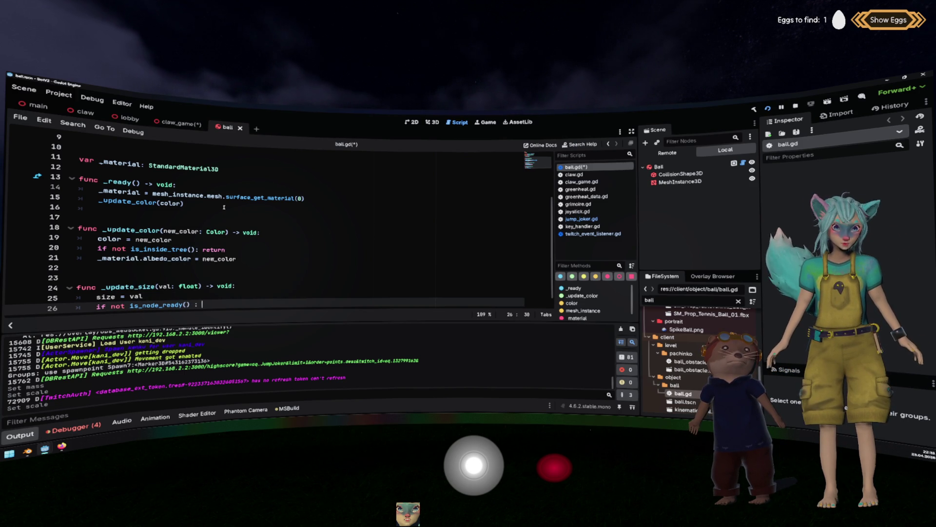
{"action": "key", "text": "BackSpace"}
{"action": "type", "text": ": await t"}
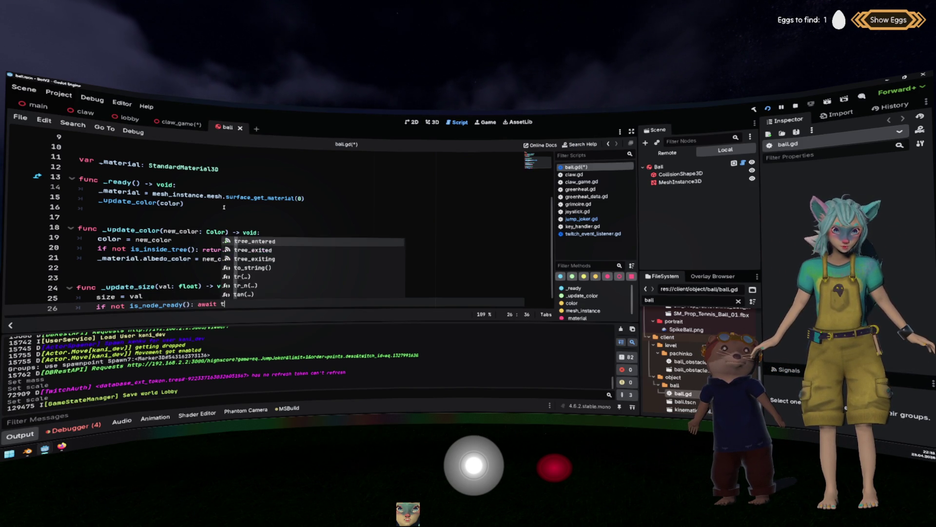
{"action": "key", "text": "BackSpace"}
{"action": "type", "text": "ready"}
{"action": "key", "text": "Return"}
{"action": "key", "text": "Return"}
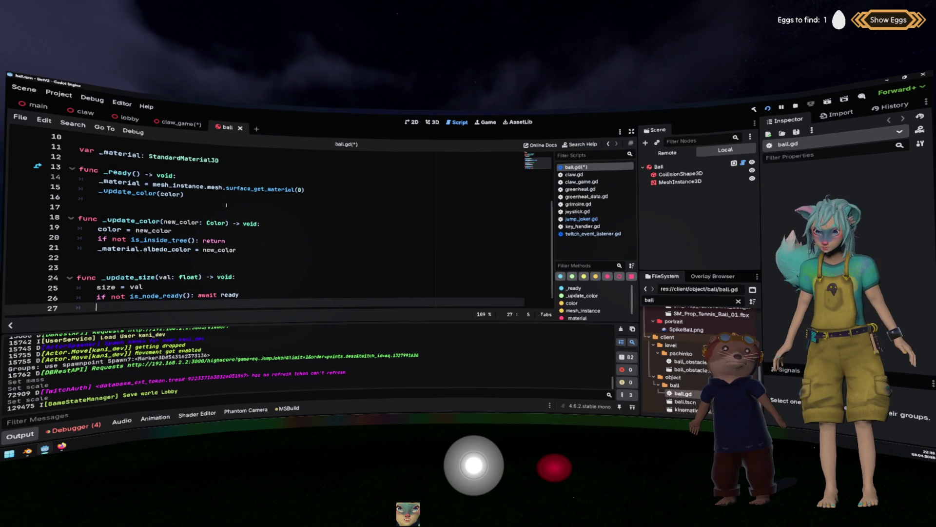
{"action": "left_click", "coordinate": [681, 174]}
{"action": "left_click", "coordinate": [680, 181], "text": "ctrl"}
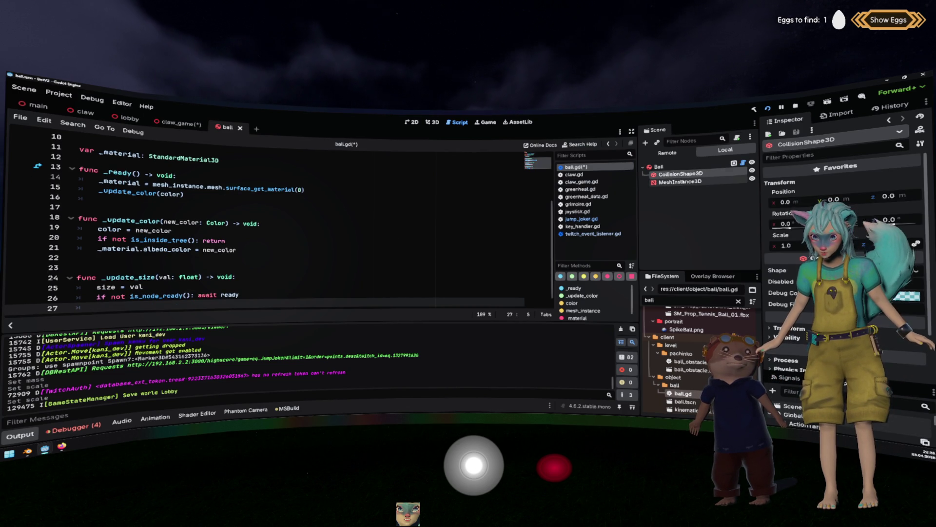
{"action": "right_click", "coordinate": [689, 180]}
{"action": "left_click", "coordinate": [729, 262]}
{"action": "left_click_drag", "start_coordinate": [680, 181], "coordinate": [196, 215]}
{"action": "scroll", "coordinate": [276, 213], "scroll_direction": "up", "scroll_amount": 3}
{"action": "left_click", "coordinate": [196, 215]}
{"action": "key", "text": "Return"}
- Use mesh_instance_3d in _ready and delete the exported mesh_instance variable line
{"action": "double_click", "coordinate": [161, 194]}
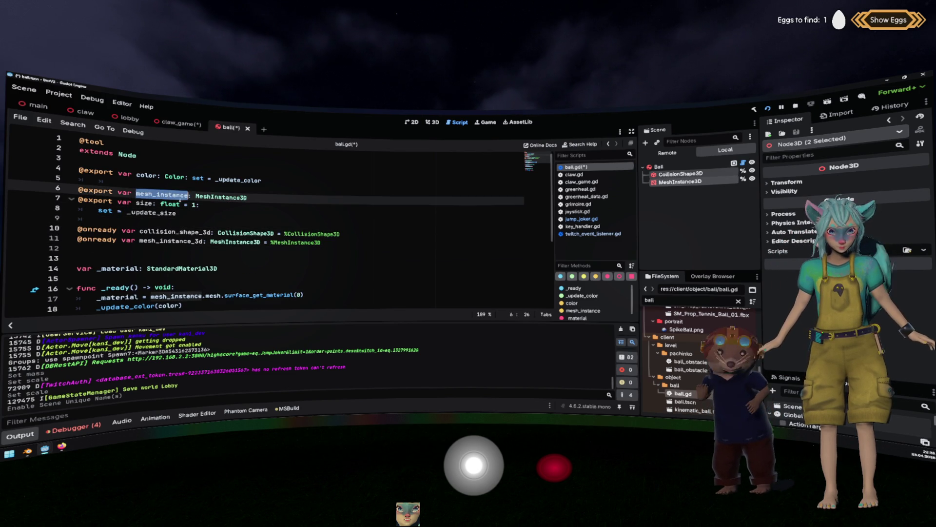
{"action": "double_click", "coordinate": [176, 295]}
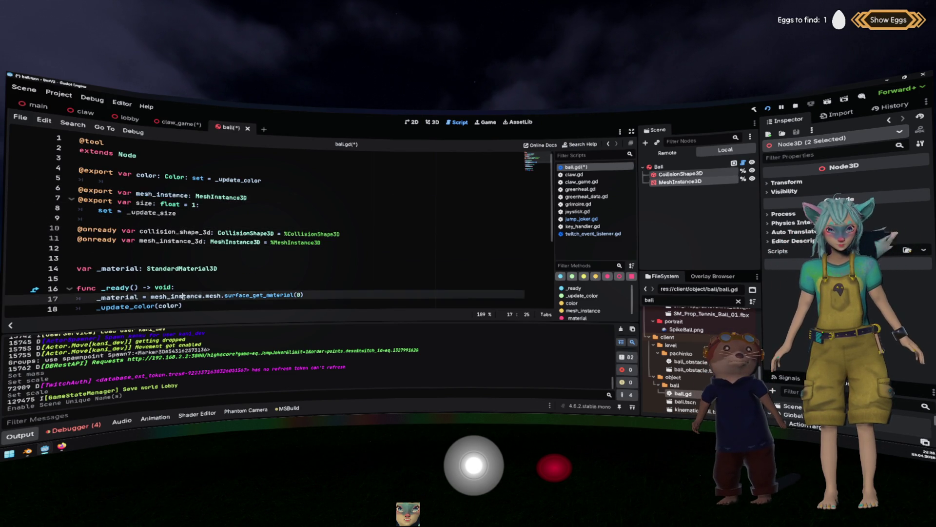
{"action": "scroll", "coordinate": [291, 285], "scroll_direction": "down", "scroll_amount": 3}
{"action": "scroll", "coordinate": [291, 284], "scroll_direction": "up", "scroll_amount": 2}
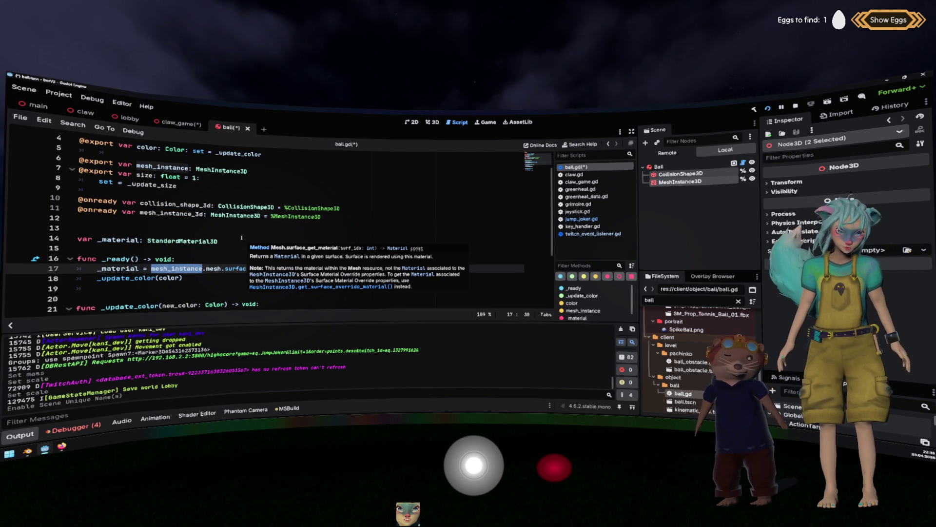
{"action": "left_click", "coordinate": [191, 213]}
{"action": "double_click", "coordinate": [175, 268]}
{"action": "type", "text": "mesh_instance_3d"}
{"action": "scroll", "coordinate": [325, 254], "scroll_direction": "down", "scroll_amount": 3}
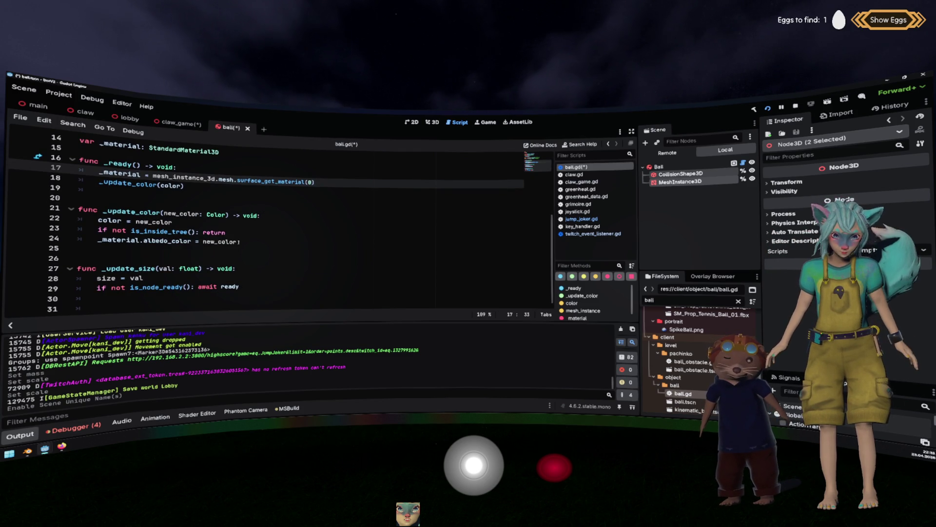
{"action": "scroll", "coordinate": [261, 219], "scroll_direction": "up", "scroll_amount": 4}
{"action": "left_click", "coordinate": [261, 197]}
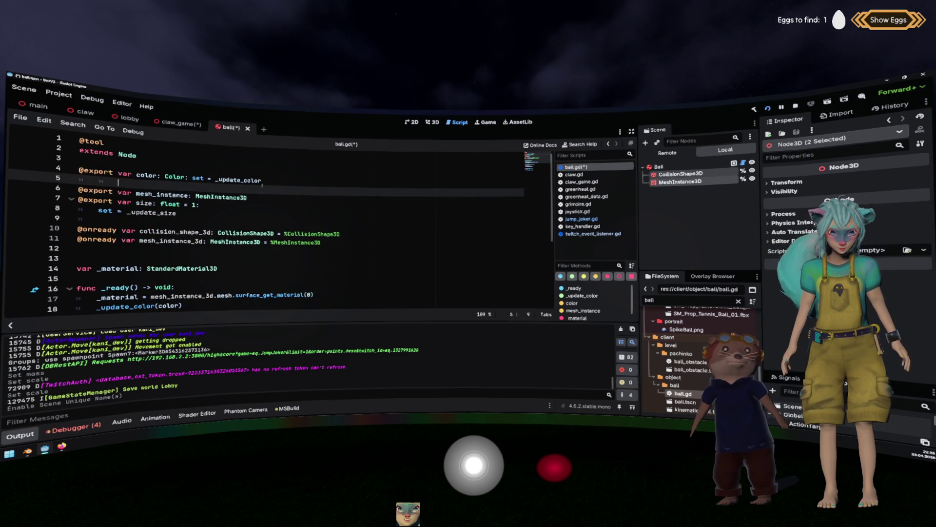
{"action": "triple_click", "coordinate": [261, 197]}
{"action": "key", "text": "BackSpace"}
{"action": "key", "text": "BackSpace"}
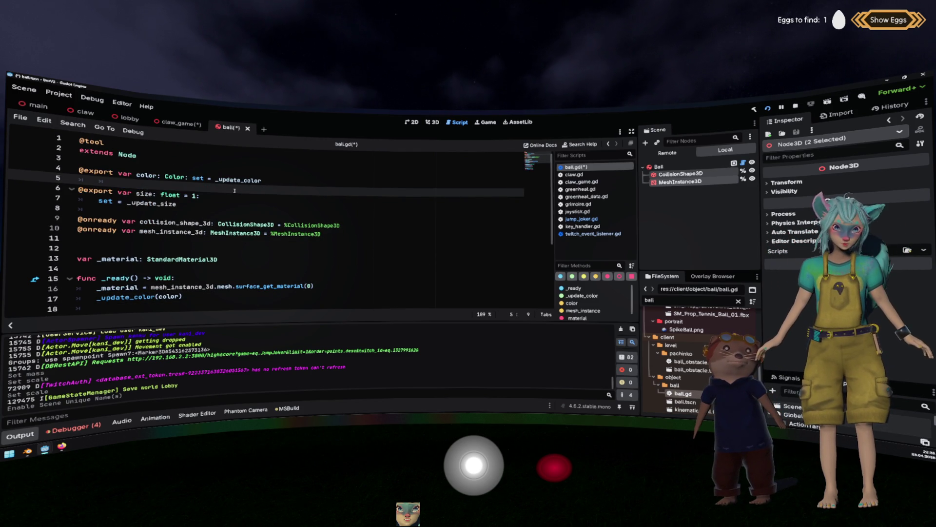
{"action": "left_click", "coordinate": [171, 222]}
{"action": "double_click", "coordinate": [171, 232]}
{"action": "key", "text": "ctrl+c"}
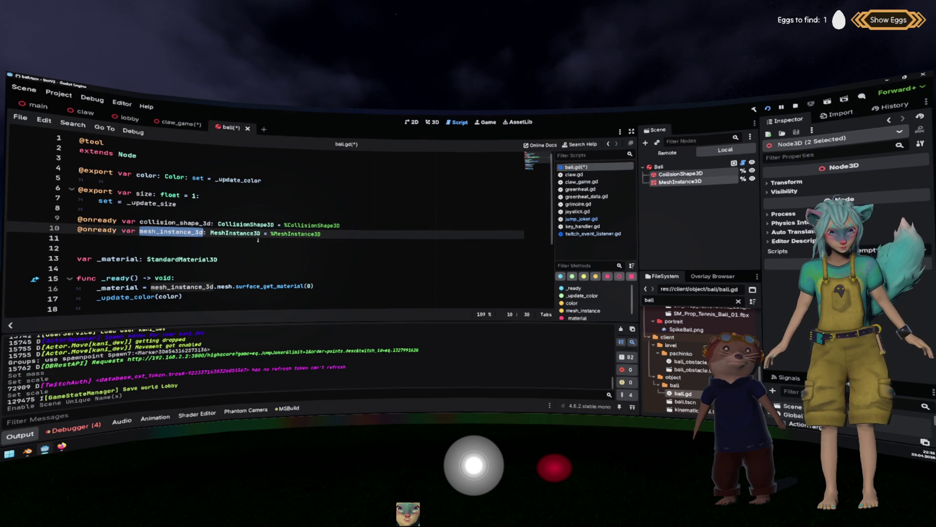
- In _update_size, add var mesh: SphereMesh = mesh_instance_3d.mesh and mesh.radius = val
{"action": "scroll", "coordinate": [268, 219], "scroll_direction": "down", "scroll_amount": 4}
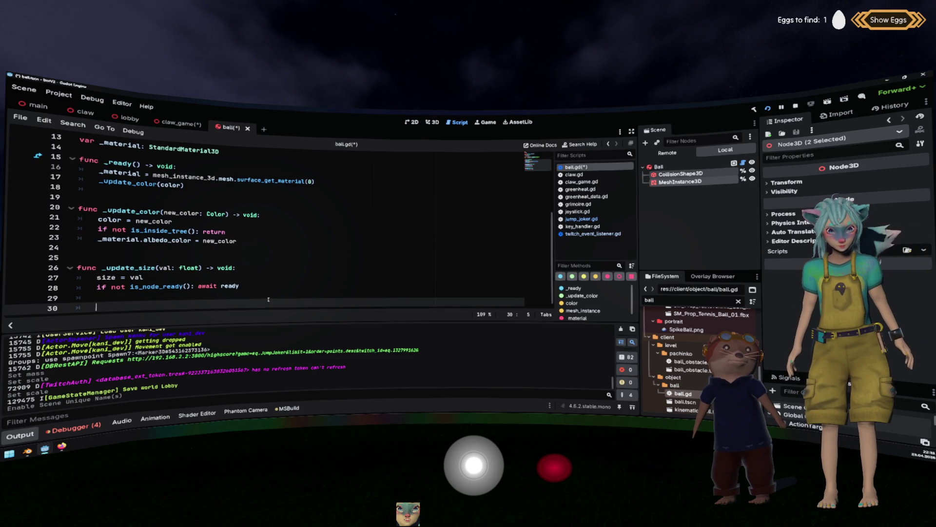
{"action": "left_click", "coordinate": [268, 299]}
{"action": "key", "text": "ctrl+v"}
{"action": "type", "text": "."}
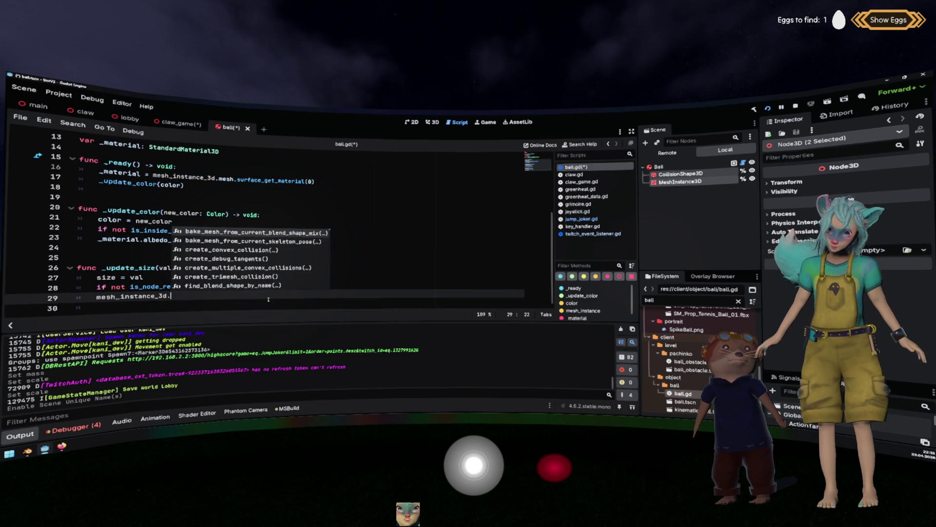
{"action": "type", "text": "mesh"}
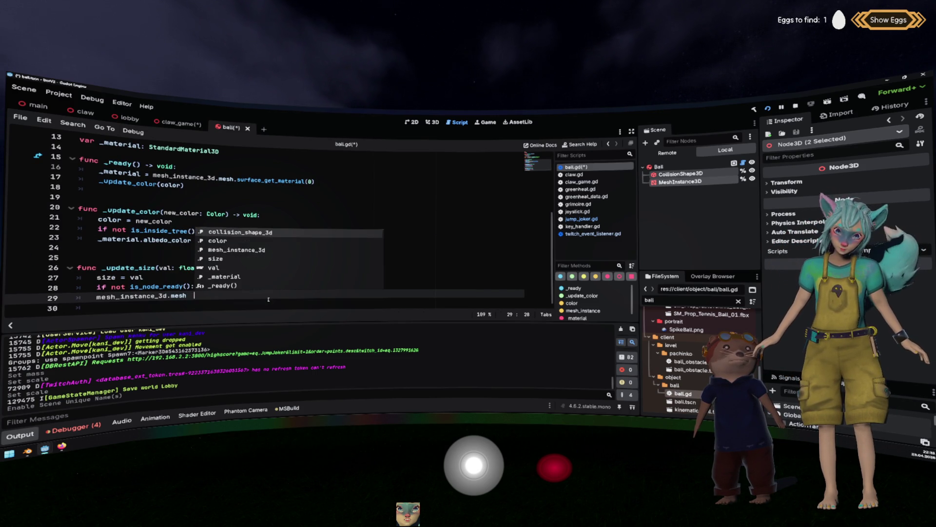
{"action": "key", "text": "Escape"}
{"action": "key", "text": "Home"}
{"action": "type", "text": "var mesh "}
{"action": "type", "text": "="}
{"action": "key", "text": "Left"}
{"action": "key", "text": "Left"}
{"action": "key", "text": "Left"}
{"action": "key", "text": "ctrl+space"}
{"action": "type", "text": ": SphereMesh"}
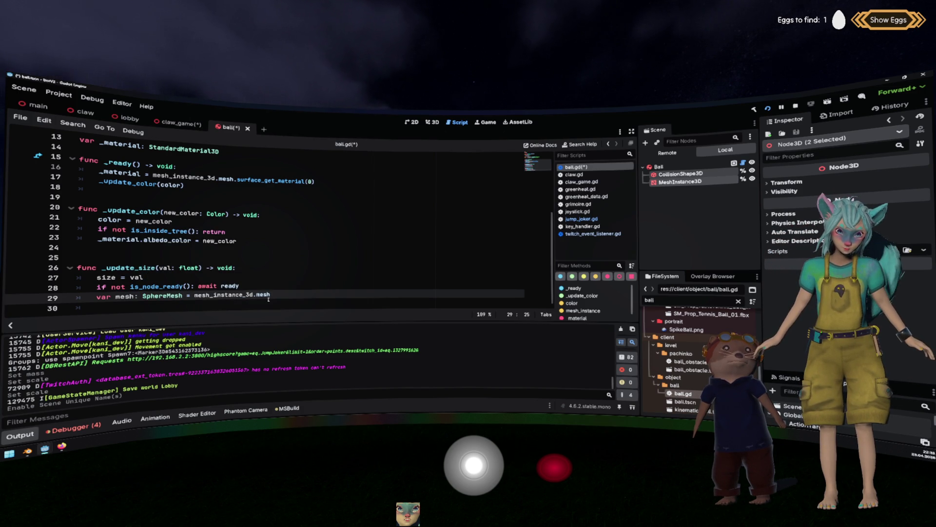
{"action": "key", "text": "Down"}
{"action": "type", "text": "mesh.ra"}
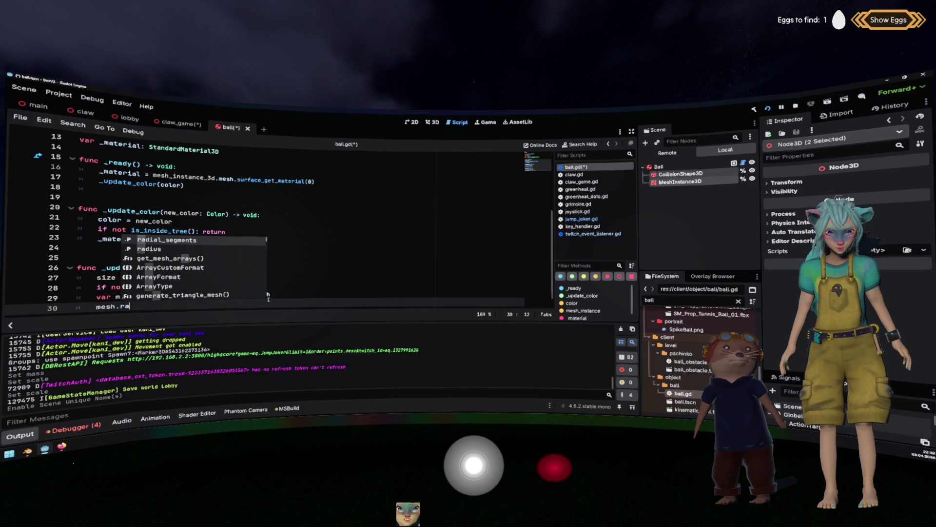
{"action": "type", "text": "dius = val"}
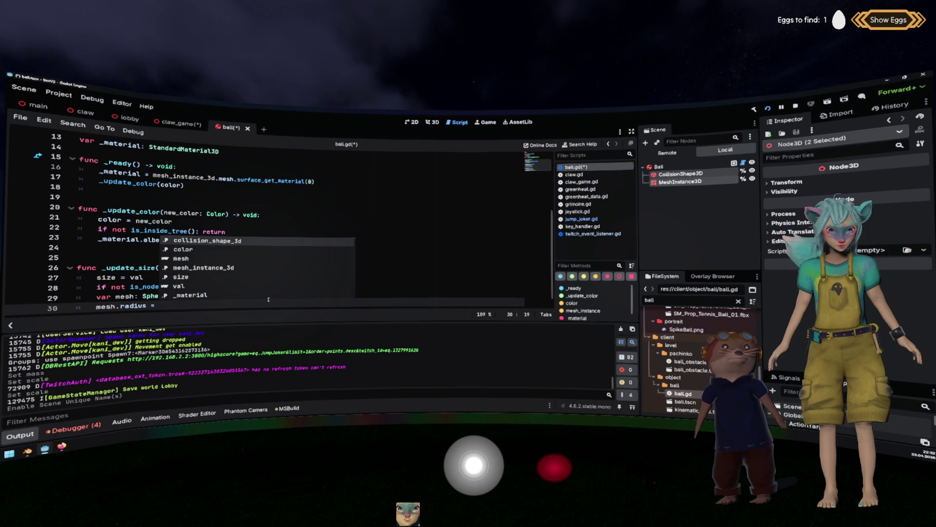
{"action": "key", "text": "Return"}
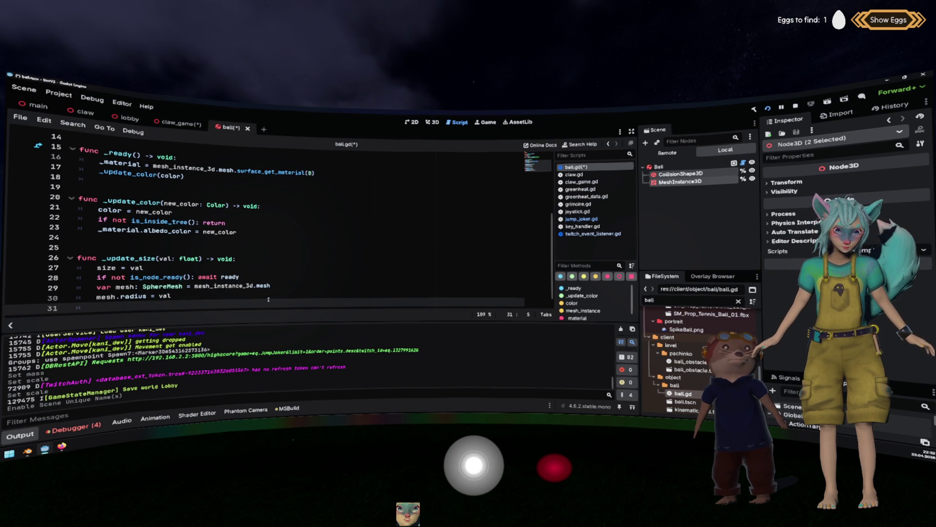
{"action": "scroll", "coordinate": [267, 288], "scroll_direction": "up", "scroll_amount": 4}
{"action": "double_click", "coordinate": [176, 222]}
{"action": "scroll", "coordinate": [267, 268], "scroll_direction": "down", "scroll_amount": 3}
{"action": "scroll", "coordinate": [267, 266], "scroll_direction": "up", "scroll_amount": 3}
{"action": "scroll", "coordinate": [266, 266], "scroll_direction": "down", "scroll_amount": 5}
{"action": "double_click", "coordinate": [163, 278]}
{"action": "key", "text": "ctrl+c"}
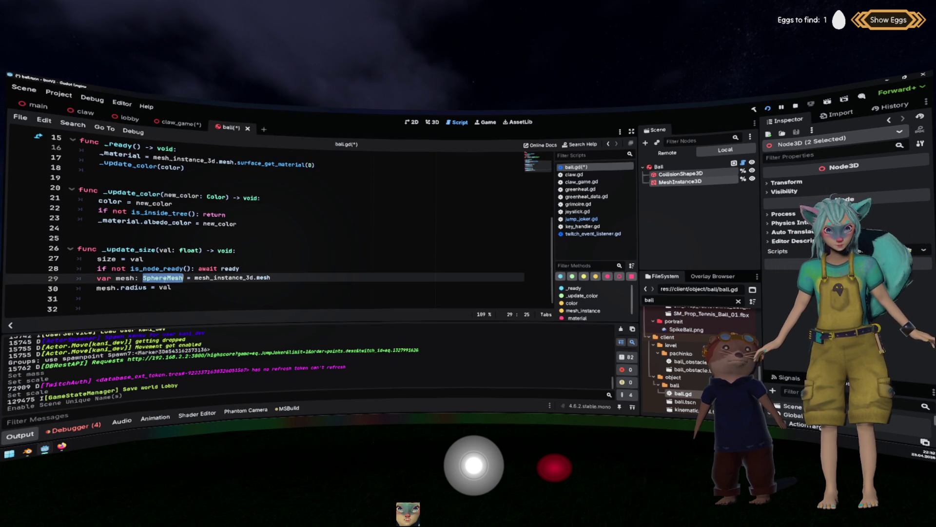
{"action": "scroll", "coordinate": [244, 288], "scroll_direction": "up", "scroll_amount": 1}
{"action": "scroll", "coordinate": [244, 288], "scroll_direction": "down", "scroll_amount": 1}
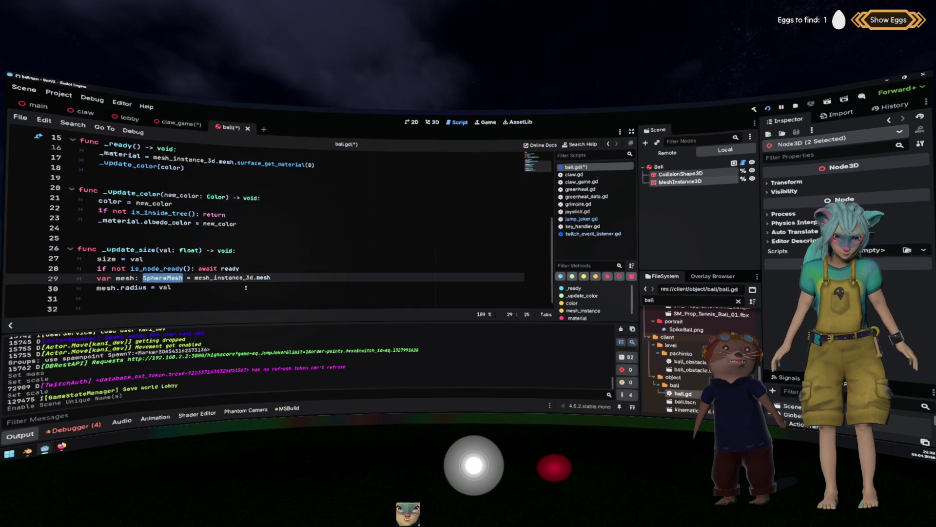
{"action": "scroll", "coordinate": [191, 210], "scroll_direction": "up", "scroll_amount": 4}
{"action": "double_click", "coordinate": [234, 232]}
{"action": "key", "text": "ctrl+v"}
{"action": "left_click", "coordinate": [324, 235]}
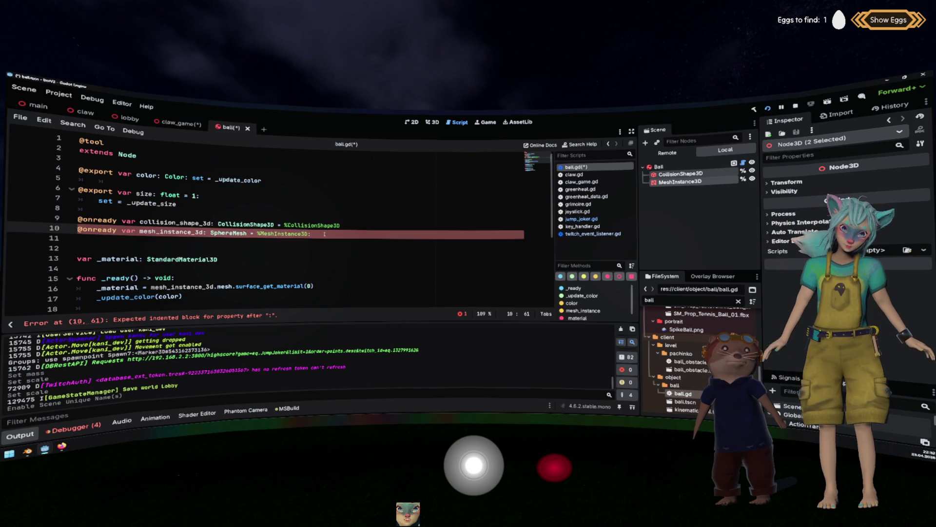
- Append .mesh to %MeshInstance3D on line 10 of ball.gd
{"action": "scroll", "coordinate": [322, 236], "scroll_direction": "down", "scroll_amount": 4}
{"action": "scroll", "coordinate": [322, 237], "scroll_direction": "down", "scroll_amount": 1}
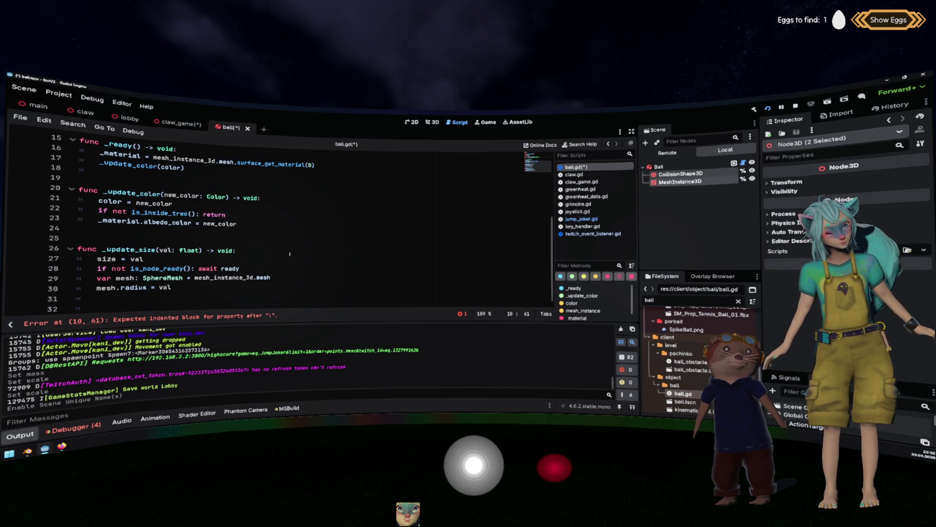
{"action": "type", "text": "mesh_instance_3d: SphereMesh = %MeshInstance3D:mesh"}
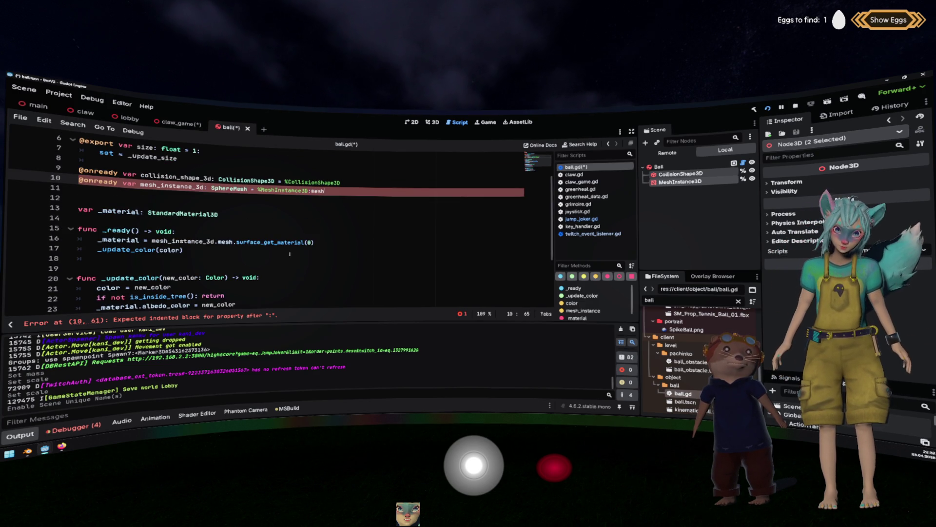
{"action": "key", "text": "ctrl+Left"}
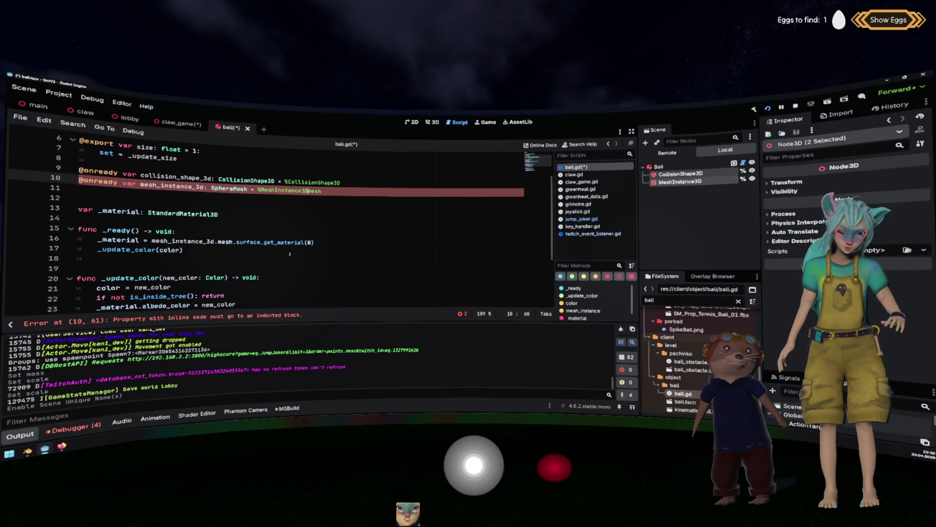
{"action": "type", "text": "/"}
{"action": "key", "text": "Up"}
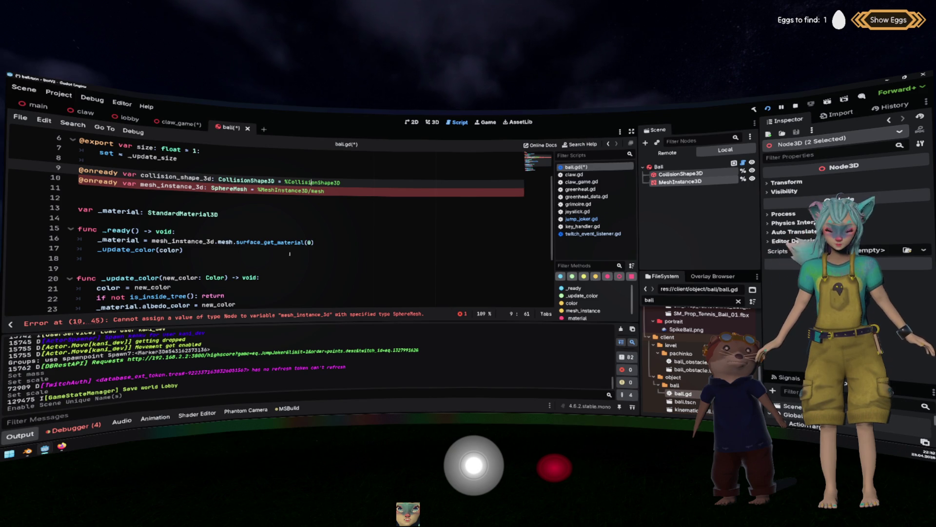
{"action": "key", "text": "Down"}
{"action": "key", "text": "BackSpace"}
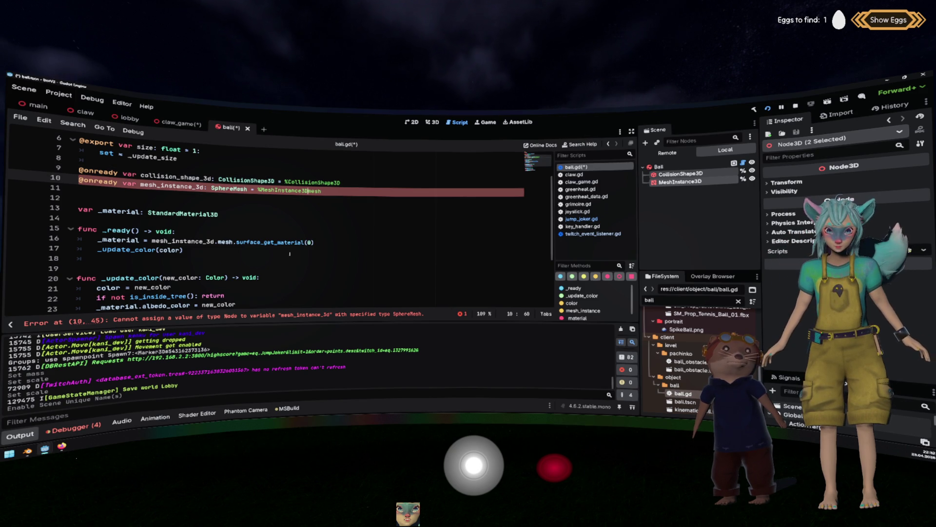
{"action": "type", "text": "."}
{"action": "key", "text": "Escape"}
- Append .shape to %CollisionShape3D on line 9 using the autocomplete suggestion
{"action": "key", "text": "Up"}
{"action": "key", "text": "End"}
{"action": "type", "text": "."}
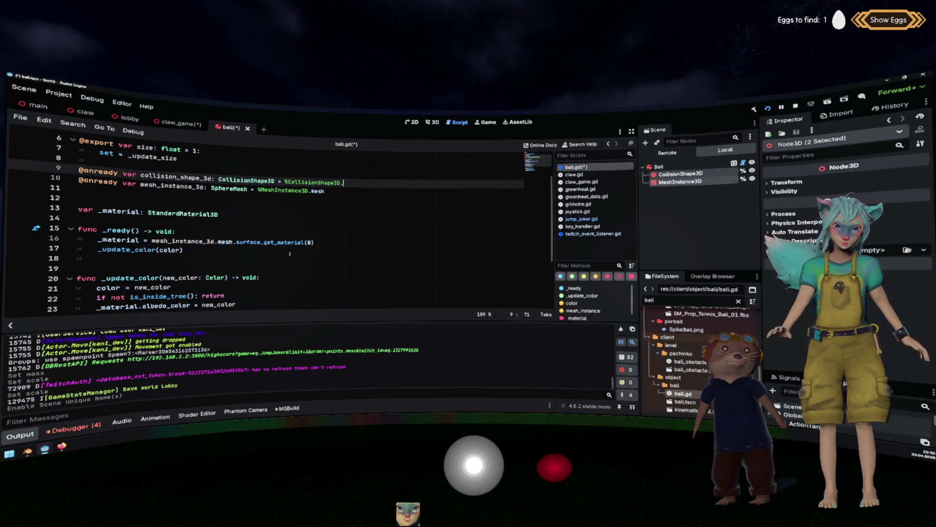
{"action": "type", "text": "sg"}
{"action": "key", "text": "BackSpace"}
{"action": "key", "text": "BackSpace"}
{"action": "key", "text": "BackSpace"}
{"action": "type", "text": "ha"}
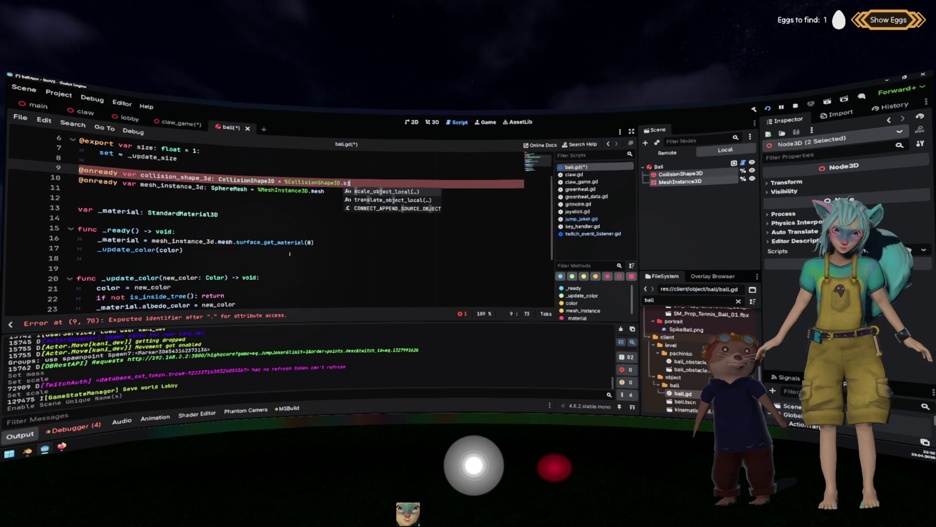
{"action": "type", "text": "pe"}
{"action": "key", "text": "Return"}
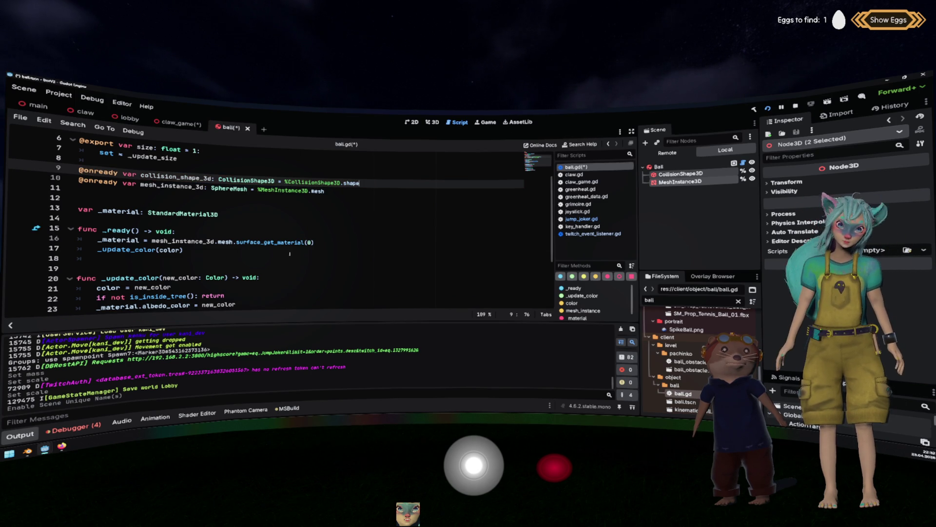
{"action": "key", "text": "Up"}
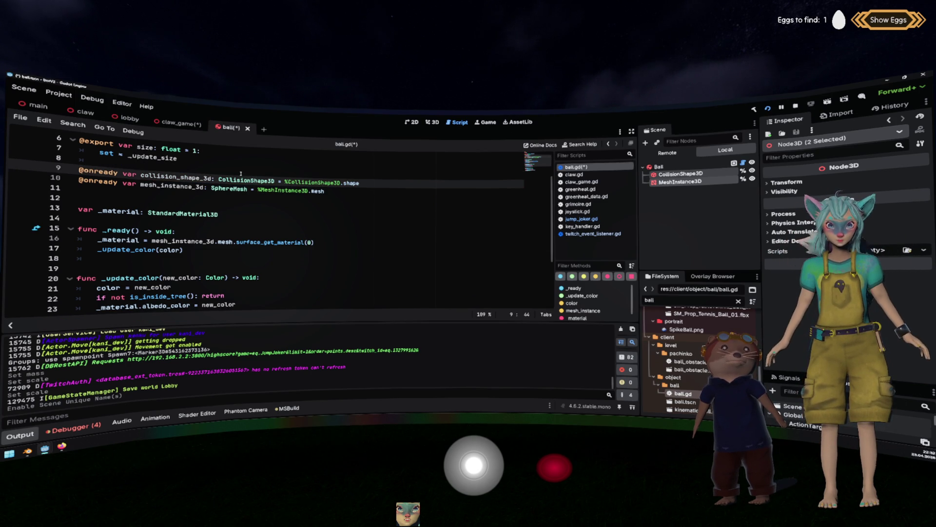
{"action": "double_click", "coordinate": [246, 179]}
{"action": "scroll", "coordinate": [282, 211], "scroll_direction": "up", "scroll_amount": 1}
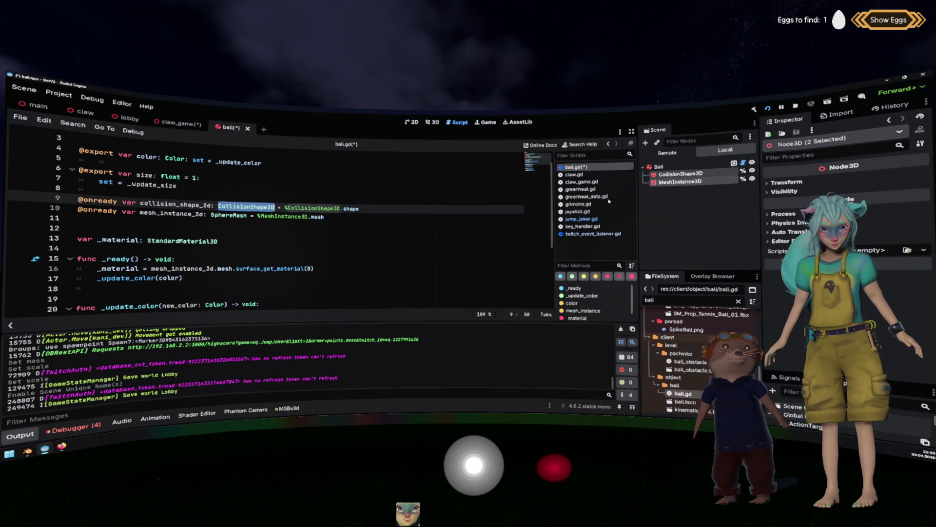
{"action": "left_click", "coordinate": [716, 173]}
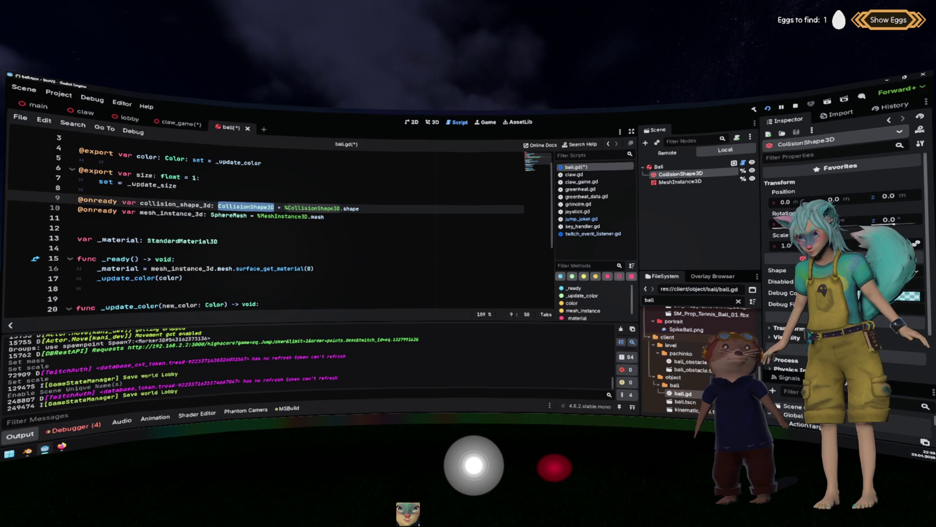
- Change line 9's declared type from CollisionShape3D to SphereShape3D via autocomplete
{"action": "type", "text": "Sphe"}
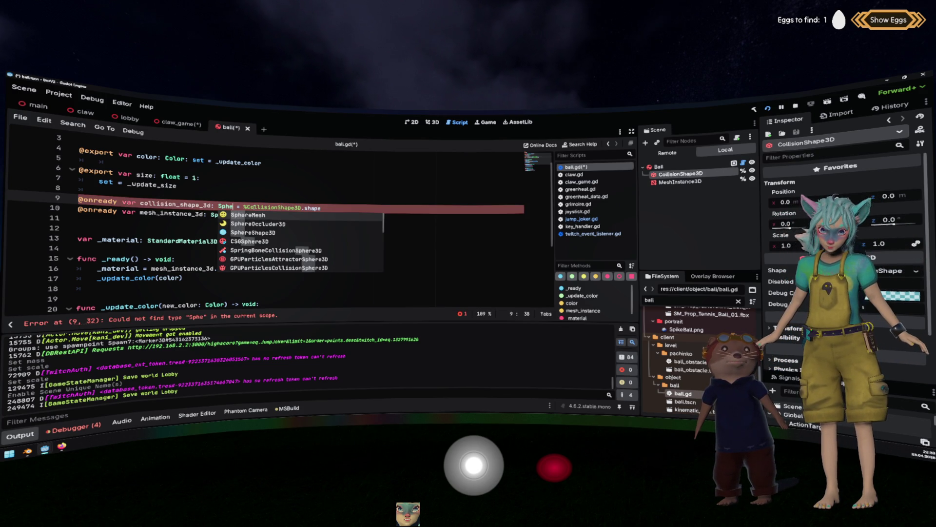
{"action": "type", "text": "reSha"}
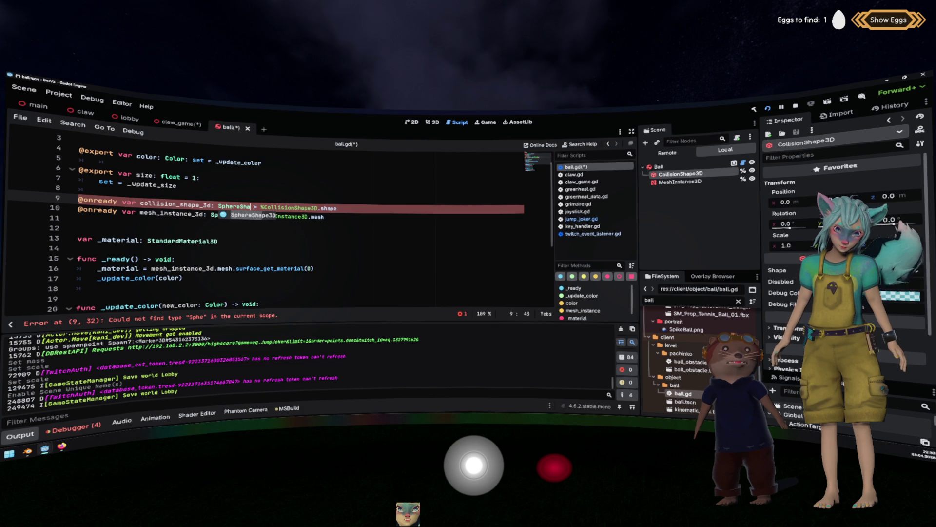
{"action": "key", "text": "Return"}
{"action": "double_click", "coordinate": [198, 205]}
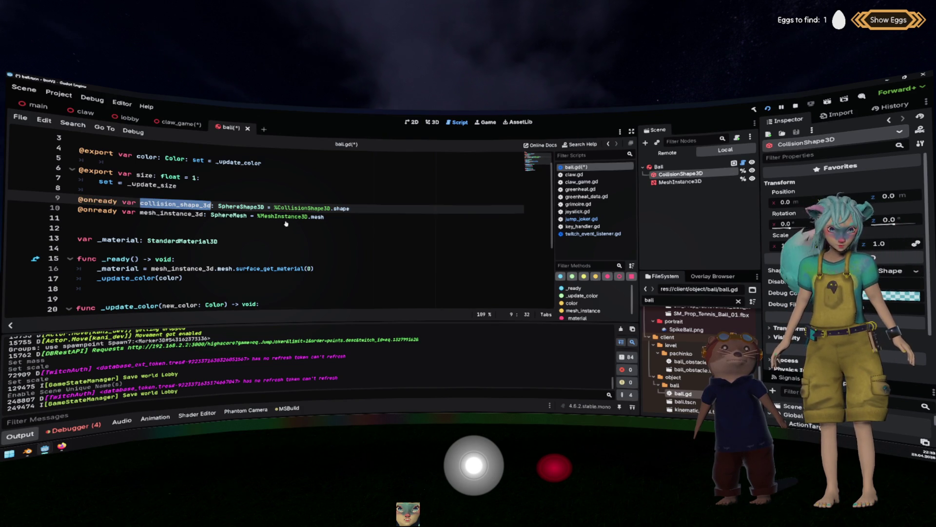
{"action": "left_click_drag", "start_coordinate": [364, 209], "coordinate": [285, 208]}
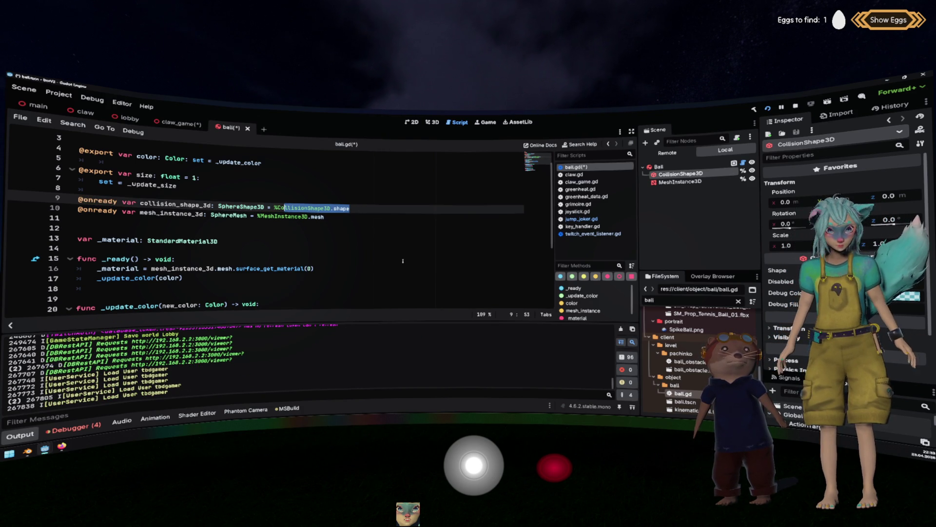
- Highlight blocks of Output log lines to read the messages
{"action": "left_click_drag", "start_coordinate": [207, 354], "coordinate": [191, 387]}
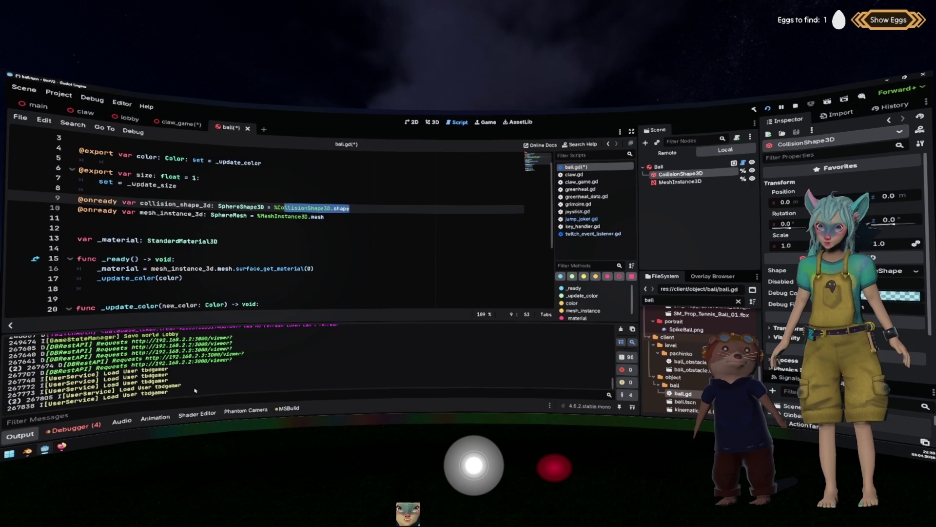
{"action": "left_click", "coordinate": [104, 377]}
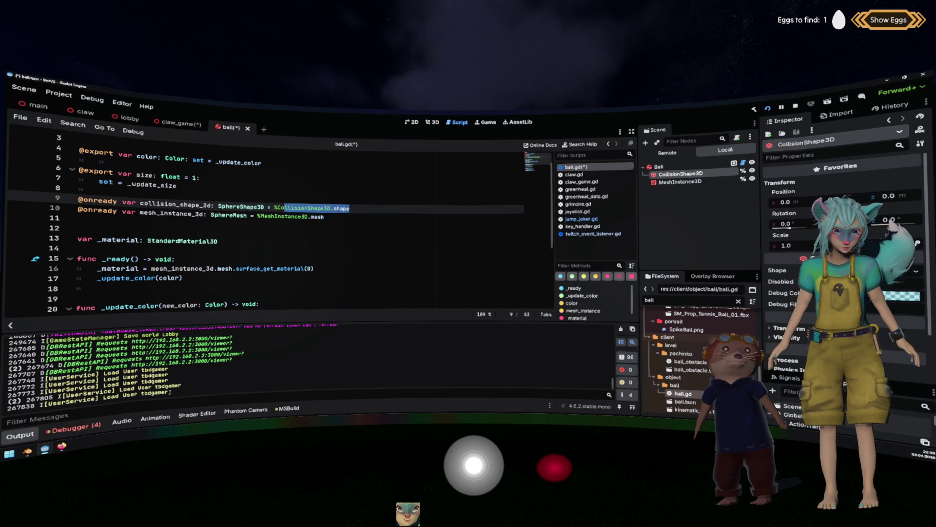
{"action": "left_click_drag", "start_coordinate": [80, 360], "coordinate": [78, 380]}
{"action": "left_click", "coordinate": [78, 380]}
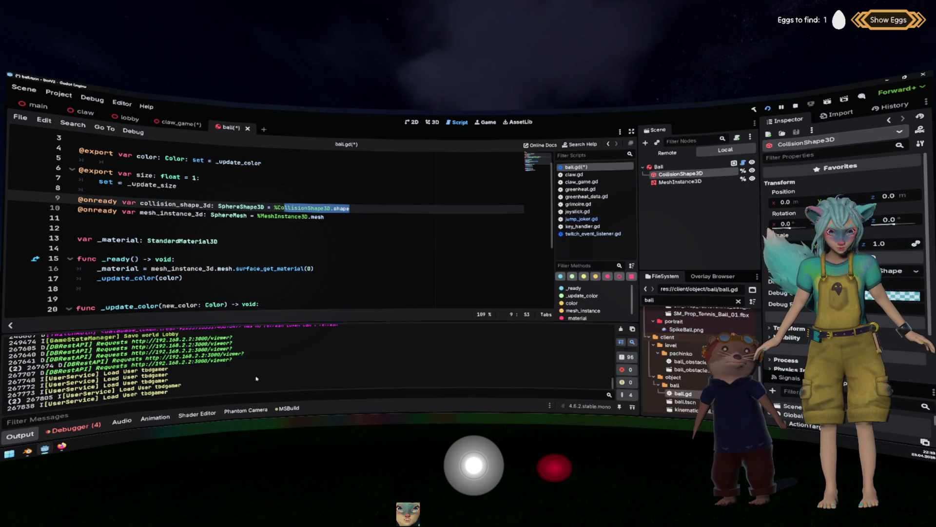
{"action": "left_click_drag", "start_coordinate": [256, 379], "coordinate": [146, 326]}
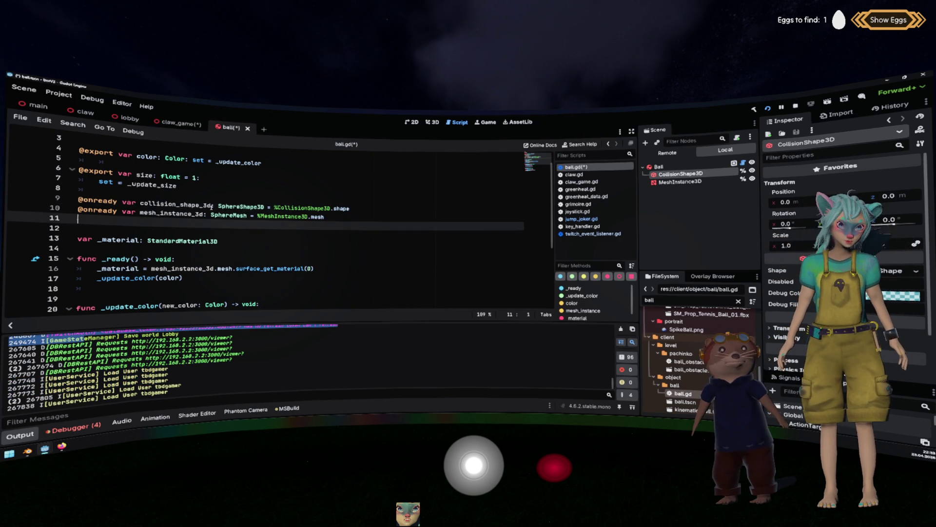
- Try pasting collision_shape_3d on a new line below the radius assignment, then undo it
{"action": "double_click", "coordinate": [176, 203]}
{"action": "key", "text": "ctrl+c"}
{"action": "scroll", "coordinate": [220, 271], "scroll_direction": "down", "scroll_amount": 4}
{"action": "left_click", "coordinate": [263, 289]}
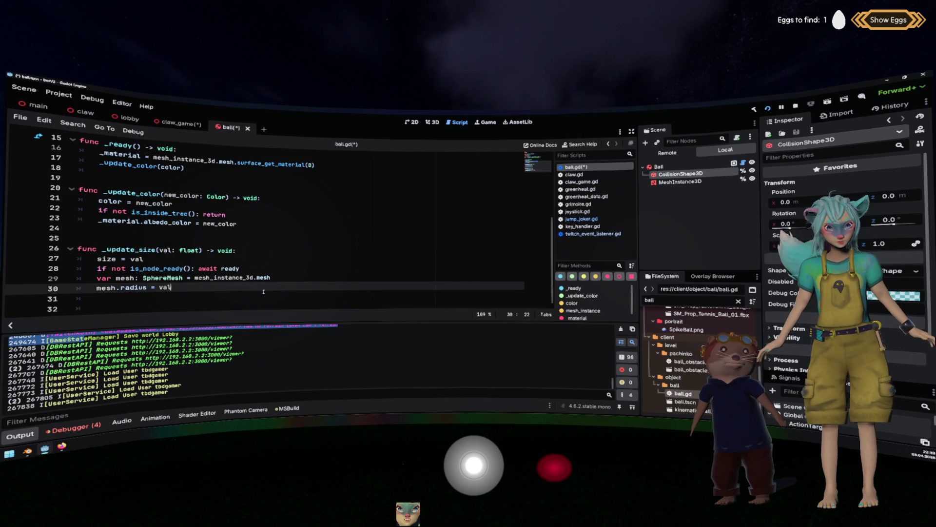
{"action": "key", "text": "Return"}
{"action": "key", "text": "ctrl+v"}
{"action": "type", "text": "."}
{"action": "key", "text": "ctrl+z"}
{"action": "key", "text": "ctrl+z"}
{"action": "key", "text": "ctrl+z"}
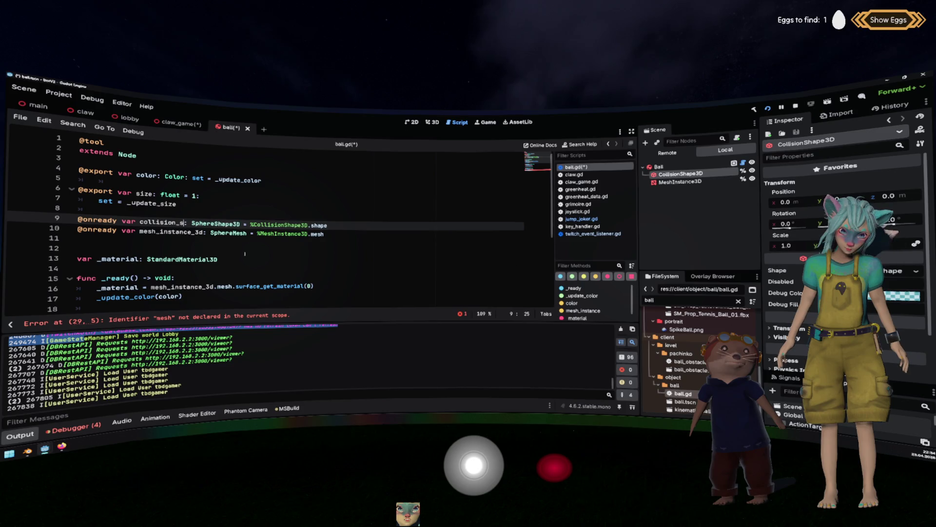
- Rename mesh_instance_3d to _sphere_mesh on line 10 and in the line 29 reference
{"action": "key", "text": "ctrl+z"}
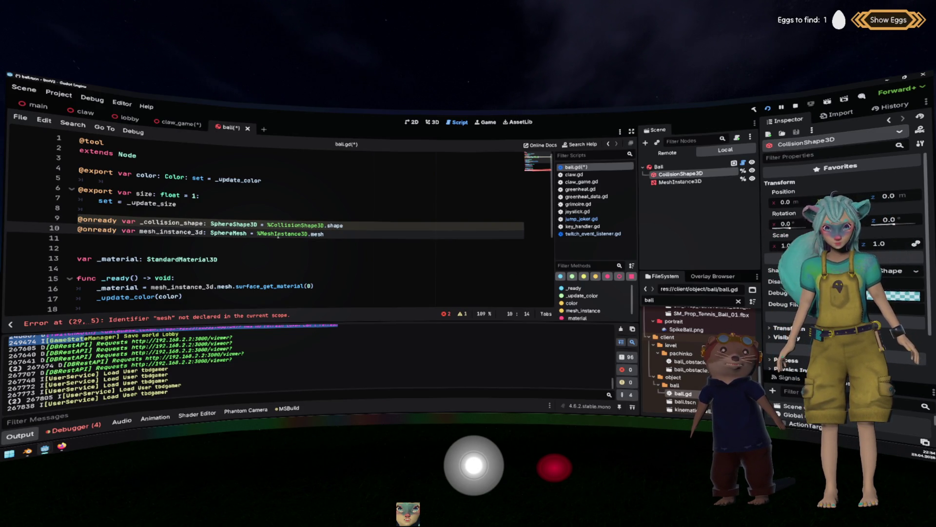
{"action": "double_click", "coordinate": [171, 231]}
{"action": "type", "text": "_sphere_mesh"}
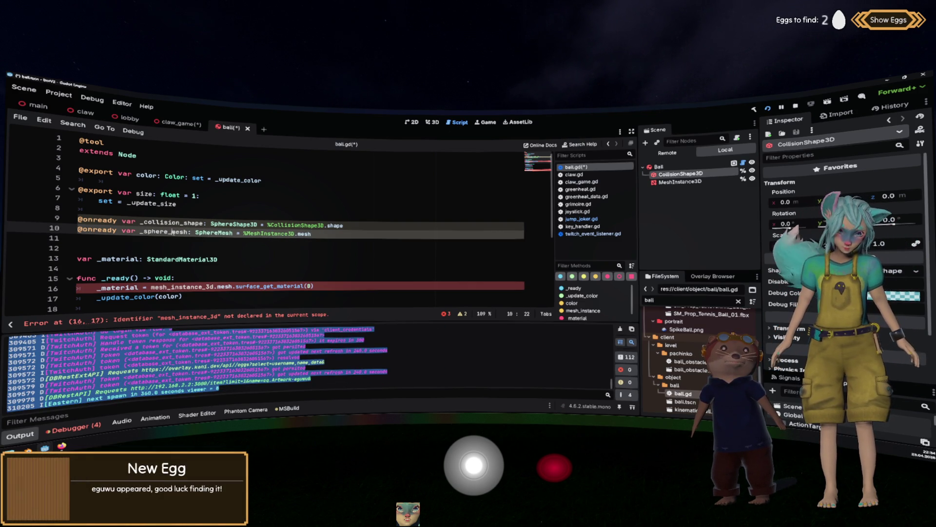
{"action": "scroll", "coordinate": [112, 262], "scroll_direction": "down", "scroll_amount": 5}
{"action": "double_click", "coordinate": [107, 278]}
{"action": "type", "text": "_sphere_mesh"}
{"action": "scroll", "coordinate": [204, 232], "scroll_direction": "up", "scroll_amount": 5}
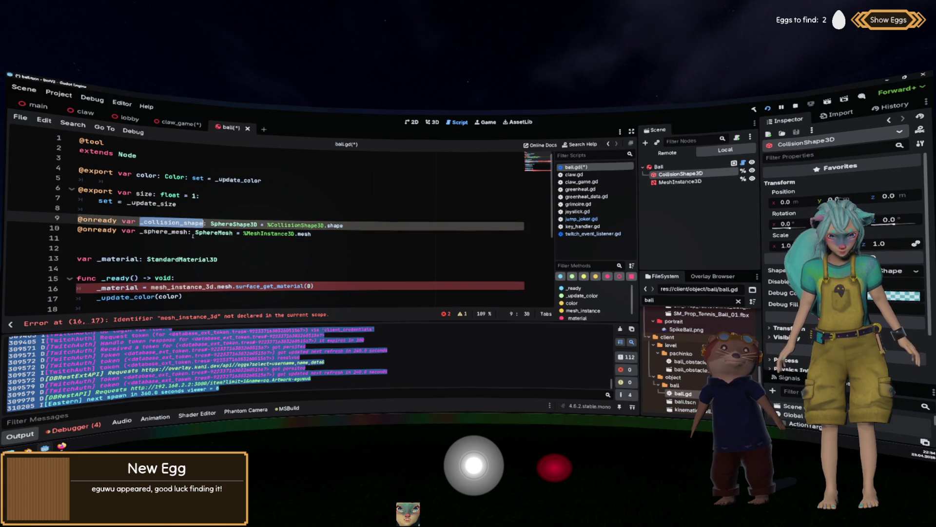
{"action": "scroll", "coordinate": [204, 232], "scroll_direction": "down", "scroll_amount": 5}
- Replace mesh_instance_3d.mesh on line 16 with _sphere_mesh and save the script
{"action": "left_click", "coordinate": [247, 253]}
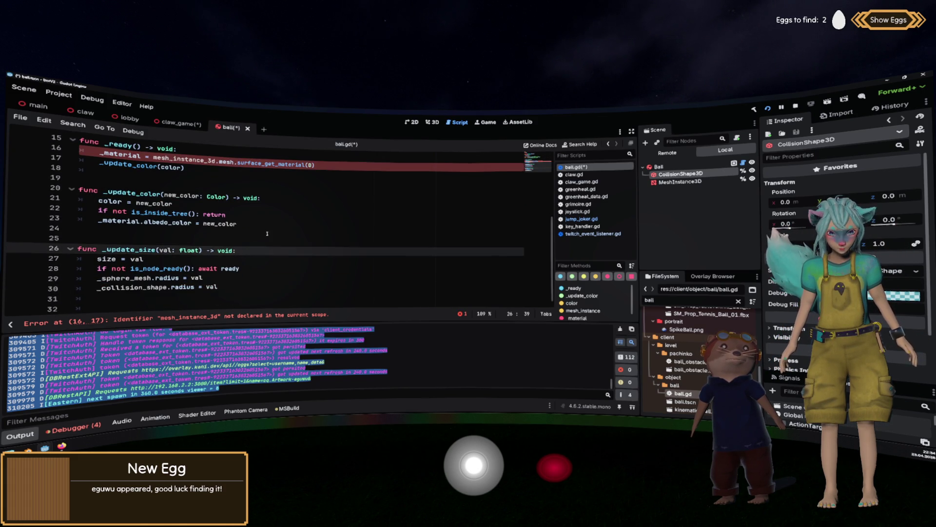
{"action": "scroll", "coordinate": [195, 235], "scroll_direction": "up", "scroll_amount": 2}
{"action": "left_click", "coordinate": [117, 210]}
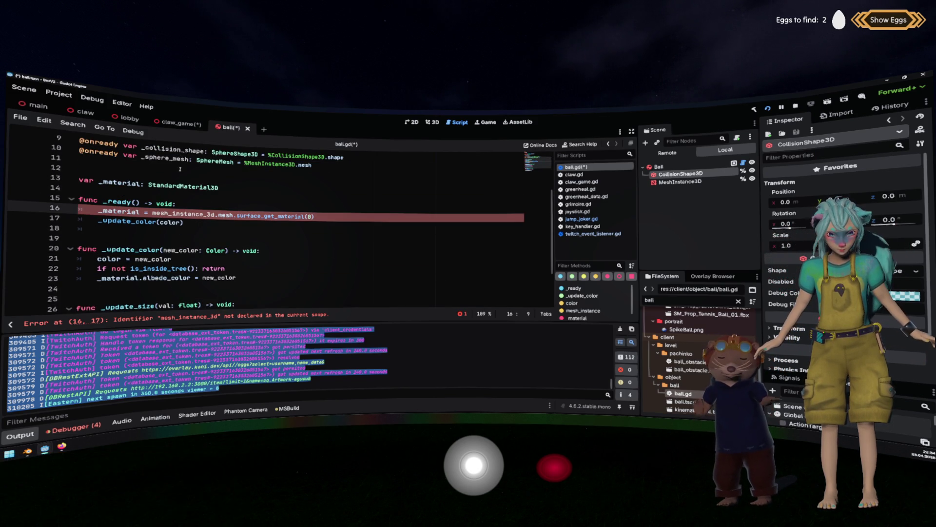
{"action": "double_click", "coordinate": [182, 214]}
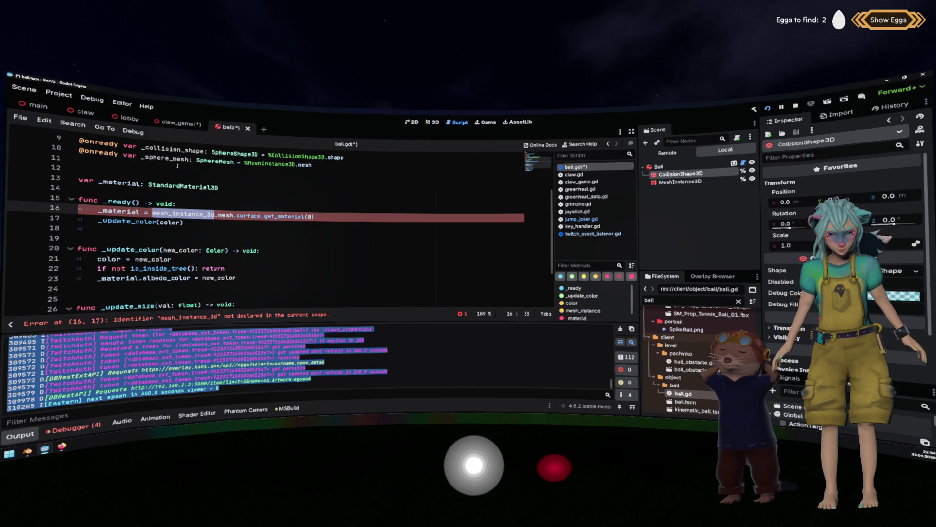
{"action": "left_click", "coordinate": [188, 214]}
{"action": "left_click_drag", "start_coordinate": [235, 216], "coordinate": [152, 215]}
{"action": "type", "text": "_sphere_mesh"}
{"action": "left_click", "coordinate": [210, 241]}
{"action": "key", "text": "ctrl+s"}
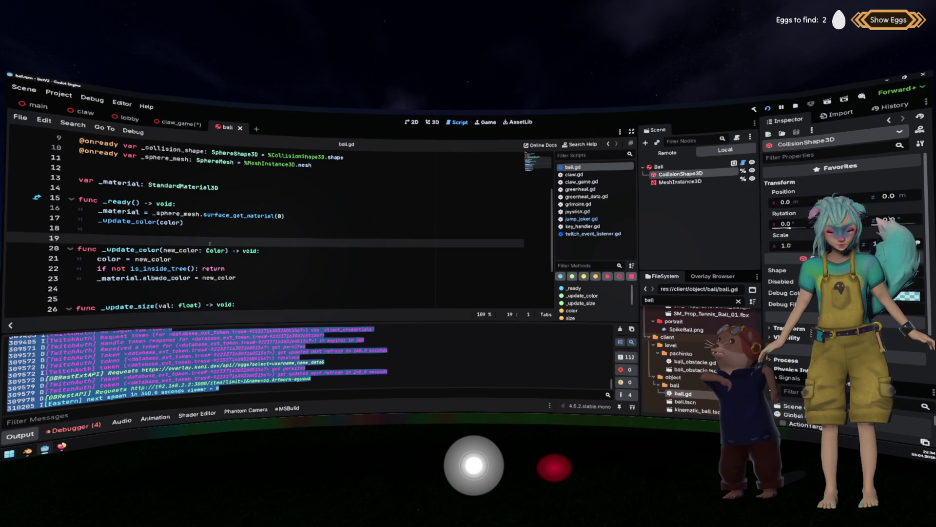
- Delete the extra blank line 11 before the _material declaration
{"action": "left_click", "coordinate": [274, 226]}
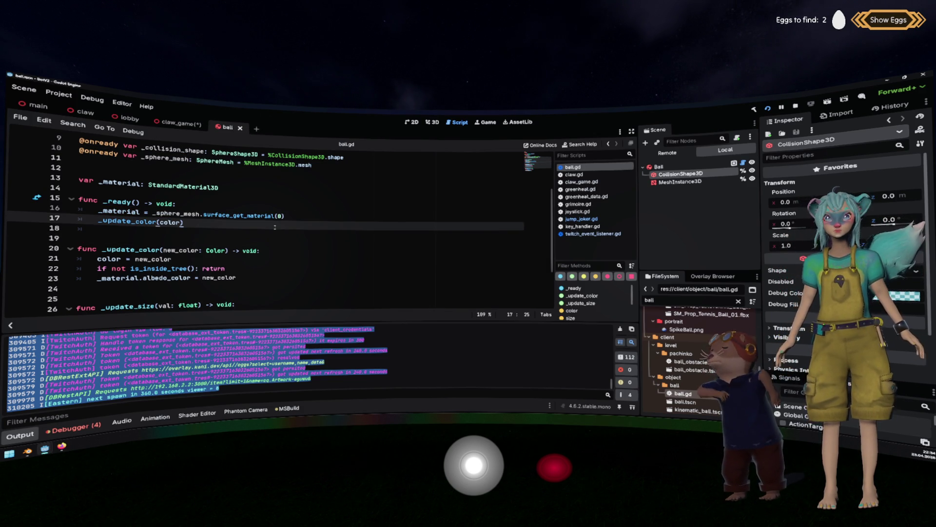
{"action": "left_click", "coordinate": [303, 236]}
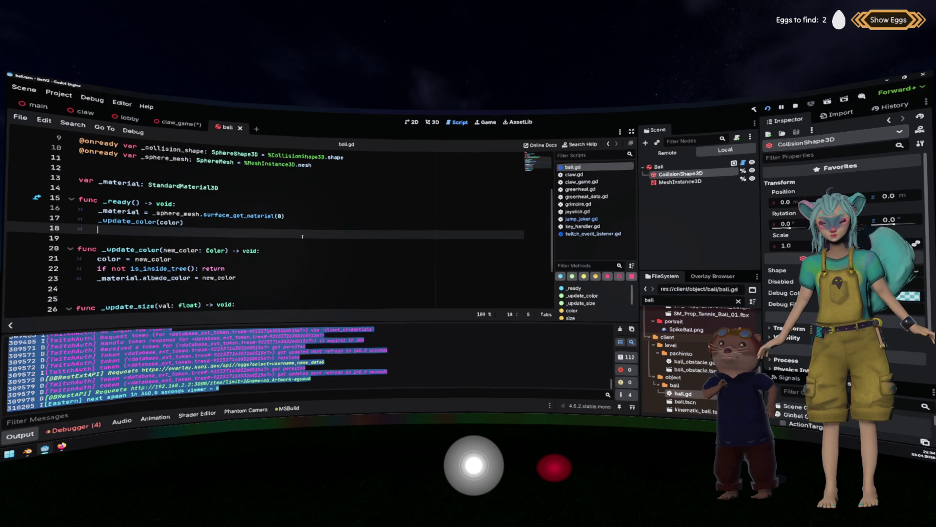
{"action": "scroll", "coordinate": [287, 244], "scroll_direction": "up", "scroll_amount": 3}
{"action": "left_click", "coordinate": [290, 234]}
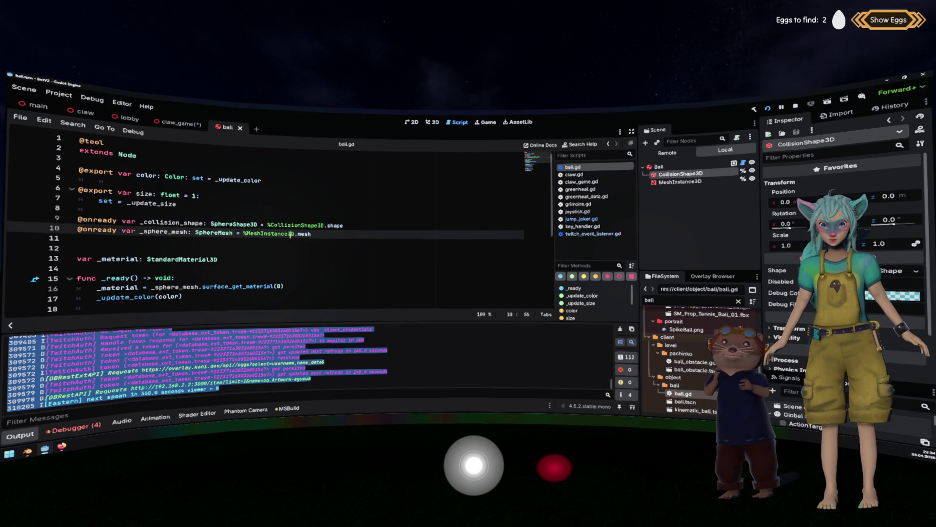
{"action": "left_click", "coordinate": [293, 243]}
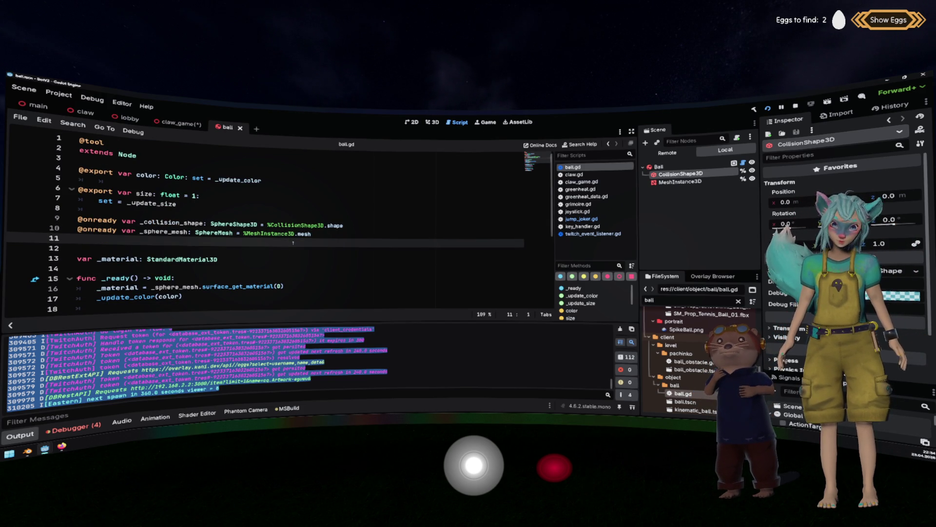
{"action": "key", "text": "Delete"}
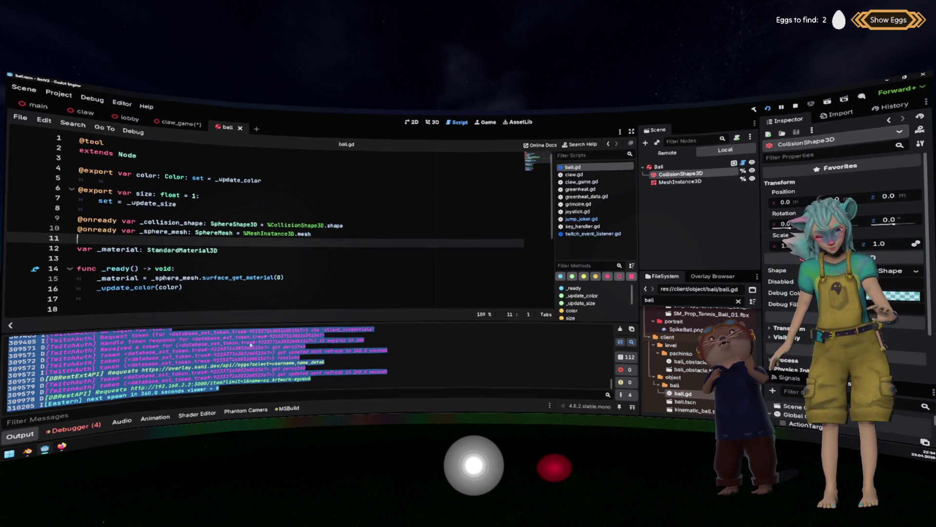
{"action": "left_click", "coordinate": [213, 347]}
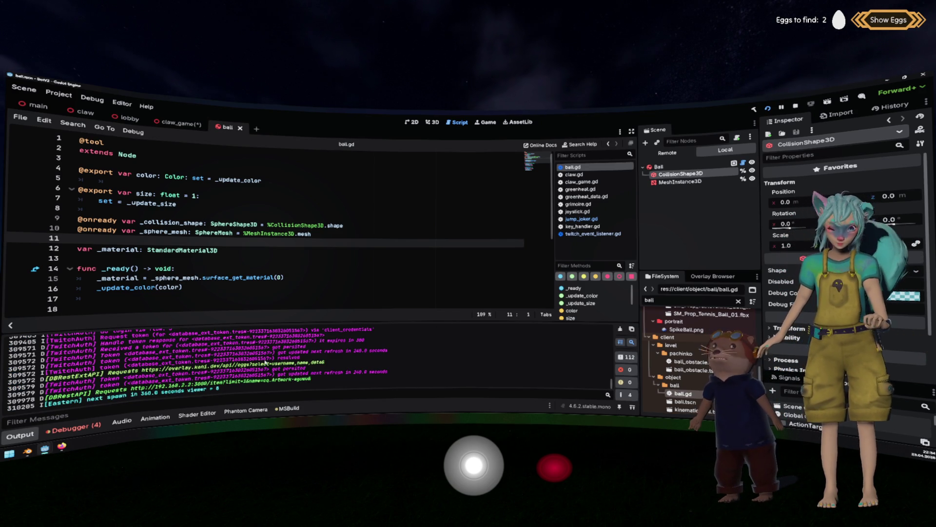
- Check the Debugger's error list, then insert a blank line before func _ready
{"action": "left_click", "coordinate": [94, 427]}
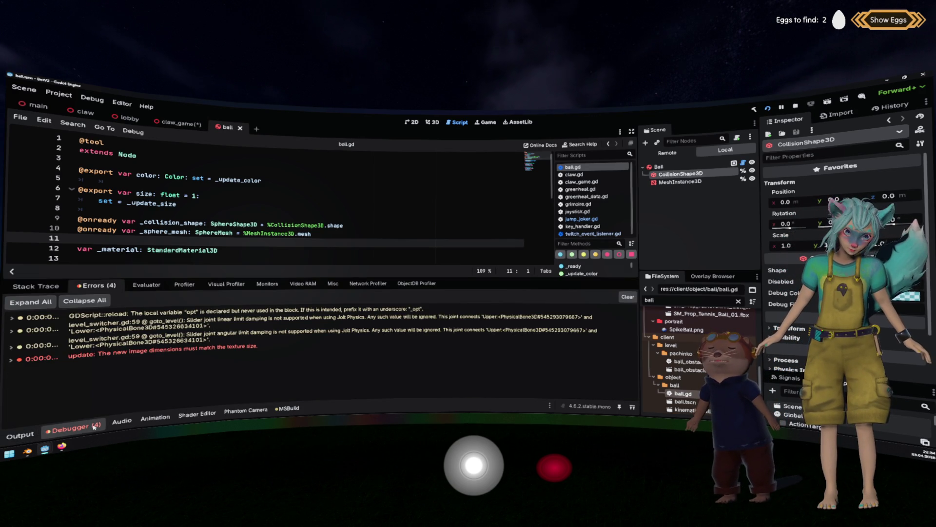
{"action": "left_click", "coordinate": [94, 427]}
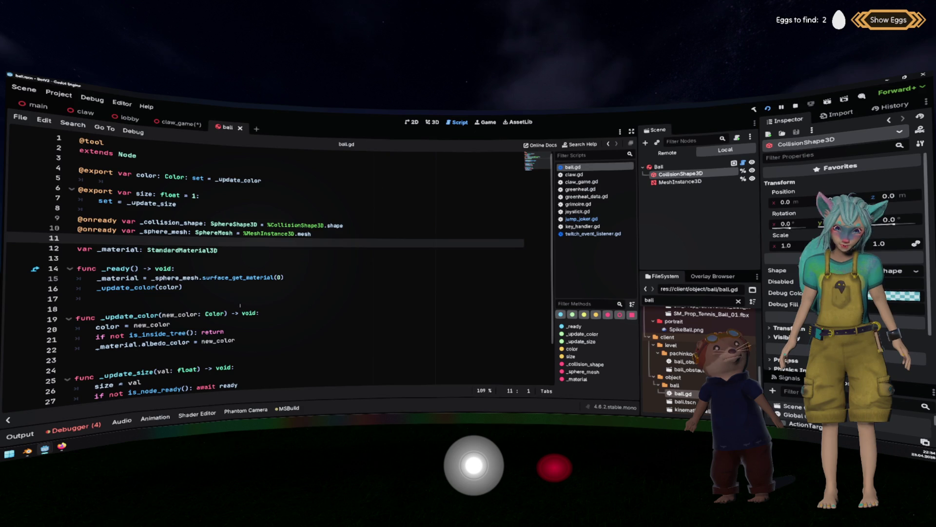
{"action": "left_click", "coordinate": [239, 307]}
{"action": "scroll", "coordinate": [234, 308], "scroll_direction": "down", "scroll_amount": 2}
{"action": "left_click", "coordinate": [237, 326]}
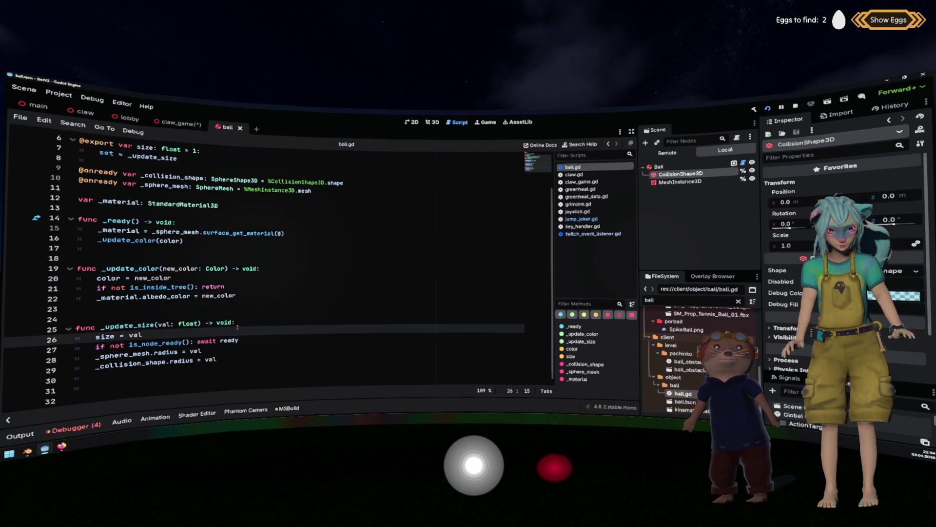
{"action": "left_click", "coordinate": [257, 212]}
{"action": "key", "text": "Return"}
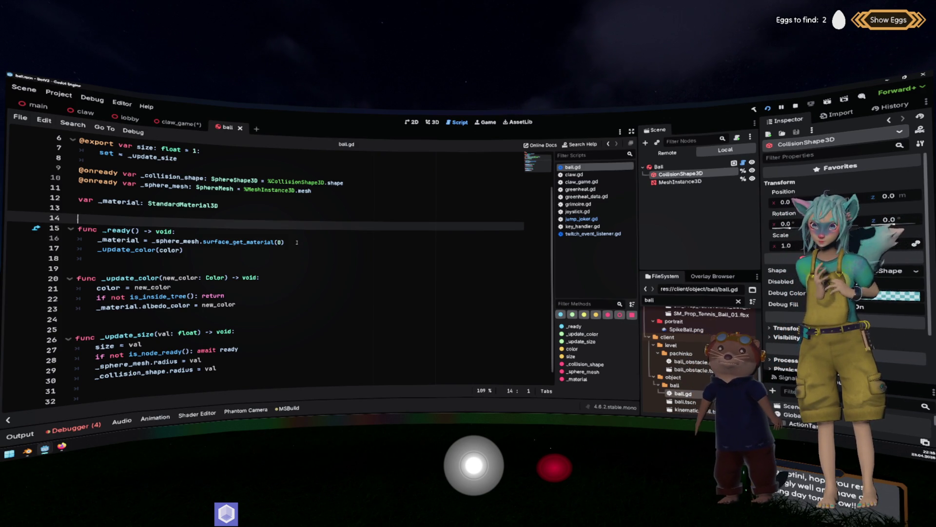
- Switch to the claw_game scene tab
{"action": "scroll", "coordinate": [296, 242], "scroll_direction": "up", "scroll_amount": 2}
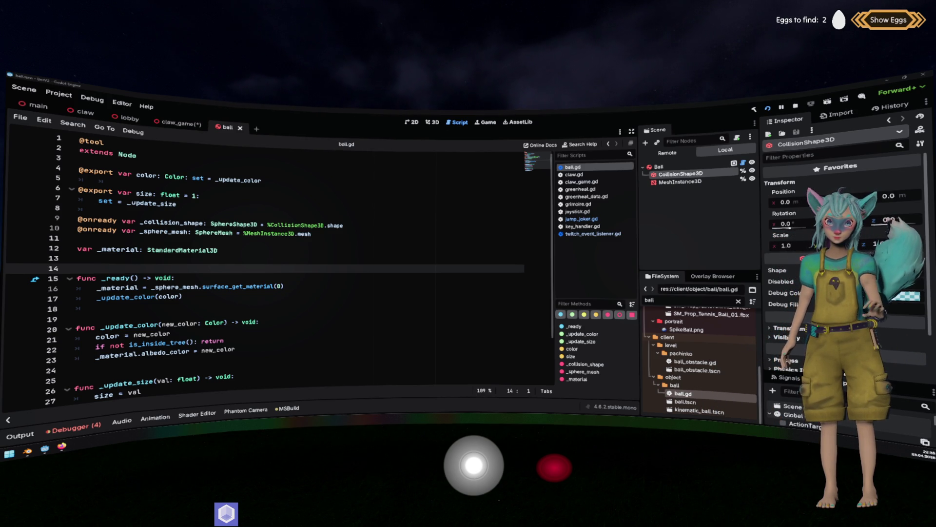
{"action": "left_click", "coordinate": [400, 277]}
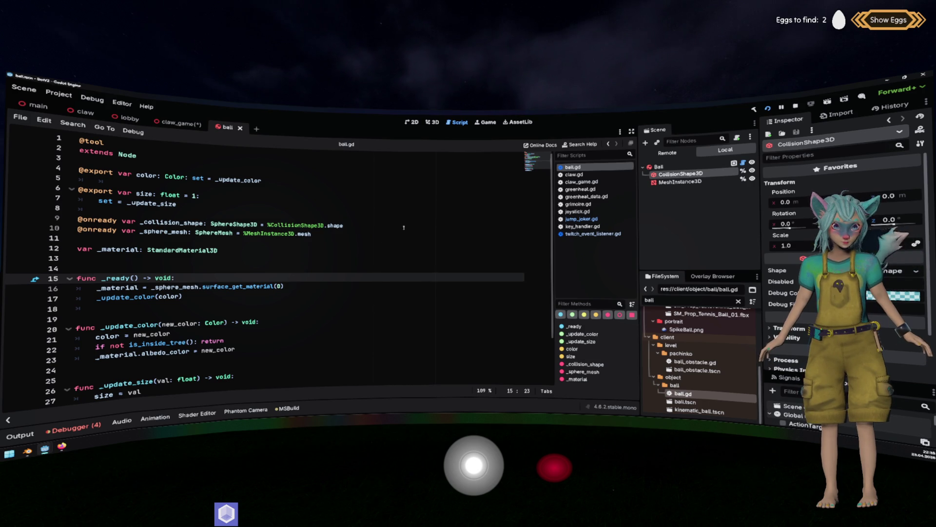
{"action": "scroll", "coordinate": [402, 232], "scroll_direction": "down", "scroll_amount": 2}
{"action": "left_click", "coordinate": [183, 128]}
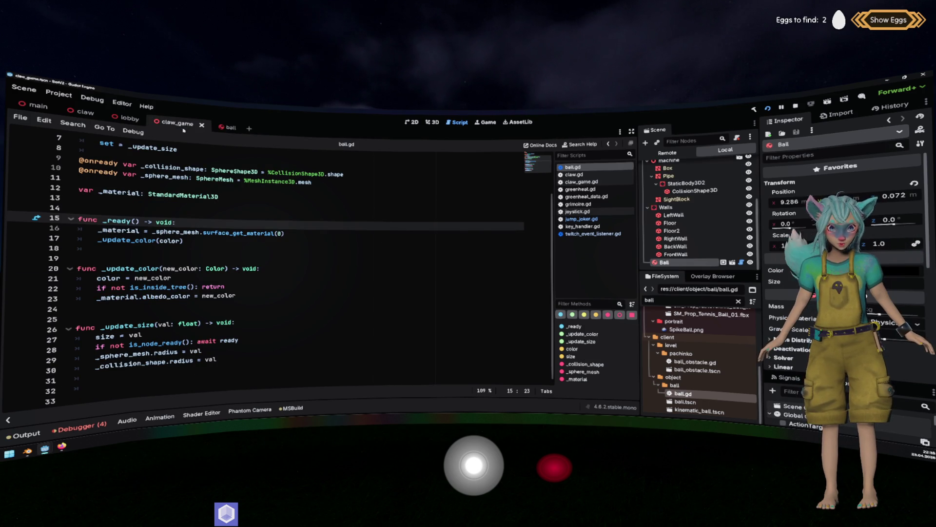
- Close the claw_game scene after the Nil 'radius' error and rerun the project with F5
{"action": "left_click", "coordinate": [433, 123]}
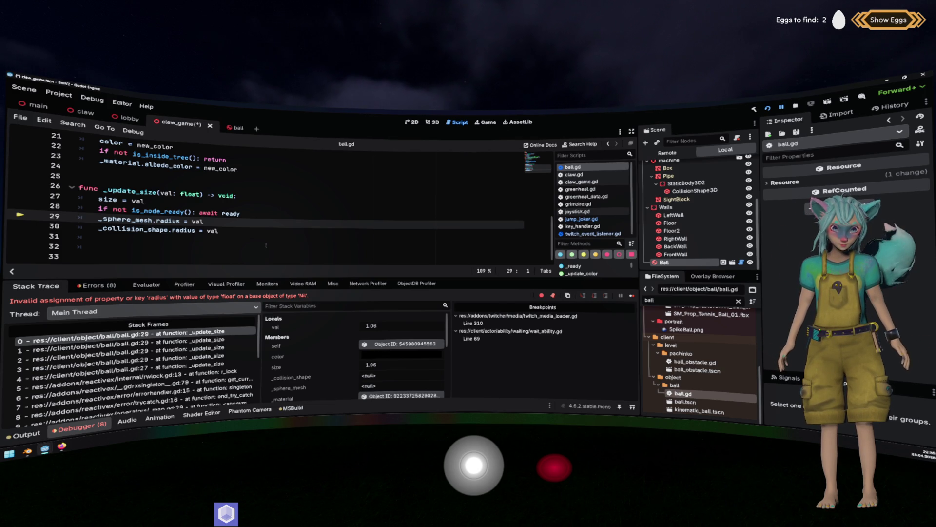
{"action": "left_click", "coordinate": [266, 245]}
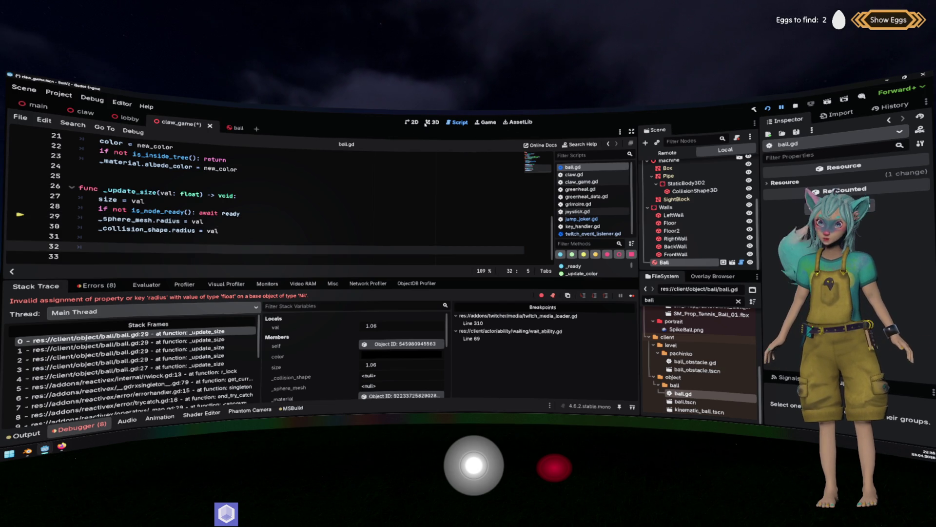
{"action": "key", "text": "ctrl+shift+w"}
{"action": "left_click", "coordinate": [697, 300]}
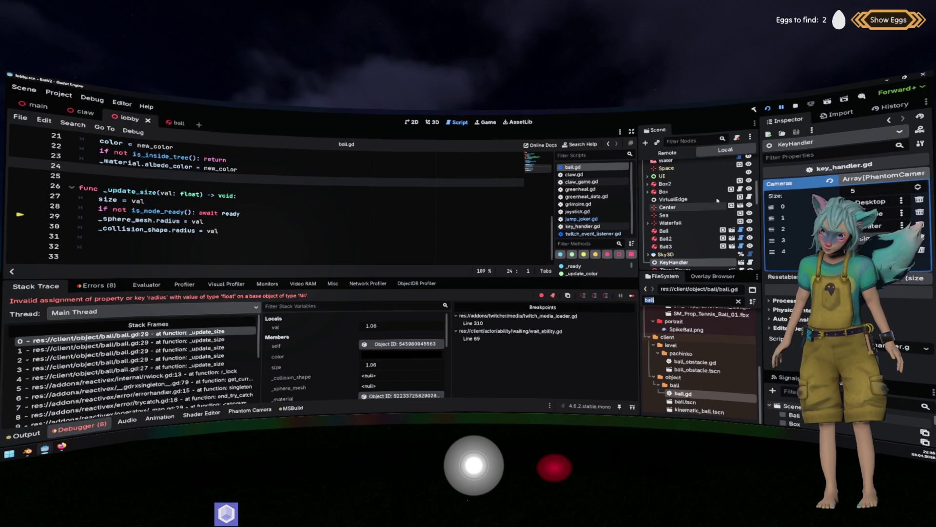
{"action": "key", "text": "F5"}
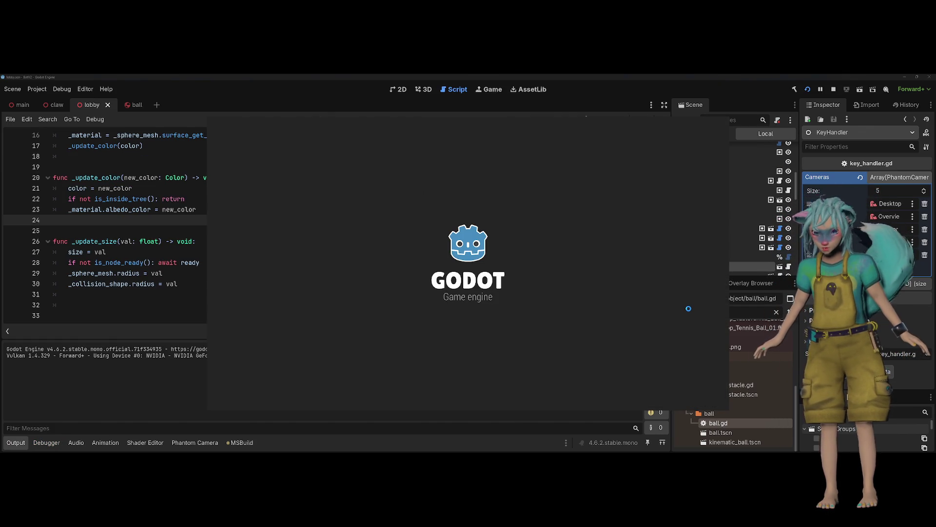
- Assign ClawGame to the KeyHandler's empty Cameras slot
{"action": "left_click", "coordinate": [886, 242]}
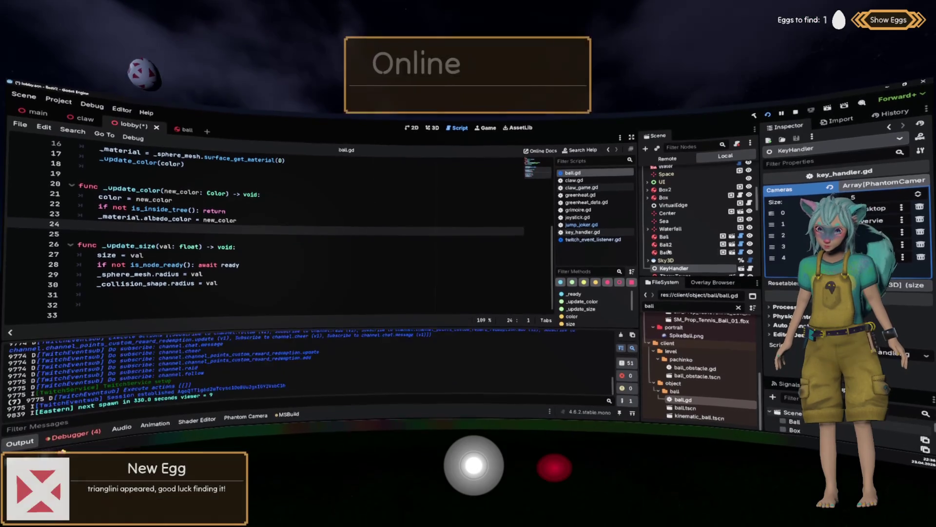
{"action": "double_click", "coordinate": [458, 244]}
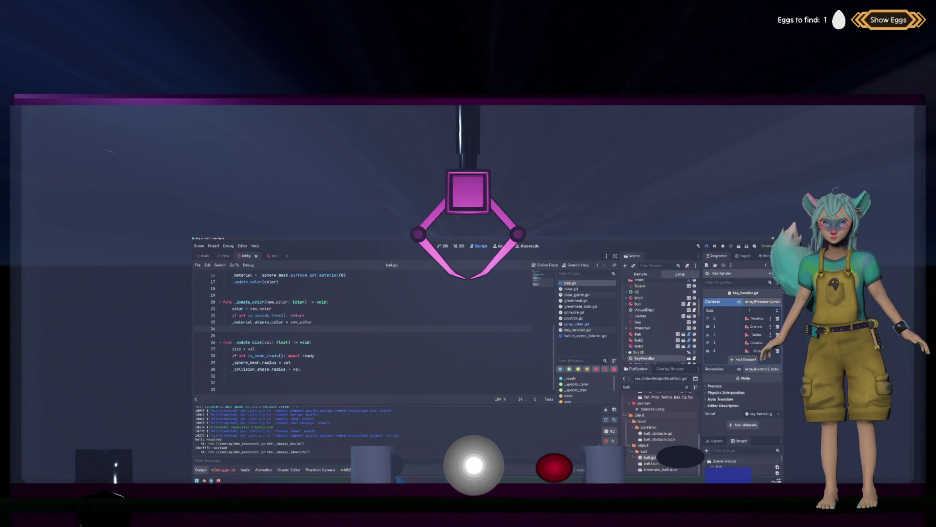
{"action": "left_click", "coordinate": [401, 301]}
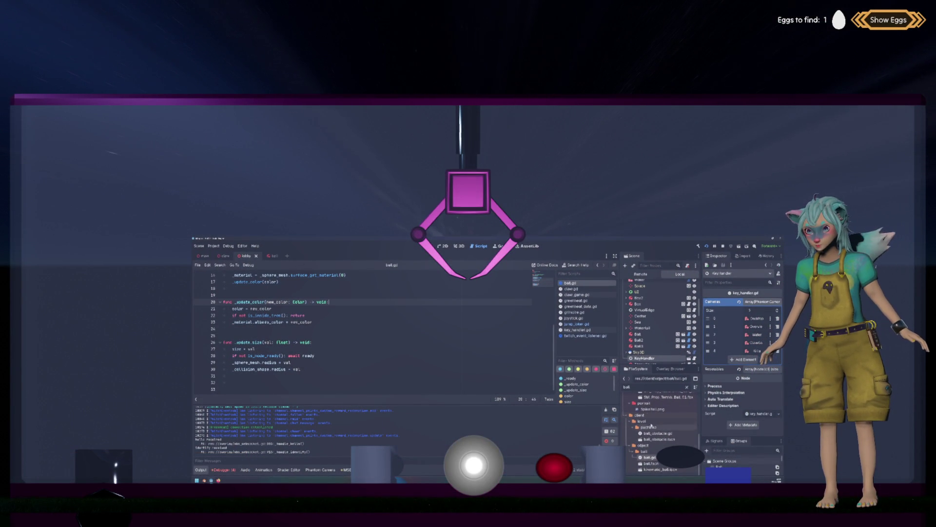
- Filter FileSystem for 'claw', open claw_game.tscn, and orbit it in the 3D view
{"action": "type", "text": "claw"}
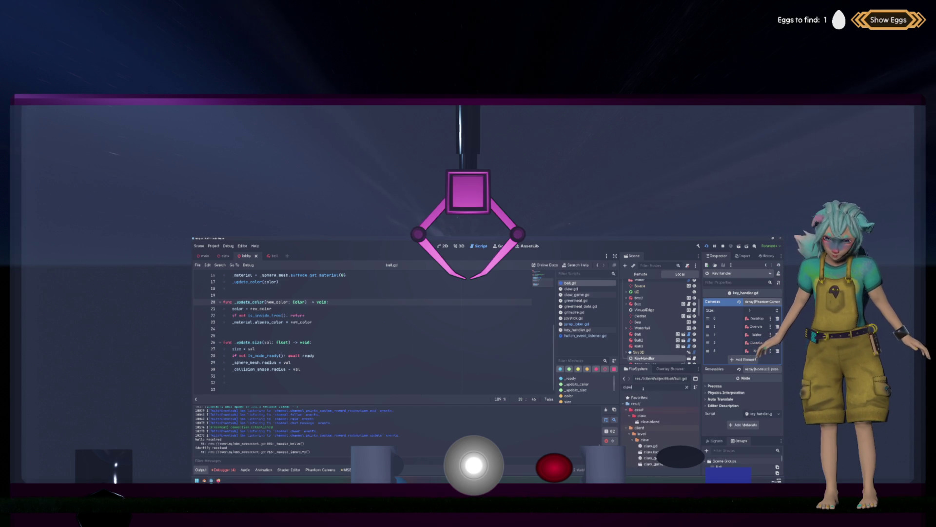
{"action": "double_click", "coordinate": [651, 464]}
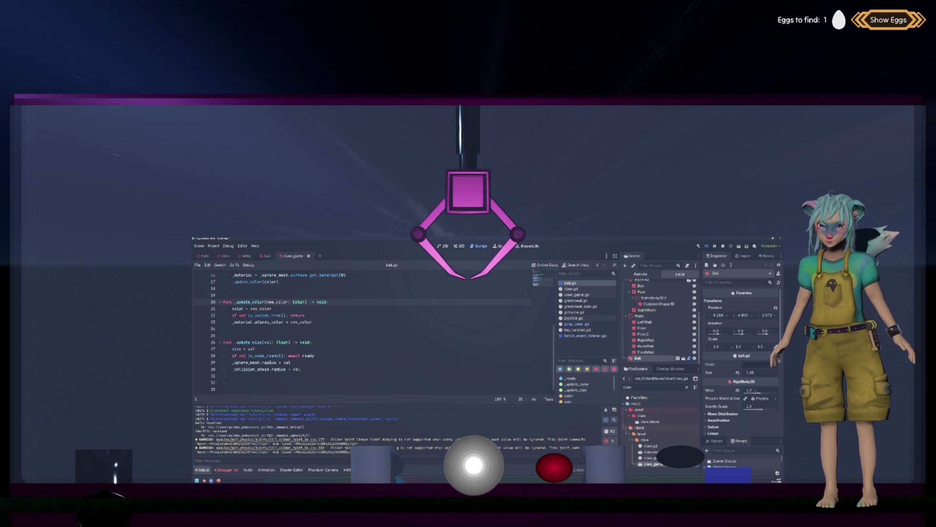
{"action": "left_click", "coordinate": [457, 245]}
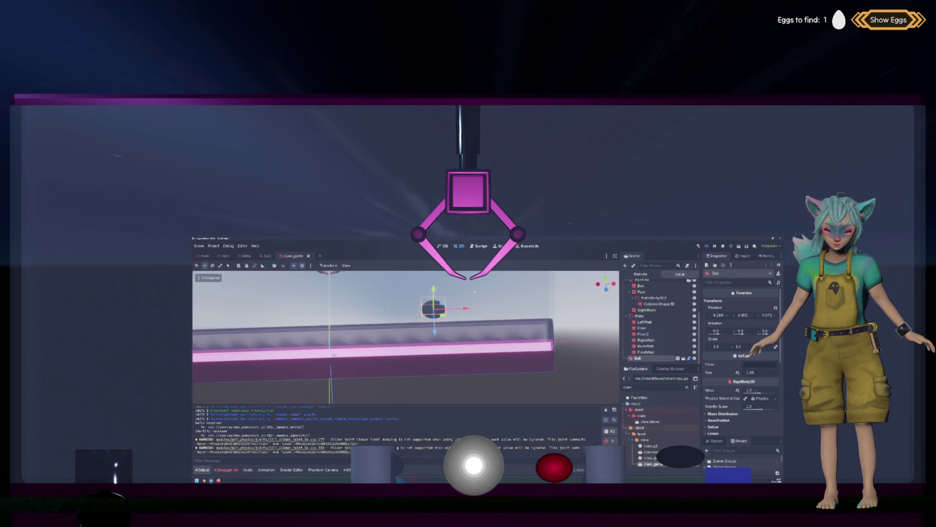
{"action": "mouse_move", "coordinate": [477, 330]}
{"action": "left_mouse_down"}
{"action": "mouse_move", "coordinate": [316, 388]}
{"action": "mouse_move", "coordinate": [321, 397]}
{"action": "left_mouse_up"}
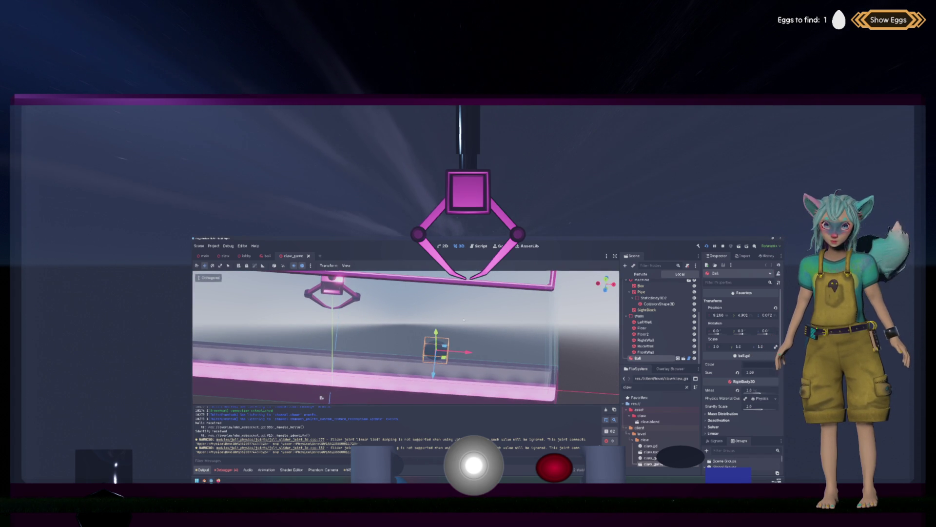
{"action": "mouse_move", "coordinate": [467, 324]}
{"action": "left_mouse_down"}
{"action": "mouse_move", "coordinate": [472, 298]}
{"action": "mouse_move", "coordinate": [481, 310]}
{"action": "mouse_move", "coordinate": [430, 298]}
{"action": "left_mouse_up"}
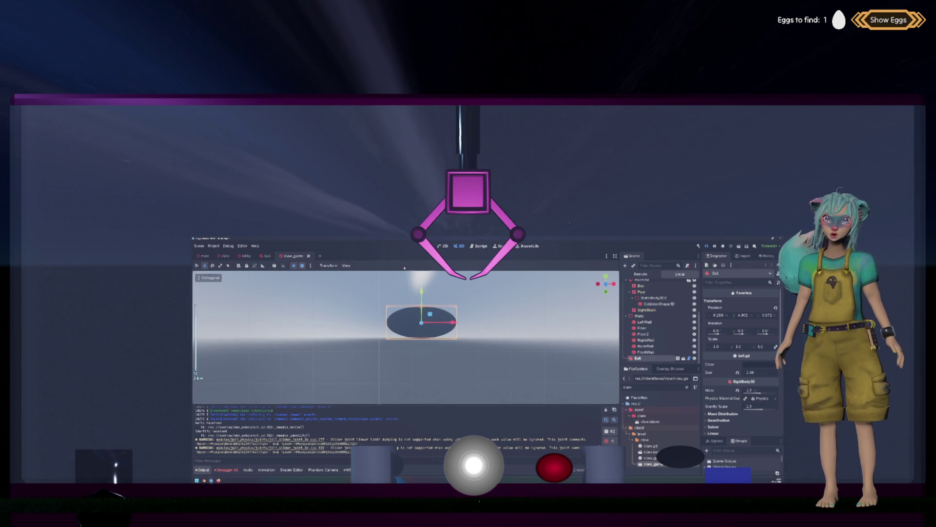
{"action": "key", "text": "ctrl+F3"}
- Add a _sphere_mesh.height assignment below the radius line in _update_size
{"action": "left_click", "coordinate": [312, 362]}
{"action": "key", "text": "Return"}
{"action": "type", "text": "_sphere_mesh.height = val"}
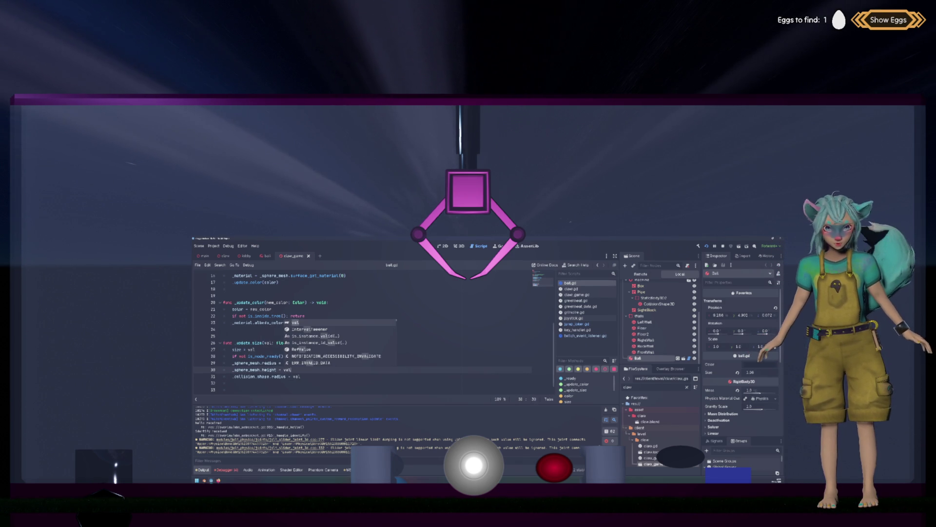
{"action": "key", "text": "Escape"}
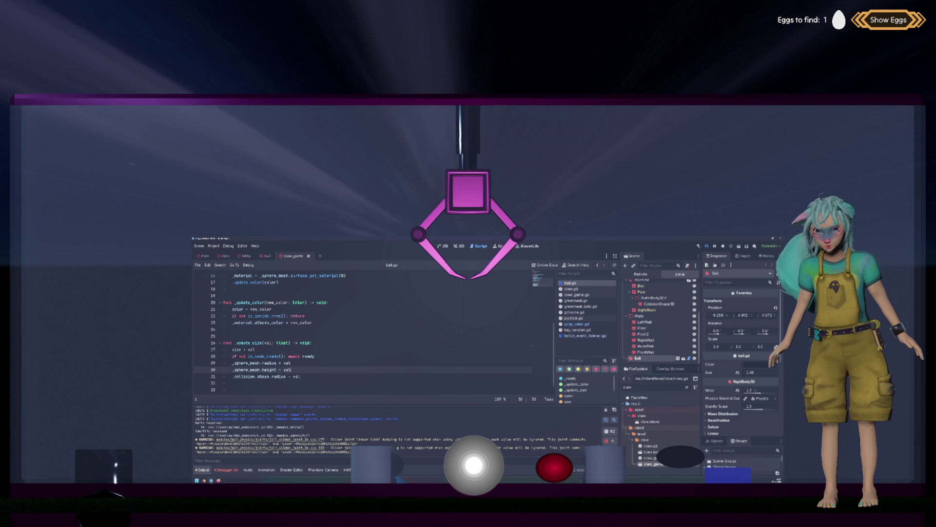
- Set the Ball's Size to 1.195 so it looks round, and save the claw_game scene
{"action": "left_click", "coordinate": [458, 246]}
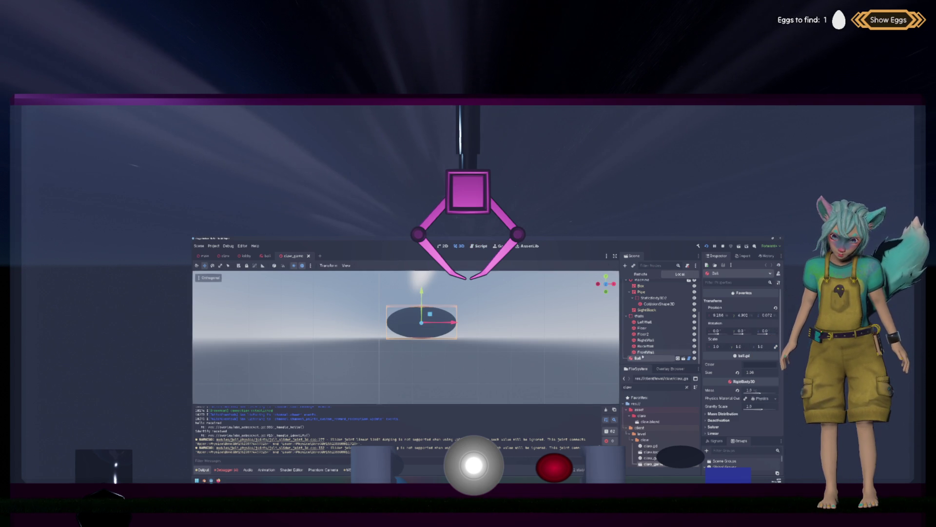
{"action": "left_click_drag", "start_coordinate": [751, 372], "coordinate": [747, 372]}
{"action": "left_click", "coordinate": [477, 246]}
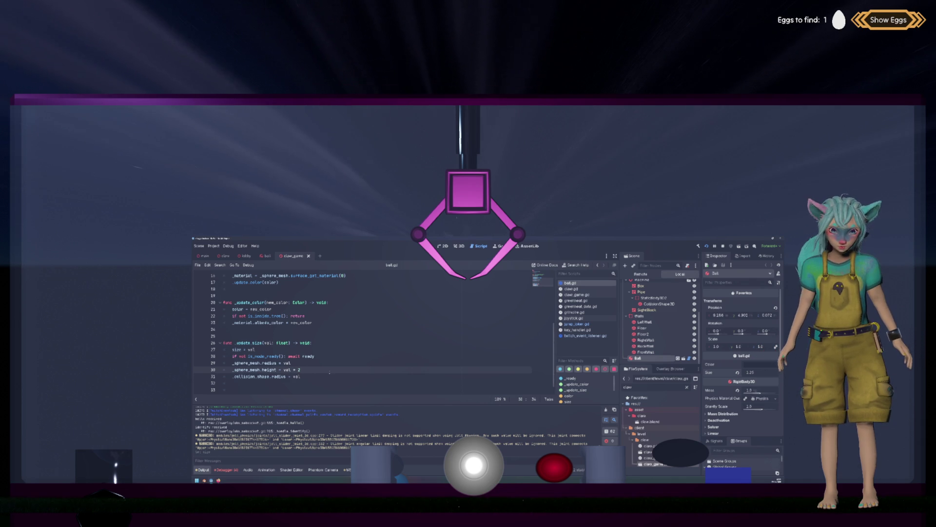
{"action": "left_click", "coordinate": [459, 246]}
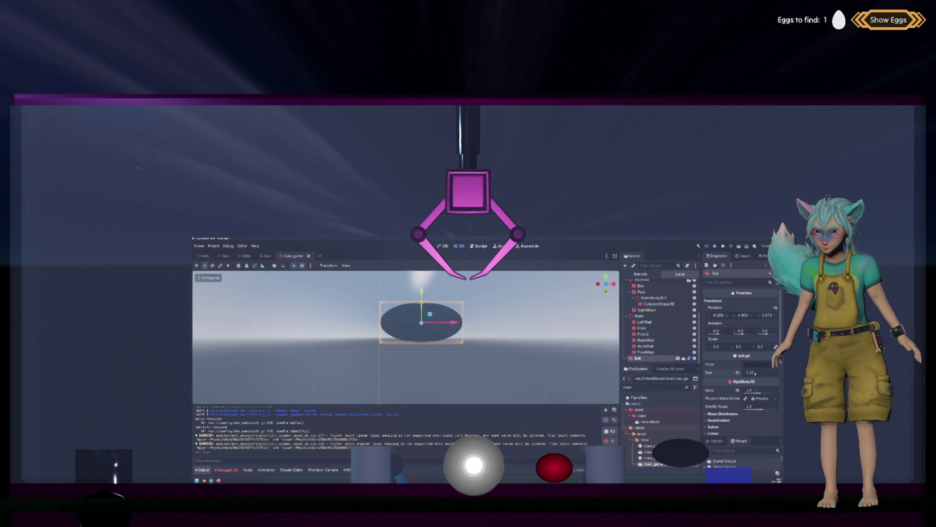
{"action": "left_click_drag", "start_coordinate": [755, 373], "coordinate": [753, 374]}
{"action": "left_click_drag", "start_coordinate": [438, 297], "coordinate": [406, 270]}
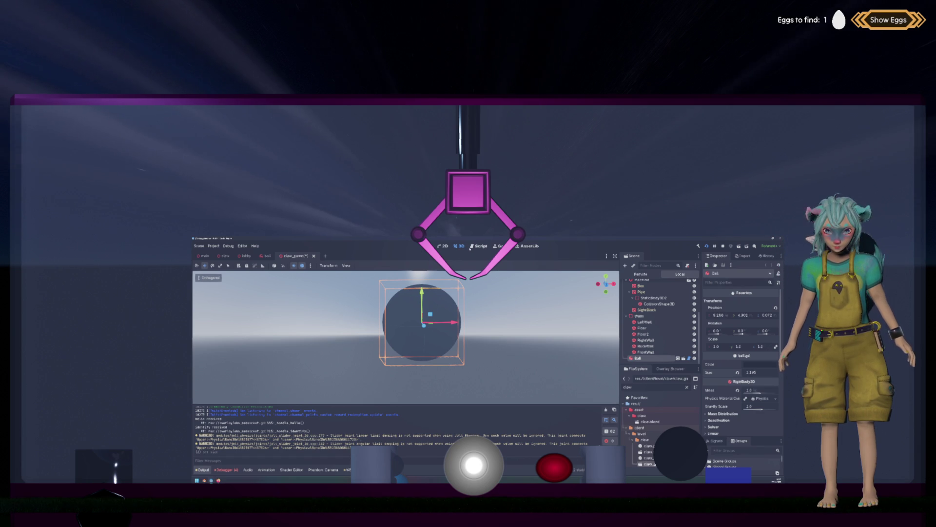
{"action": "key", "text": "ctrl+s"}
{"action": "mouse_move", "coordinate": [488, 312]}
{"action": "left_mouse_down"}
{"action": "mouse_move", "coordinate": [510, 343]}
{"action": "mouse_move", "coordinate": [456, 313]}
{"action": "mouse_move", "coordinate": [451, 299]}
{"action": "left_mouse_up"}
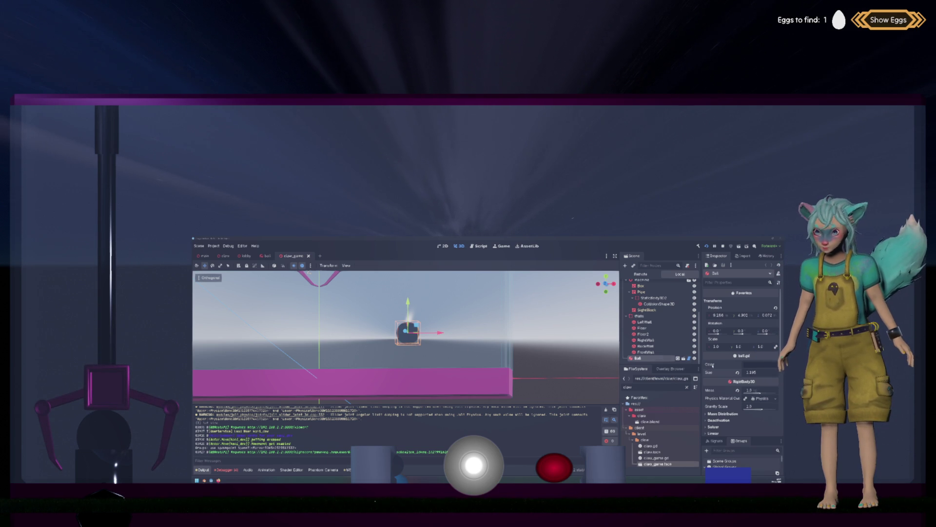
- Set the Ball's Size to 1.0, then reduce it to 0.8
{"action": "left_click", "coordinate": [751, 372]}
{"action": "type", "text": "1.0"}
{"action": "key", "text": "Return"}
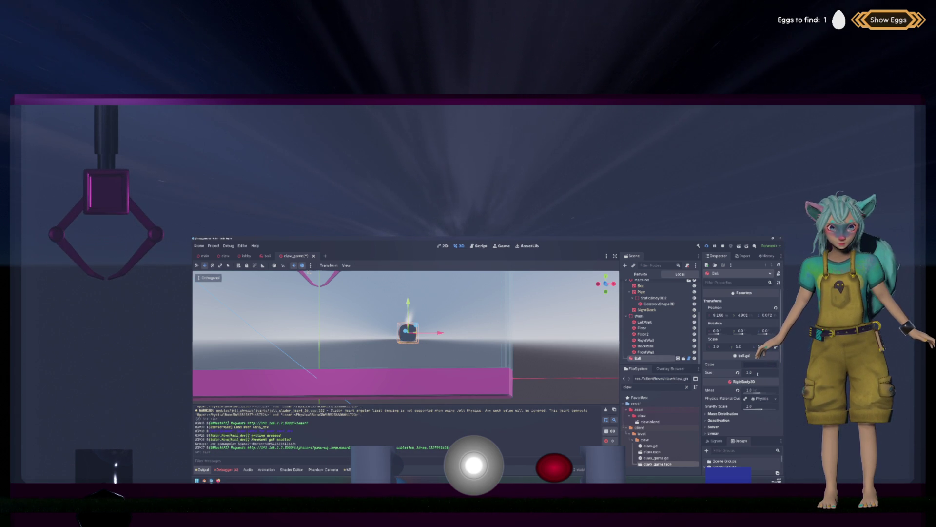
{"action": "left_click", "coordinate": [758, 373]}
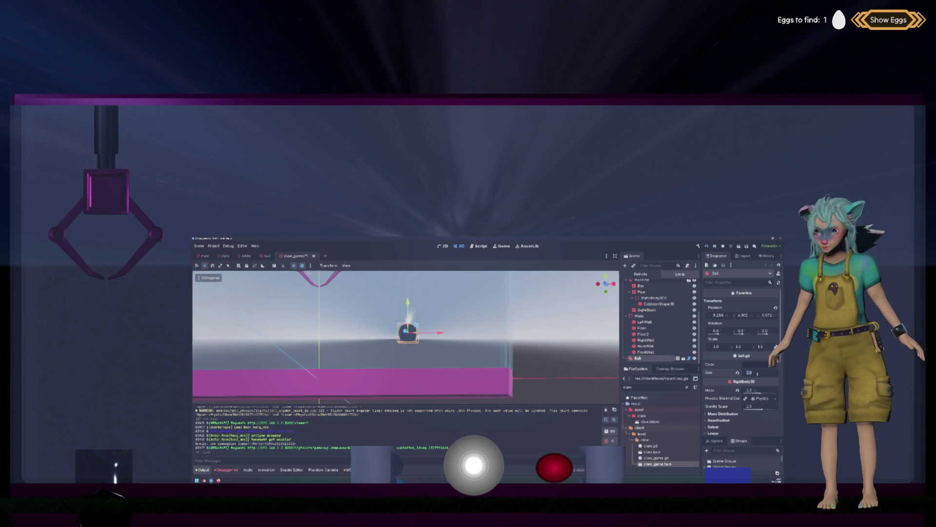
{"action": "type", "text": "0.8"}
{"action": "key", "text": "Return"}
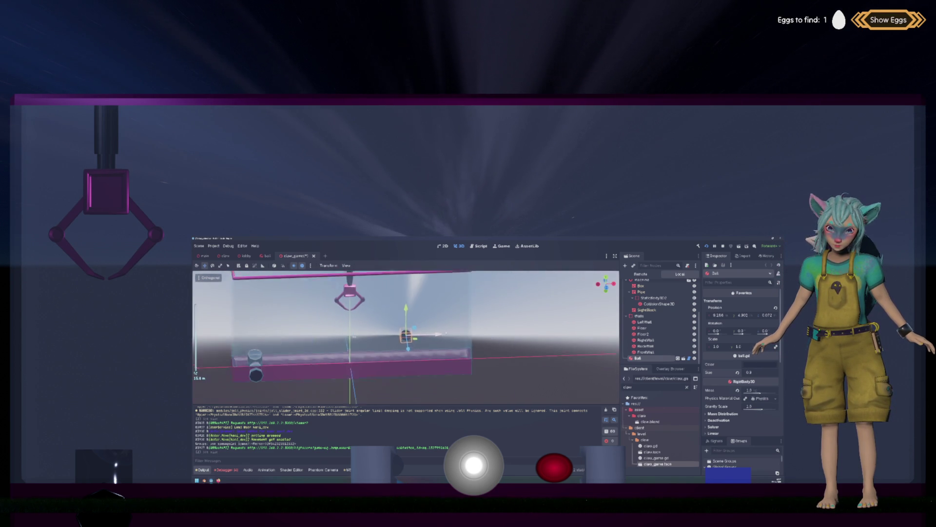
- Deselect the Ball and show the Debugger's Errors list
{"action": "left_click", "coordinate": [497, 331]}
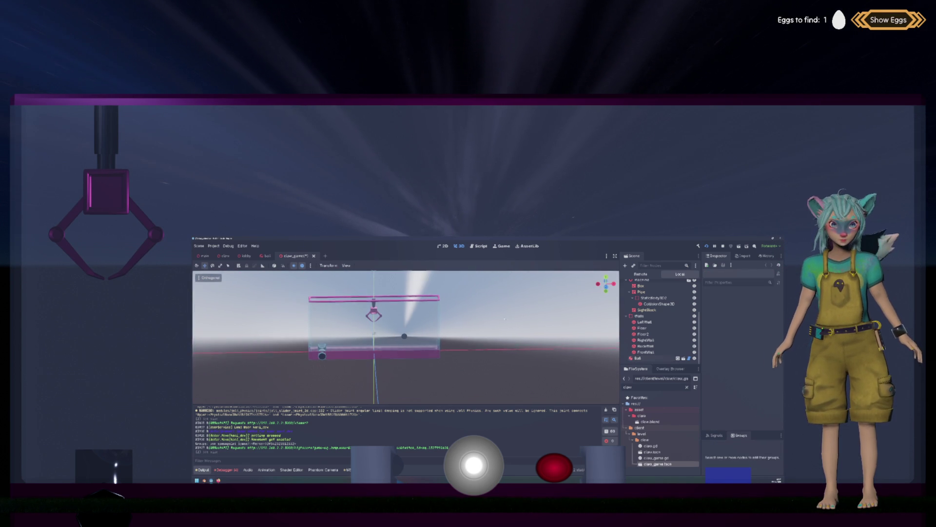
{"action": "scroll", "coordinate": [504, 314], "scroll_direction": "up", "scroll_amount": 2}
{"action": "scroll", "coordinate": [504, 314], "scroll_direction": "up", "scroll_amount": 3}
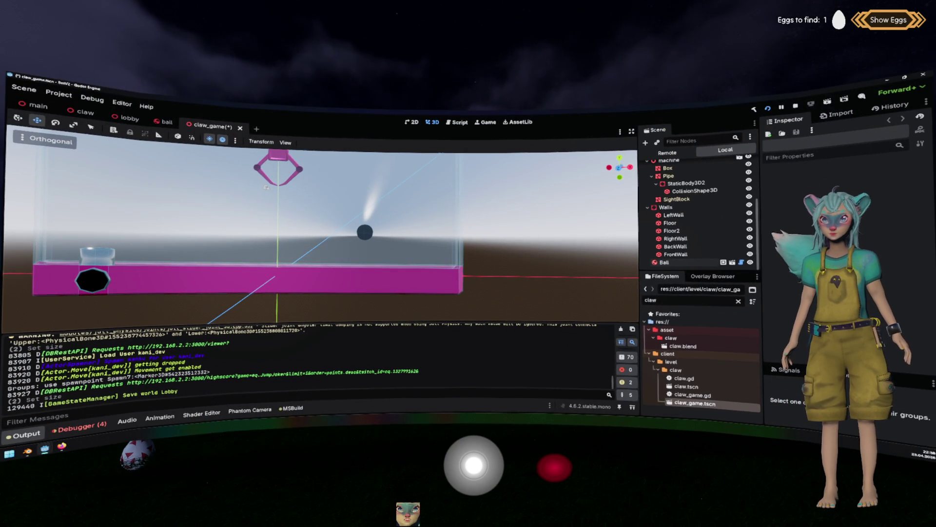
{"action": "left_click", "coordinate": [79, 427]}
{"action": "left_click", "coordinate": [97, 285]}
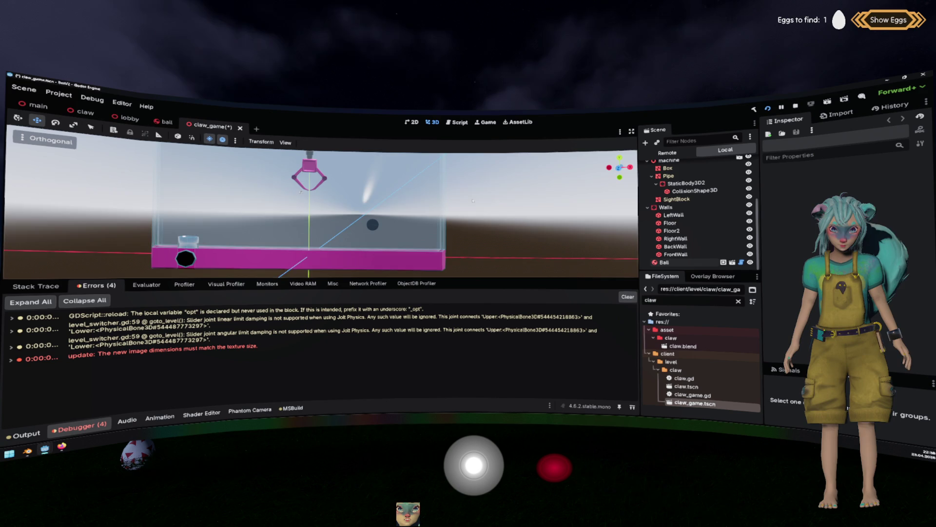
- In the lobby scene, focus on the machine's Box and select the ClawGame node
{"action": "left_click", "coordinate": [128, 118]}
{"action": "left_click", "coordinate": [361, 212]}
{"action": "key", "text": "f"}
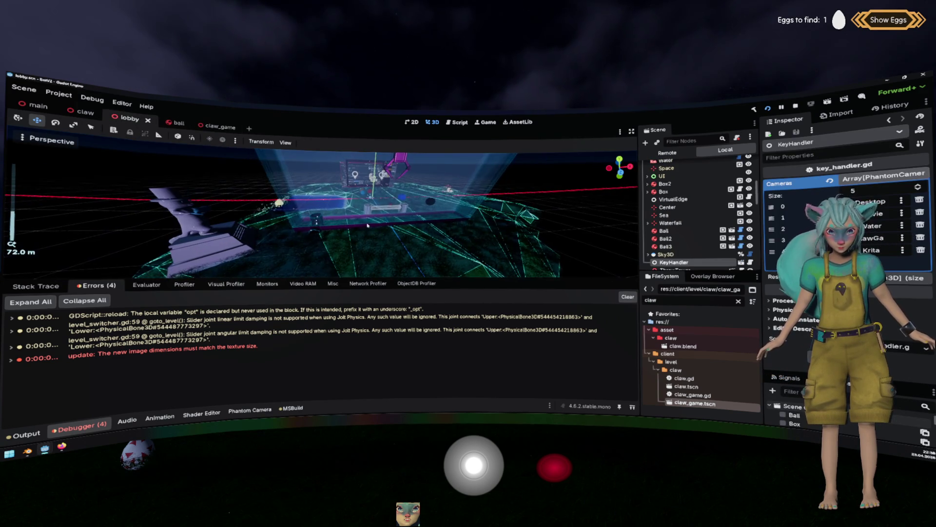
{"action": "key", "text": "g"}
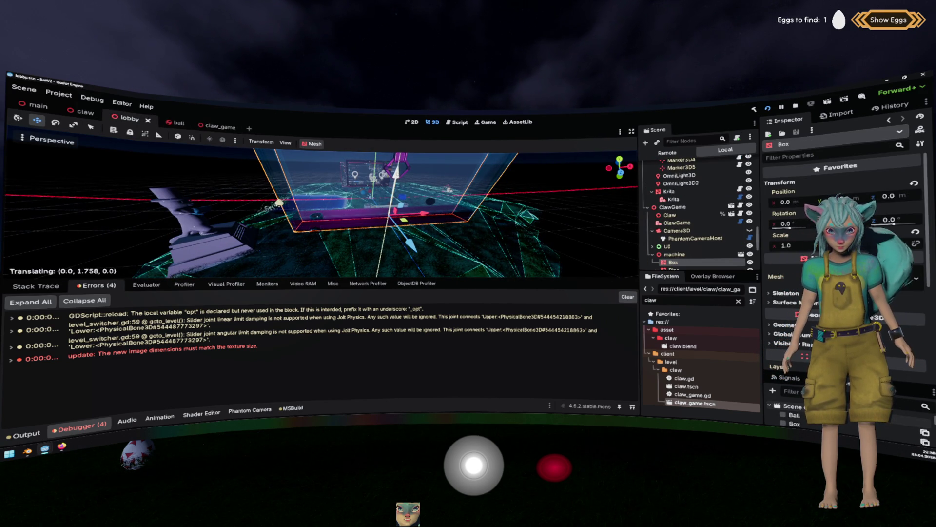
{"action": "key", "text": "Escape"}
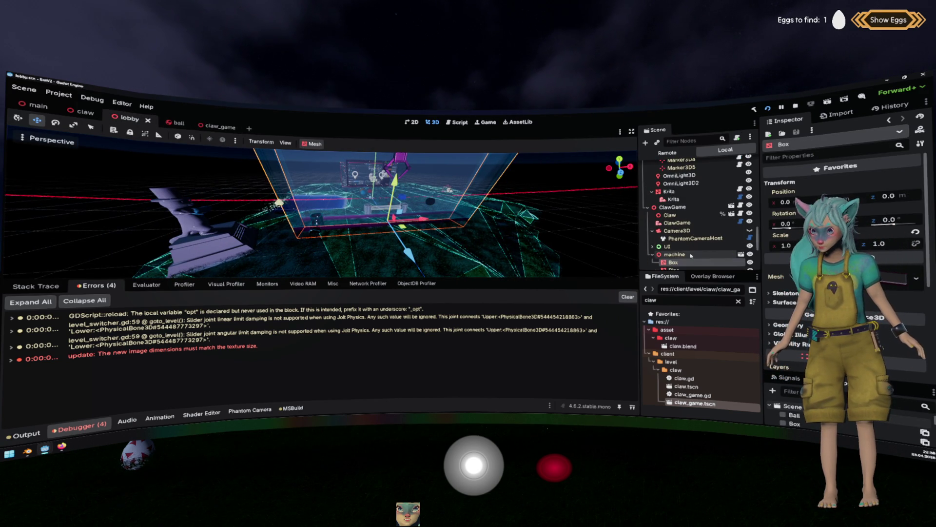
{"action": "left_click", "coordinate": [434, 215]}
{"action": "left_click", "coordinate": [674, 208]}
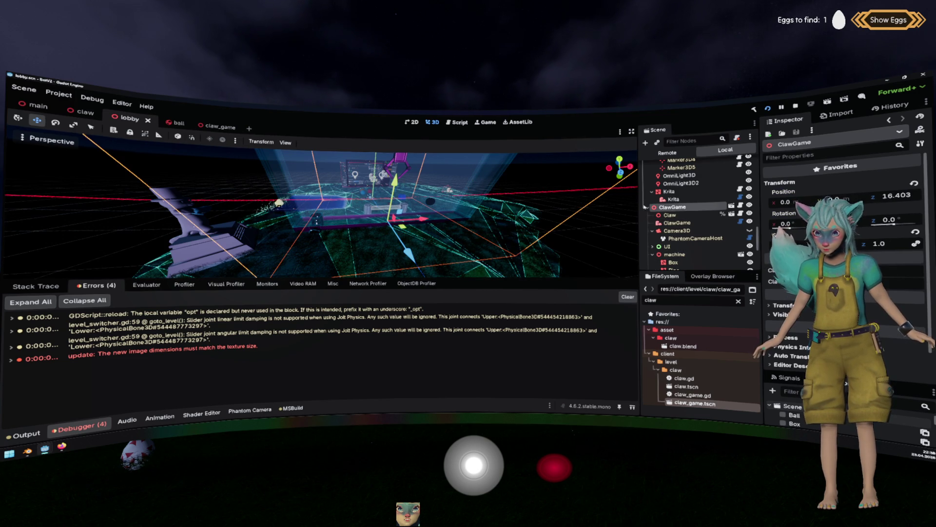
- Move ClawGame to y 1.874 and z 23.22, then save the lobby scene
{"action": "mouse_move", "coordinate": [395, 181]}
{"action": "left_mouse_down"}
{"action": "mouse_move", "coordinate": [556, 197]}
{"action": "mouse_move", "coordinate": [526, 161]}
{"action": "mouse_move", "coordinate": [477, 156]}
{"action": "mouse_move", "coordinate": [419, 171]}
{"action": "left_mouse_up"}
{"action": "left_click", "coordinate": [56, 122]}
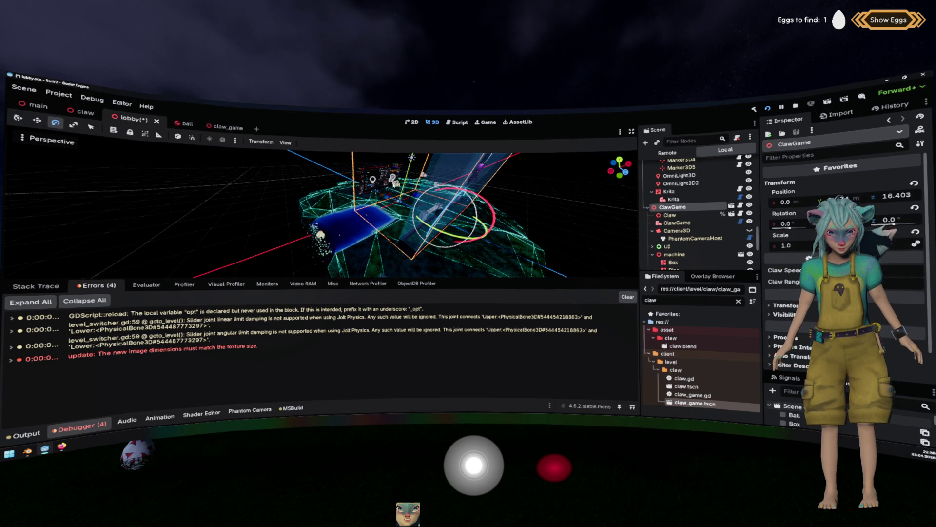
{"action": "key", "text": "w"}
{"action": "left_click_drag", "start_coordinate": [500, 244], "coordinate": [541, 259]}
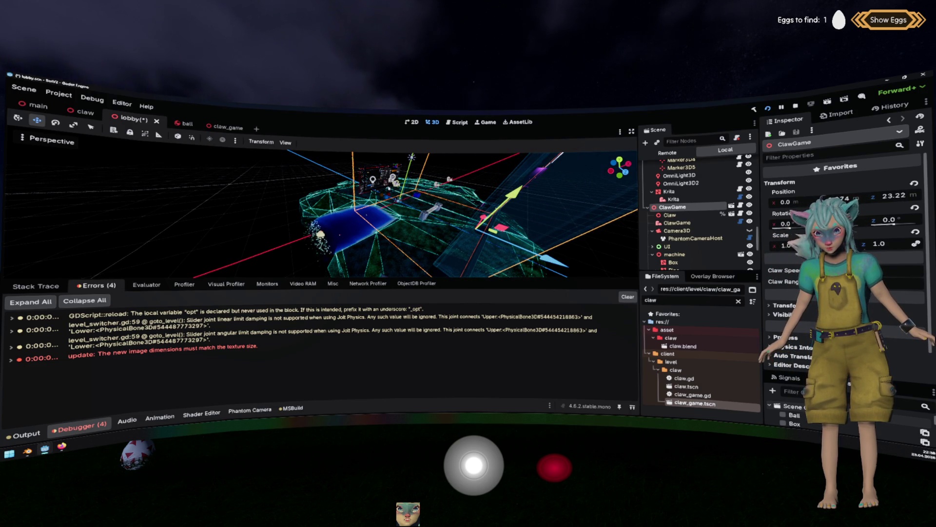
{"action": "key", "text": "ctrl+s"}
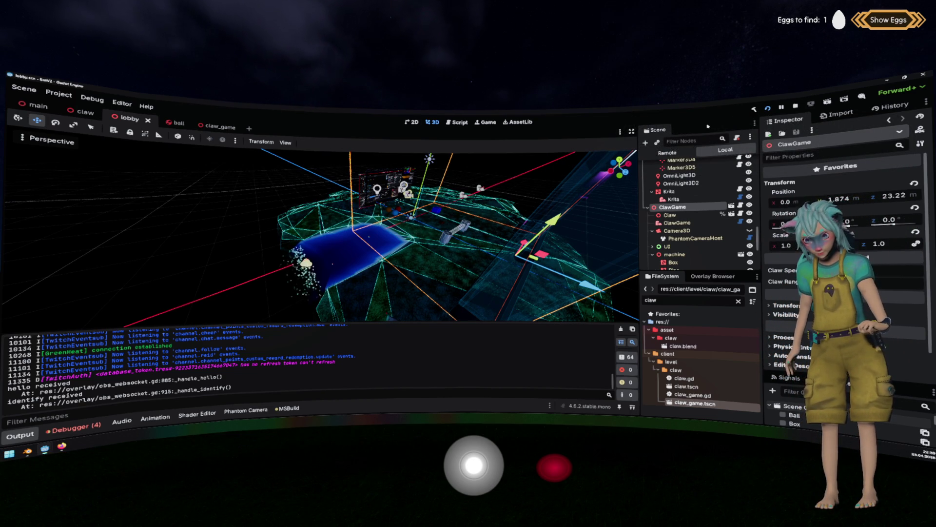
{"action": "left_click_drag", "start_coordinate": [322, 234], "coordinate": [278, 219]}
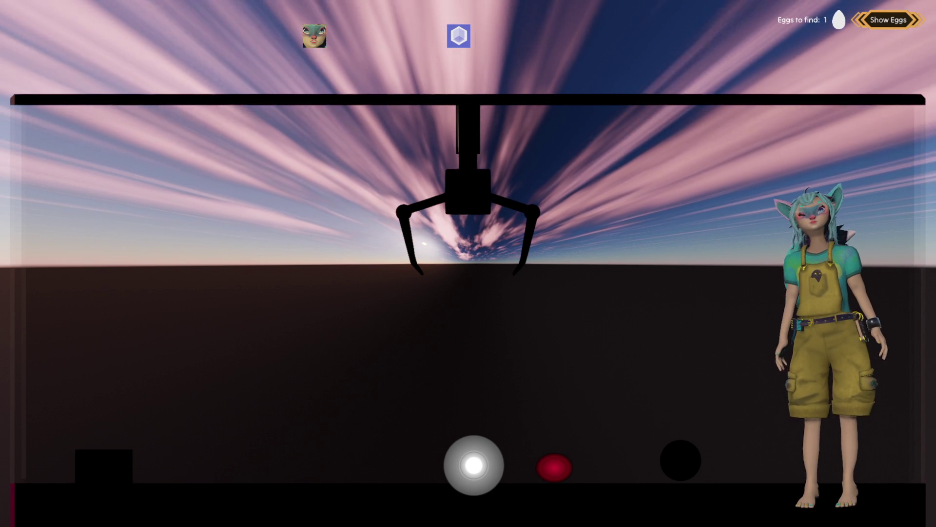
- Move the claw with the white button and drop it onto the black ball with the red button
{"action": "left_click", "coordinate": [477, 445]}
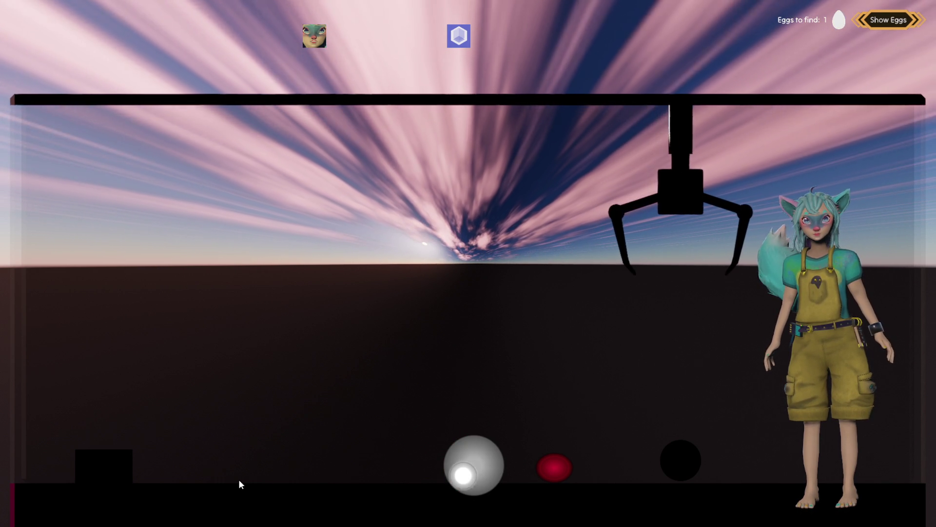
{"action": "left_click", "coordinate": [549, 469]}
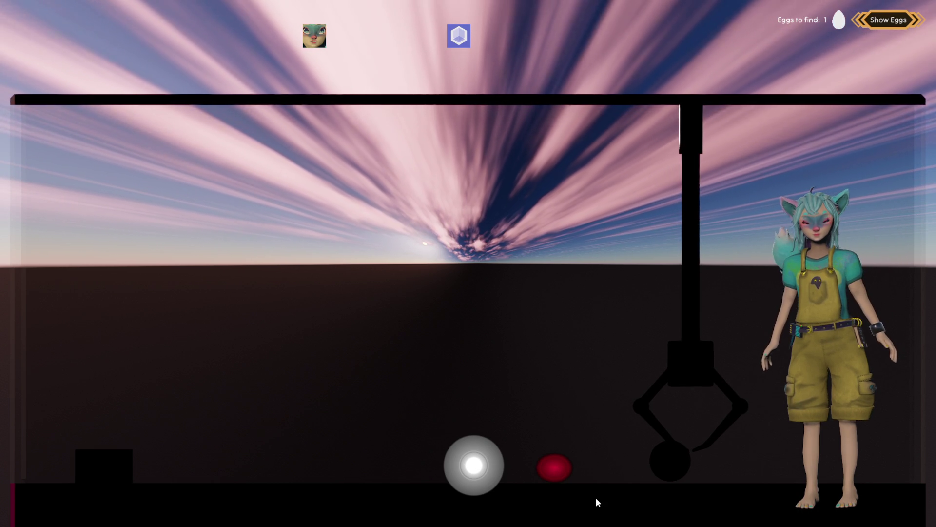
{"action": "left_click", "coordinate": [449, 466]}
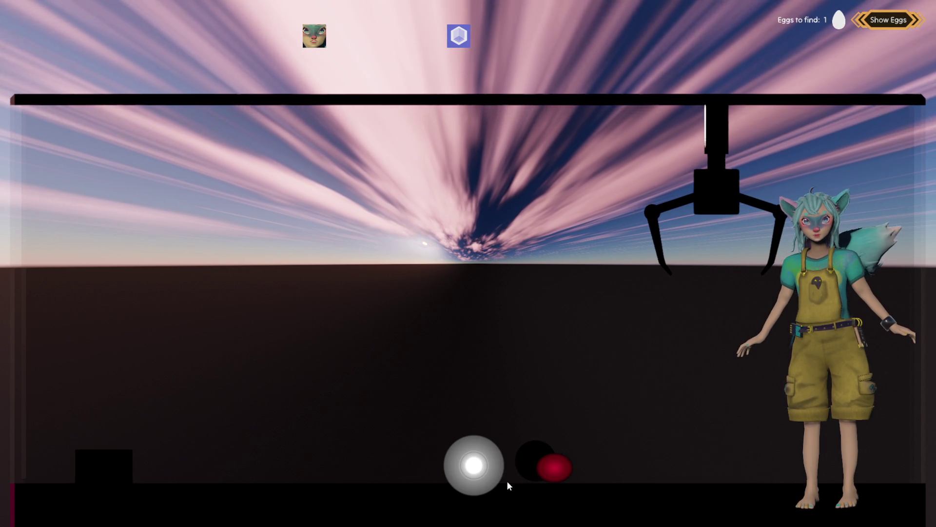
{"action": "left_click", "coordinate": [562, 469]}
{"action": "left_click", "coordinate": [562, 469]}
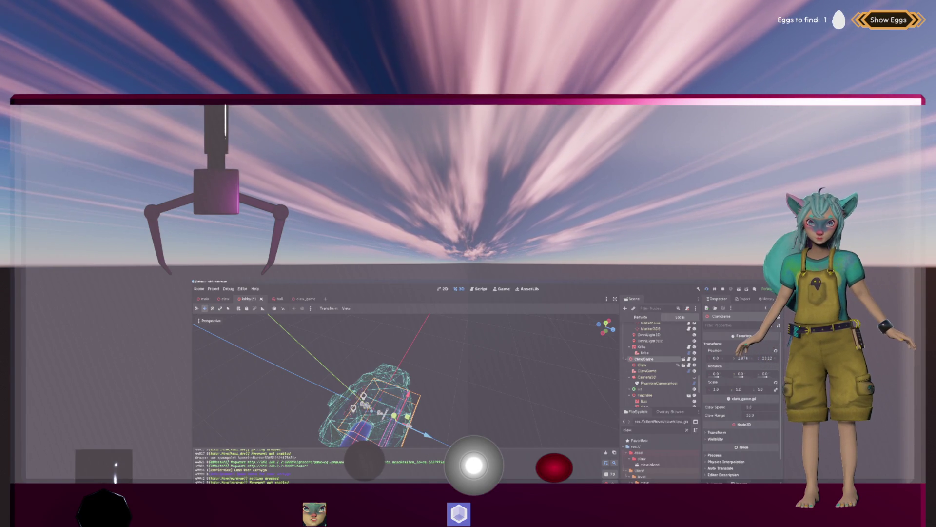
- Drop the claw twice on the black ball, then move it and drop it on the left side
{"action": "left_click", "coordinate": [553, 466]}
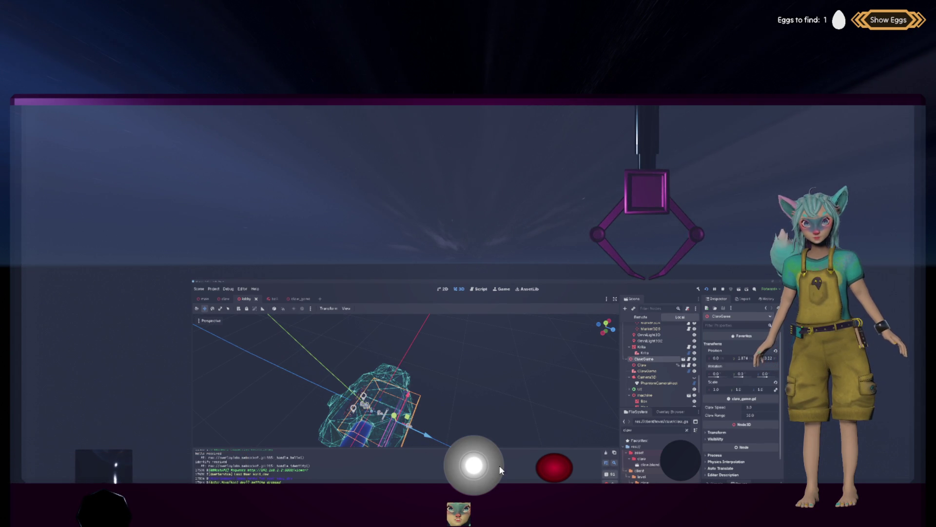
{"action": "left_click", "coordinate": [553, 465]}
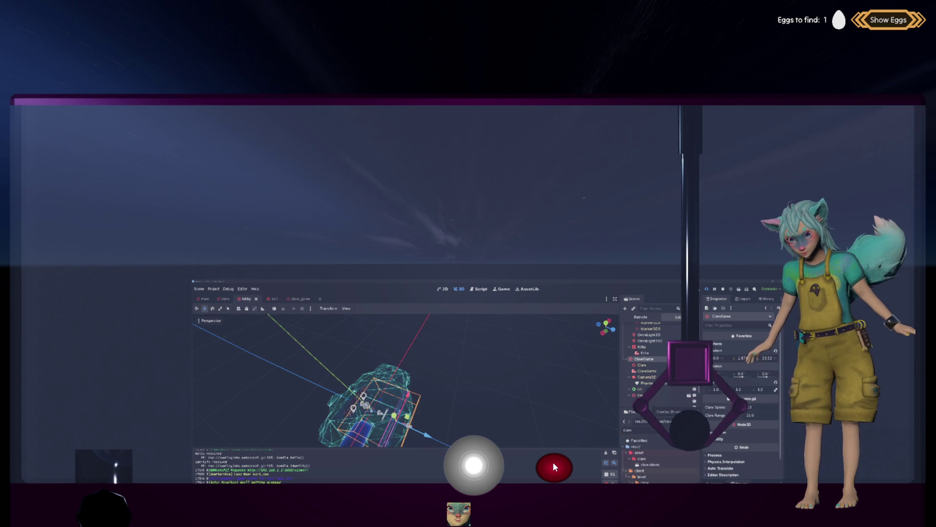
{"action": "left_click", "coordinate": [473, 474]}
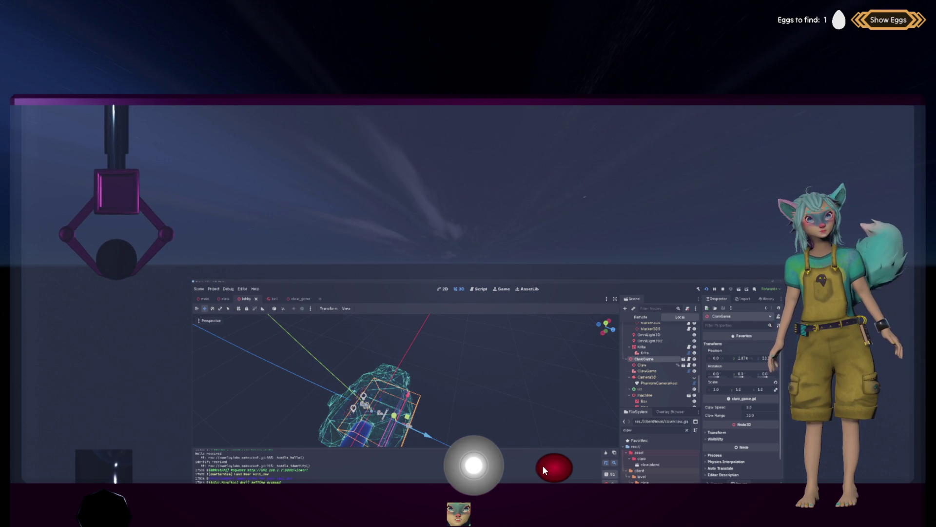
{"action": "left_click", "coordinate": [565, 465]}
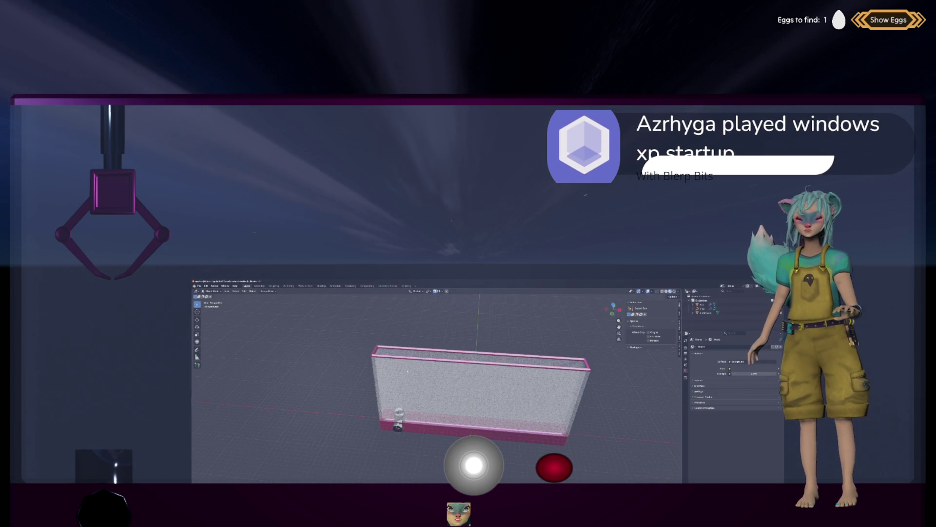
- In front view, select the tank's top edge and raise it by 1.55
{"action": "key", "text": "KP_1"}
{"action": "left_click", "coordinate": [408, 371]}
{"action": "scroll", "coordinate": [439, 361], "scroll_direction": "up", "scroll_amount": 4}
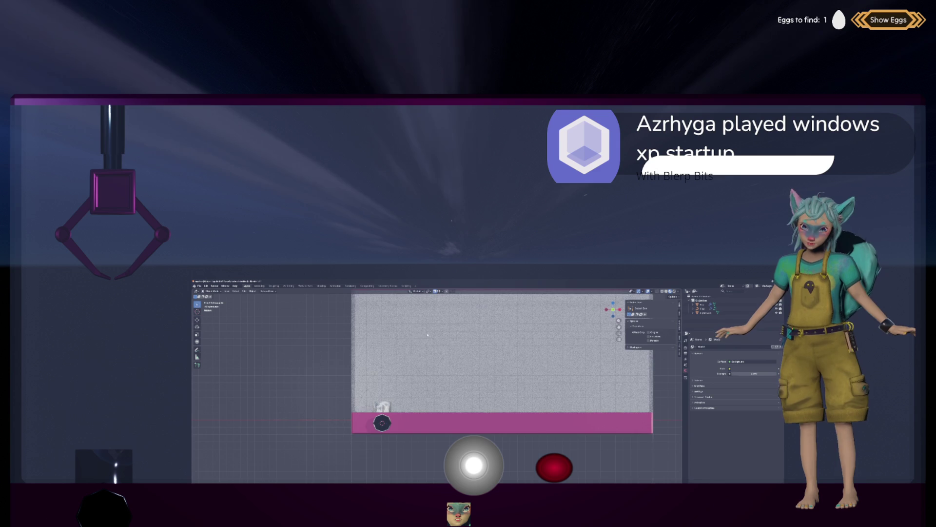
{"action": "key", "text": "Tab"}
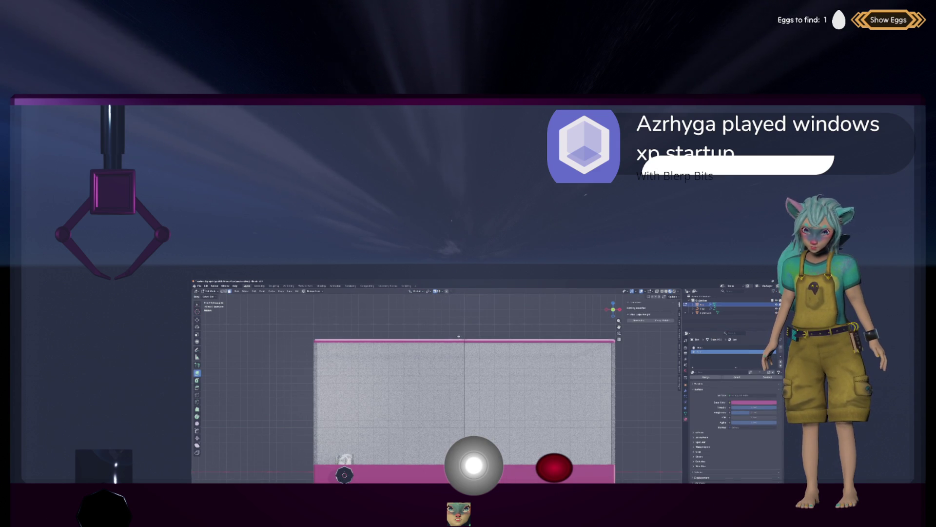
{"action": "left_click", "coordinate": [540, 340]}
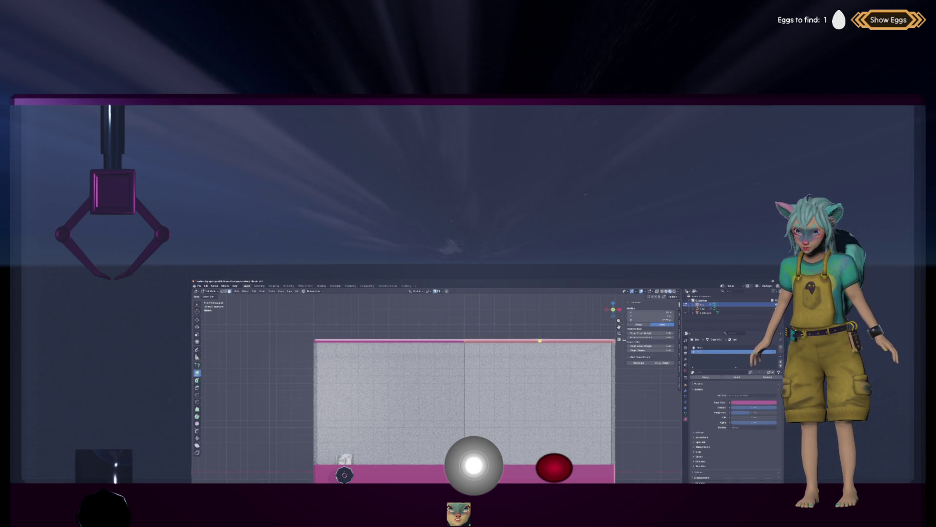
{"action": "left_click_drag", "start_coordinate": [376, 362], "coordinate": [550, 372]}
{"action": "key", "text": "Delete"}
{"action": "left_click_drag", "start_coordinate": [377, 361], "coordinate": [588, 373]}
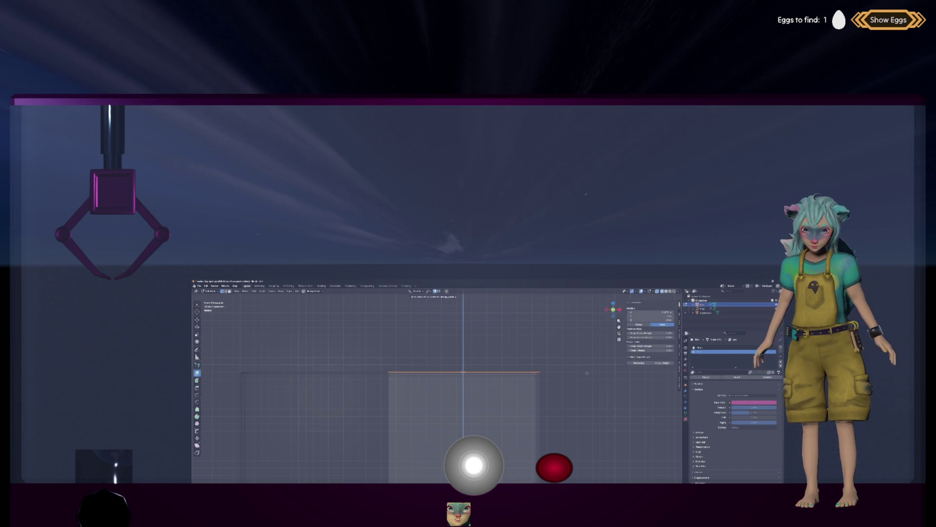
{"action": "type", "text": "1"}
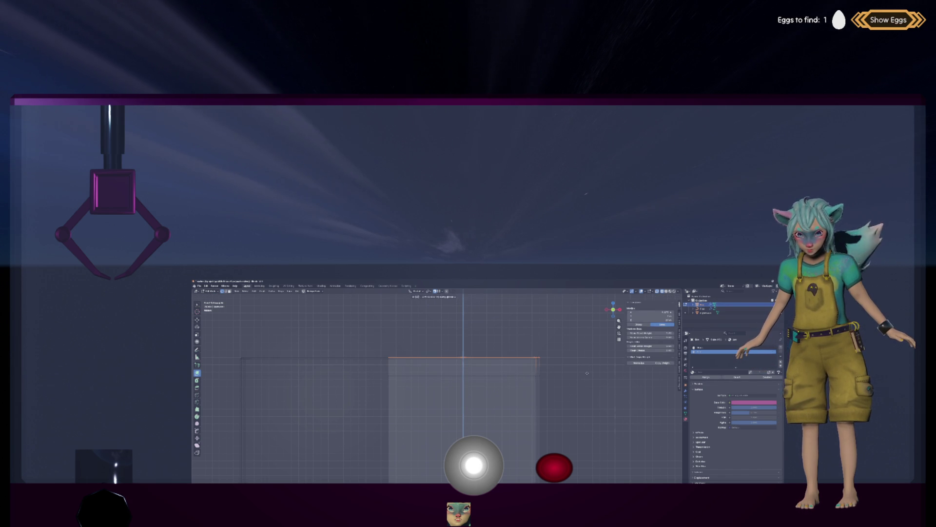
{"action": "type", "text": ".55"}
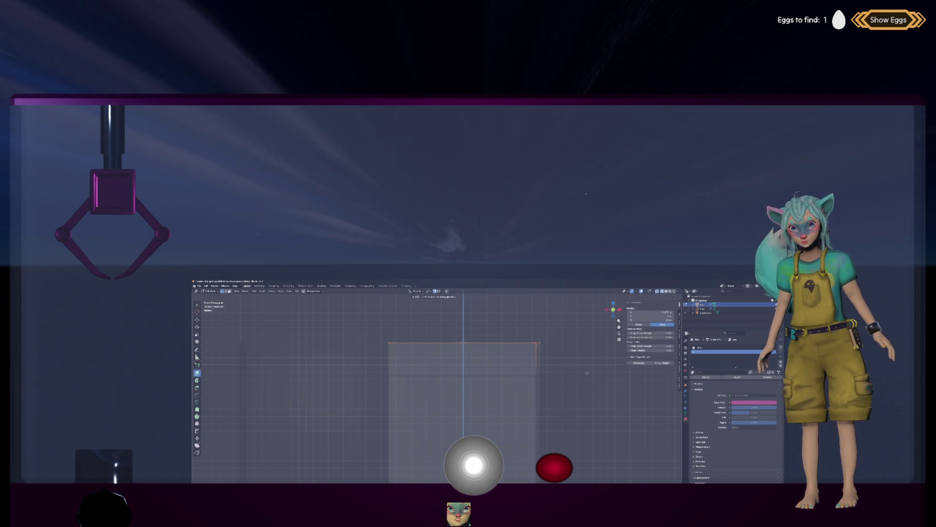
{"action": "key", "text": "Return"}
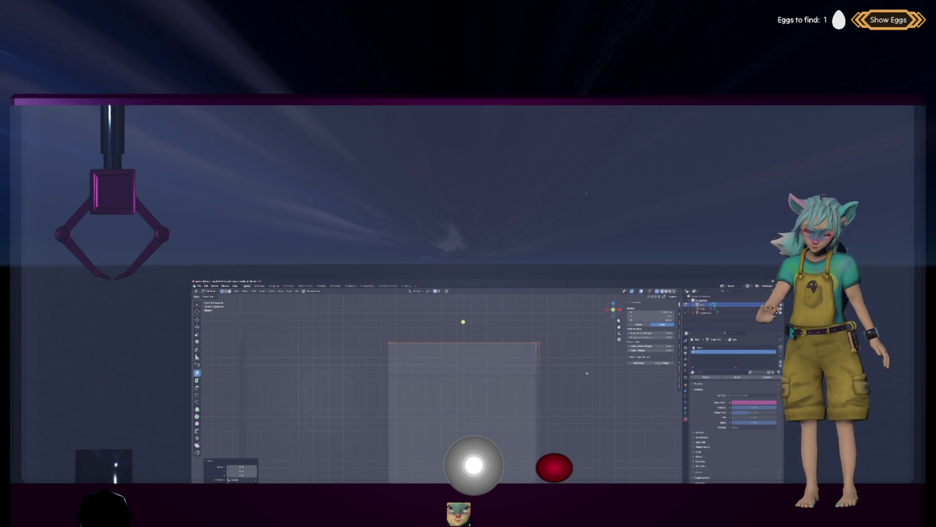
{"action": "key", "text": "Tab"}
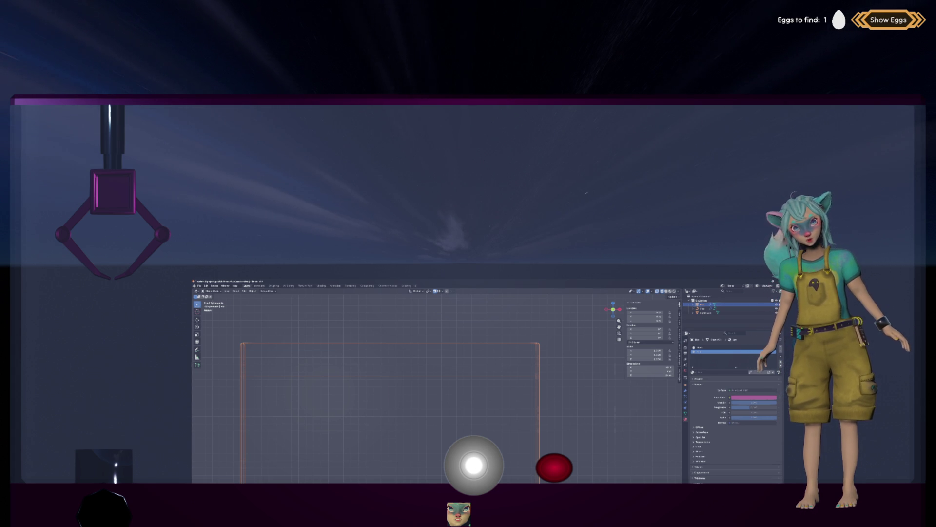
- Recentre the view on the cabinet outline and switch to the Godot editor
{"action": "scroll", "coordinate": [538, 335], "scroll_direction": "down", "scroll_amount": 4}
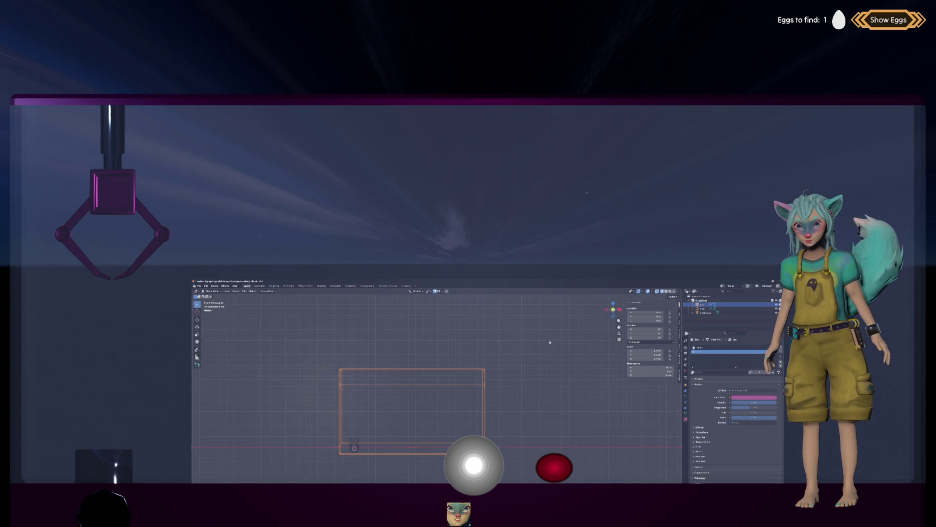
{"action": "left_click_drag", "start_coordinate": [528, 365], "coordinate": [527, 343]}
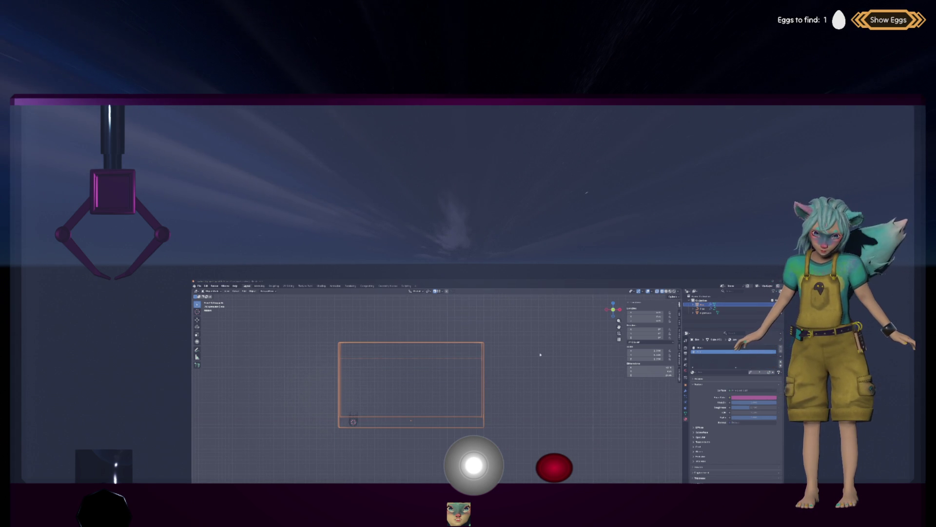
{"action": "key", "text": "alt+Tab"}
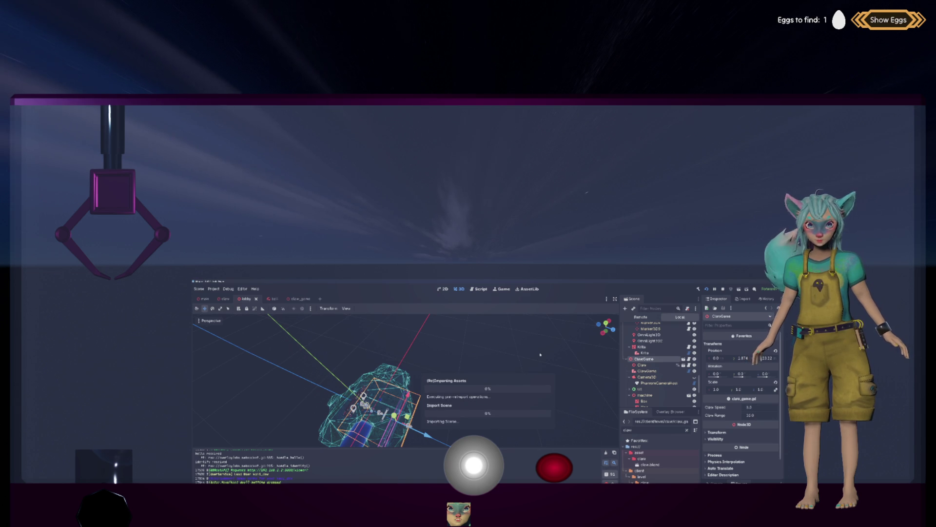
- Orbit and fly around the reimported claw machine, peering inside at the claw and back wall, then return to Blender
{"action": "left_click_drag", "start_coordinate": [495, 370], "coordinate": [407, 373]}
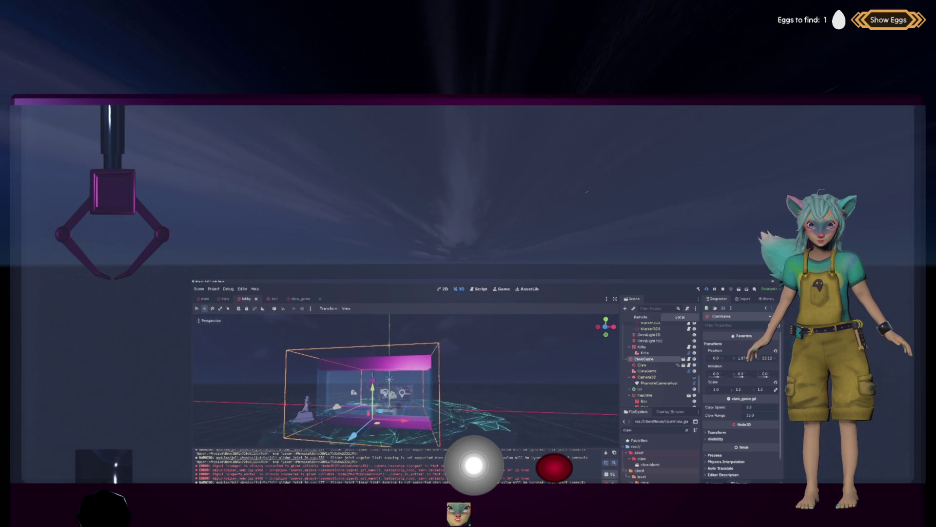
{"action": "key", "text": "w"}
{"action": "key", "text": "w"}
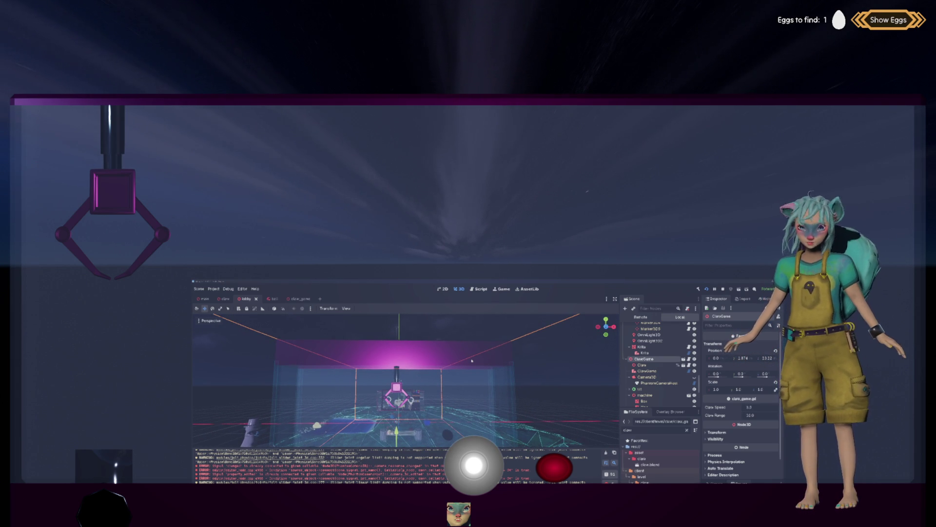
{"action": "key", "text": "s"}
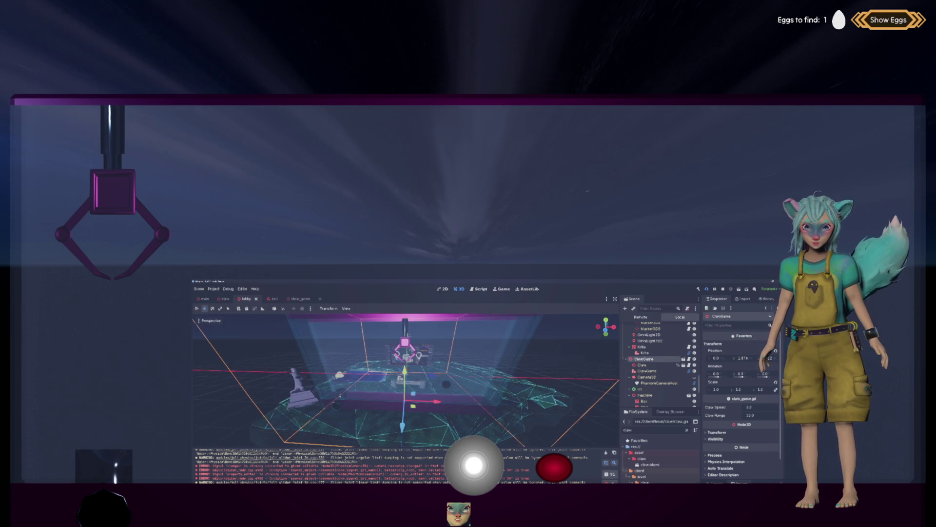
{"action": "key", "text": "w"}
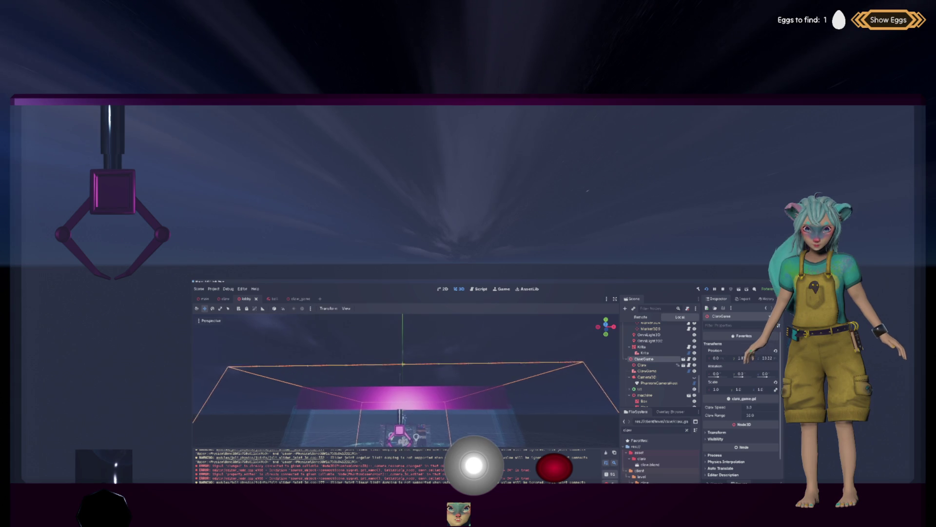
{"action": "key", "text": "w"}
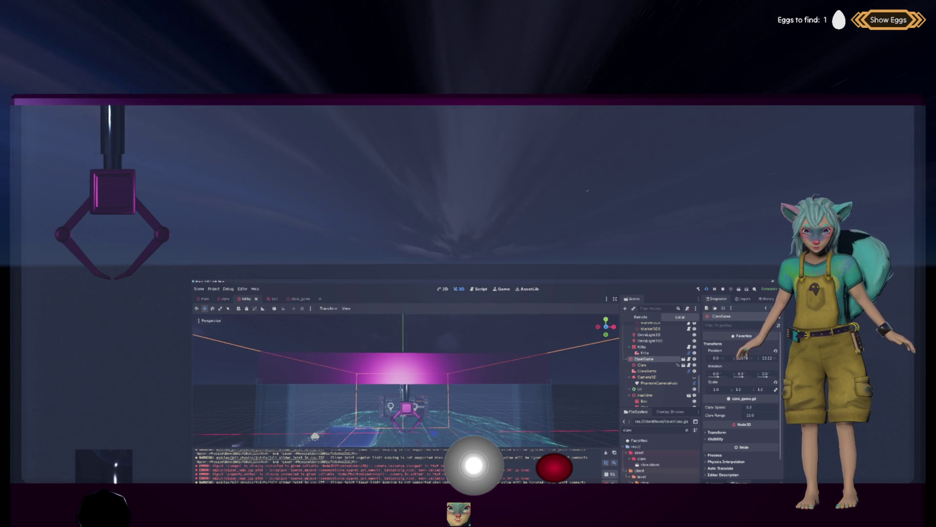
{"action": "key", "text": "e"}
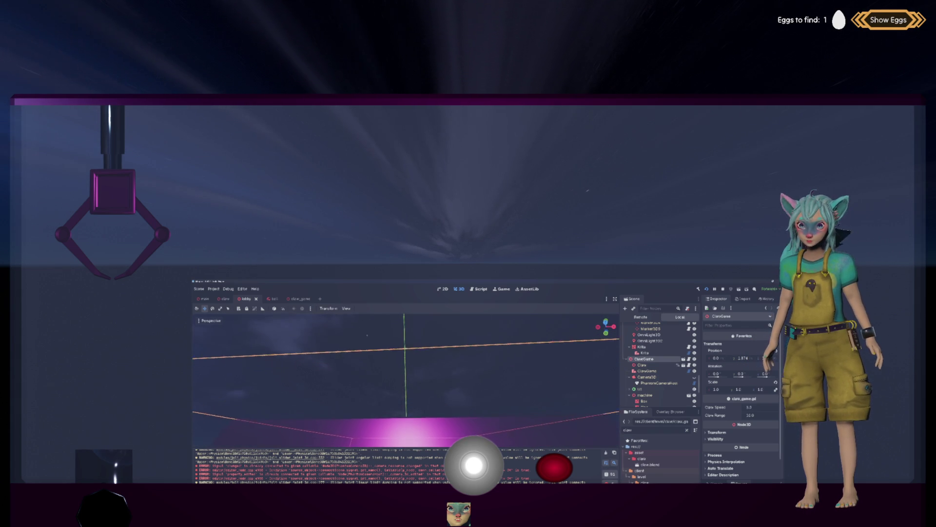
{"action": "key", "text": "w"}
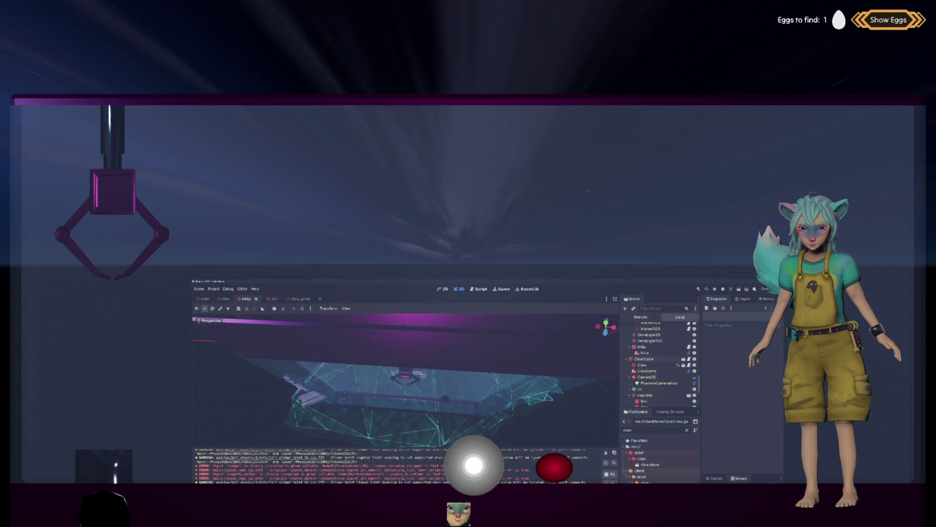
{"action": "key", "text": "s"}
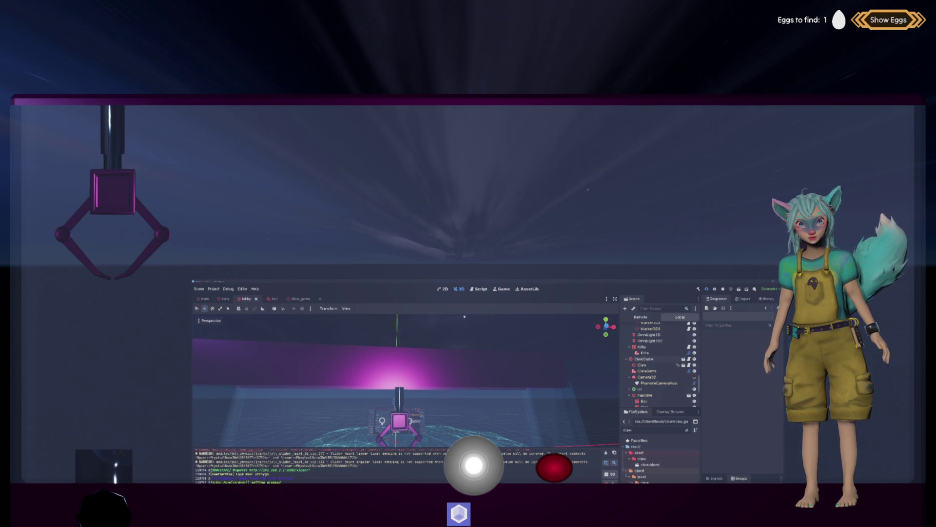
{"action": "key", "text": "alt+Tab"}
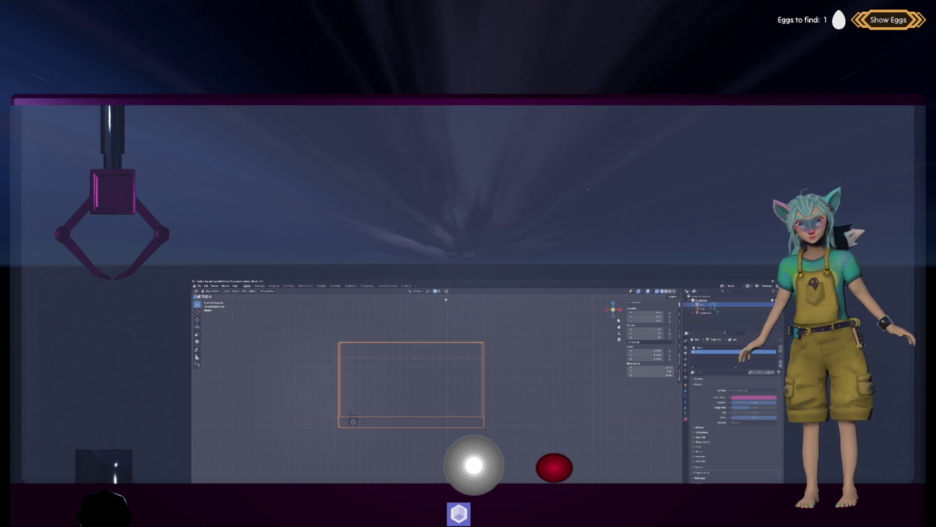
- Switch to rendered shading and add an edge loop across the pink band, slid near its top and rotated on Z
{"action": "left_click", "coordinate": [673, 291]}
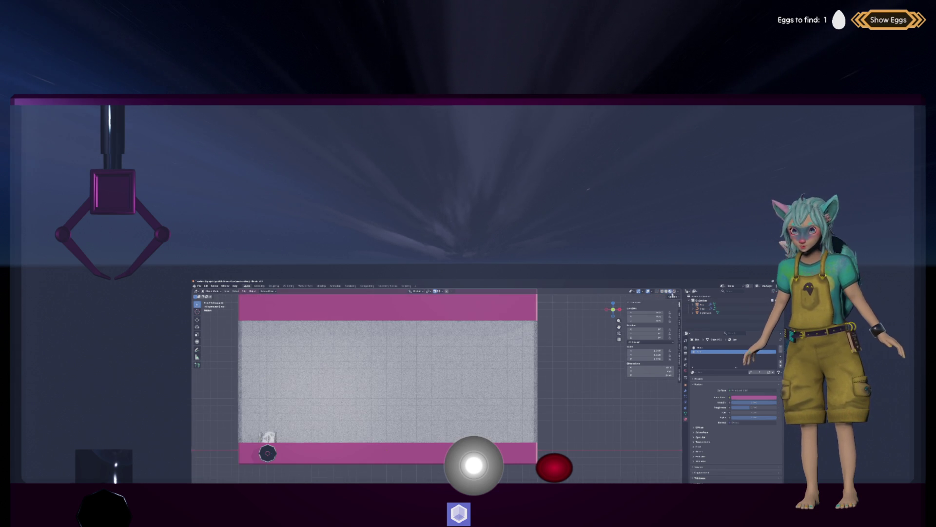
{"action": "scroll", "coordinate": [373, 324], "scroll_direction": "up", "scroll_amount": 3}
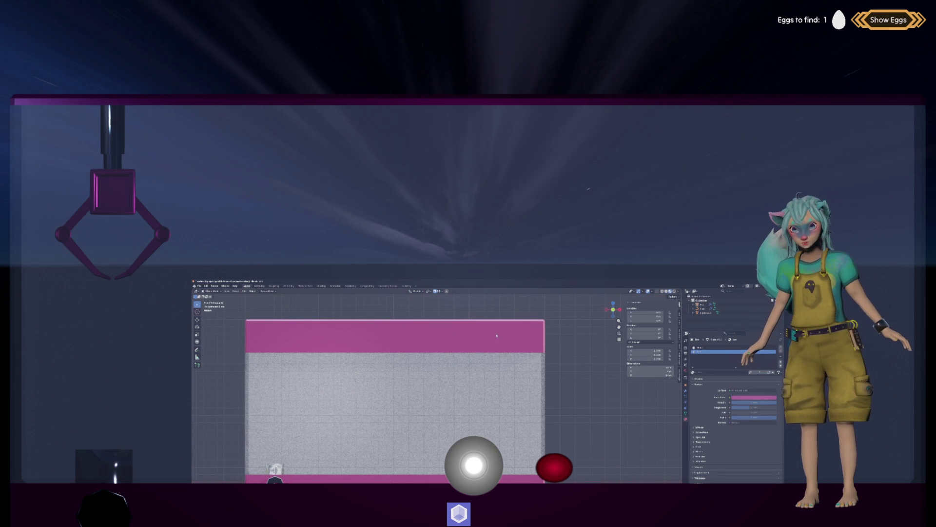
{"action": "scroll", "coordinate": [527, 326], "scroll_direction": "left", "scroll_amount": 2}
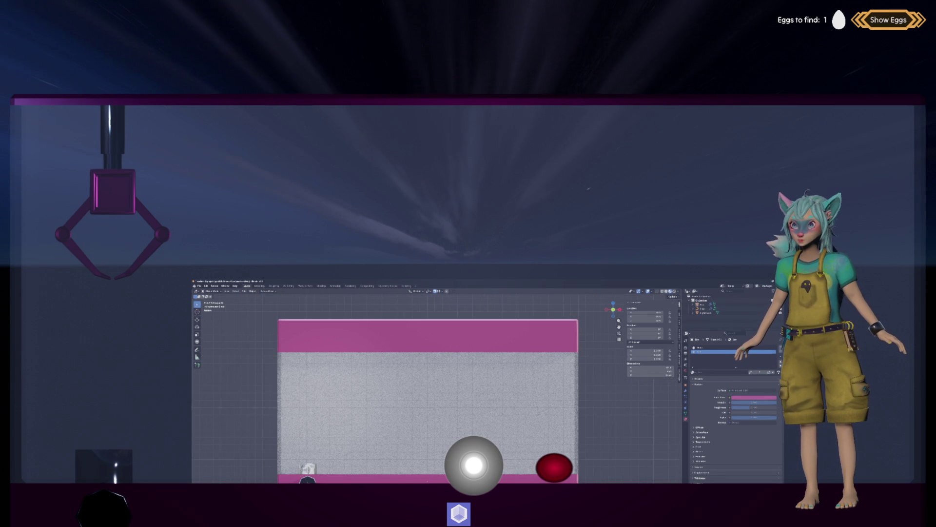
{"action": "key", "text": "Tab"}
{"action": "key", "text": "ctrl+r"}
{"action": "left_click", "coordinate": [440, 330]}
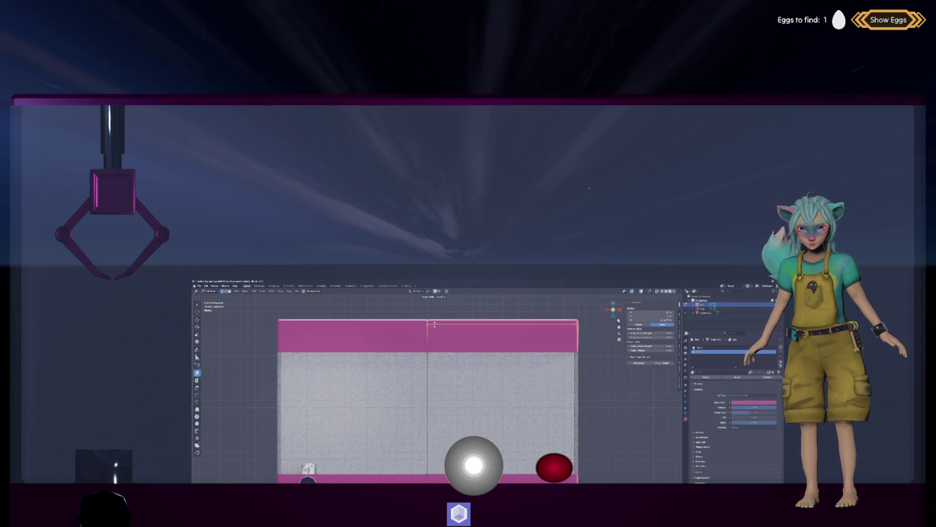
{"action": "left_click", "coordinate": [432, 330]}
{"action": "mouse_move", "coordinate": [433, 329]}
{"action": "left_mouse_down"}
{"action": "mouse_move", "coordinate": [434, 319]}
{"action": "mouse_move", "coordinate": [482, 334]}
{"action": "left_mouse_up"}
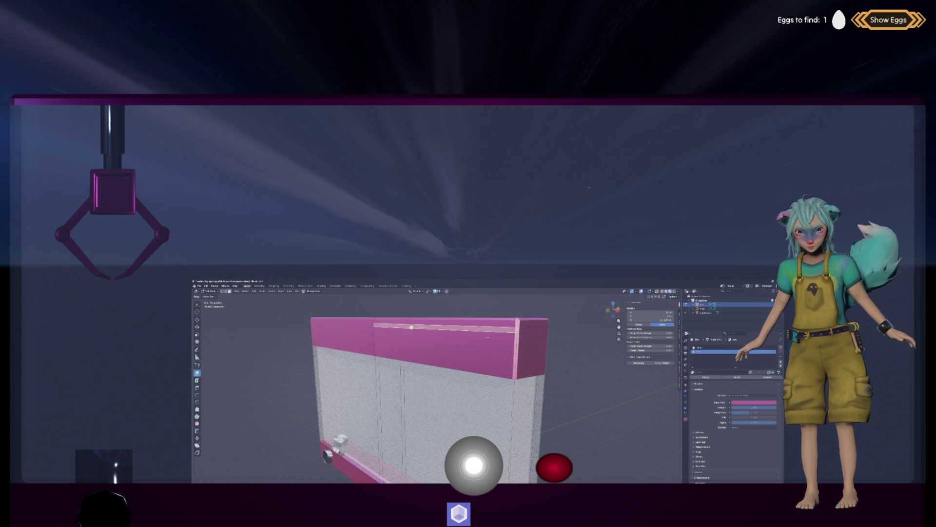
{"action": "left_click", "coordinate": [524, 336]}
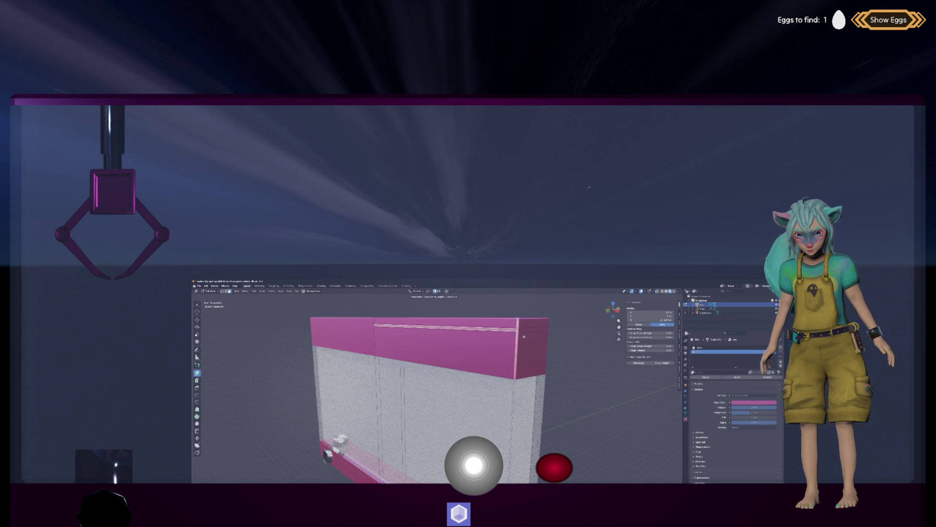
{"action": "left_click", "coordinate": [523, 336]}
{"action": "key", "text": "r"}
{"action": "key", "text": "z"}
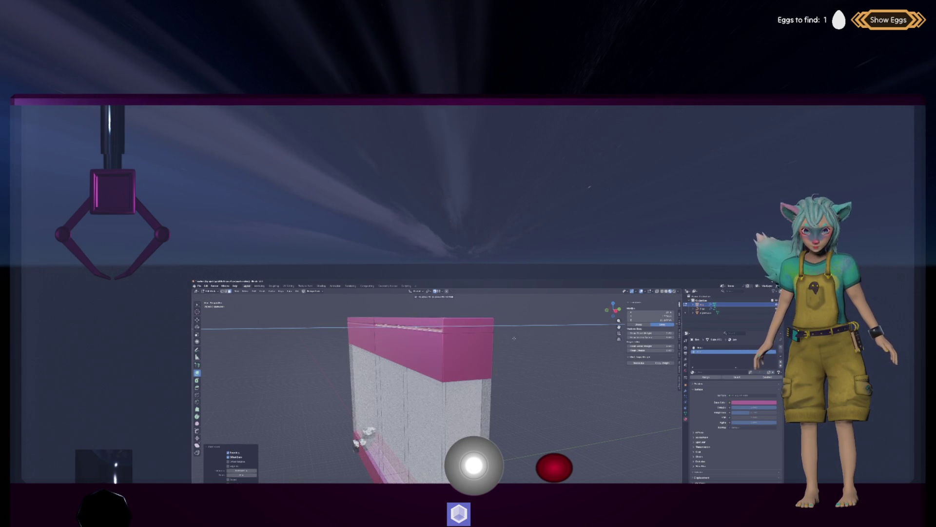
{"action": "left_click", "coordinate": [514, 338]}
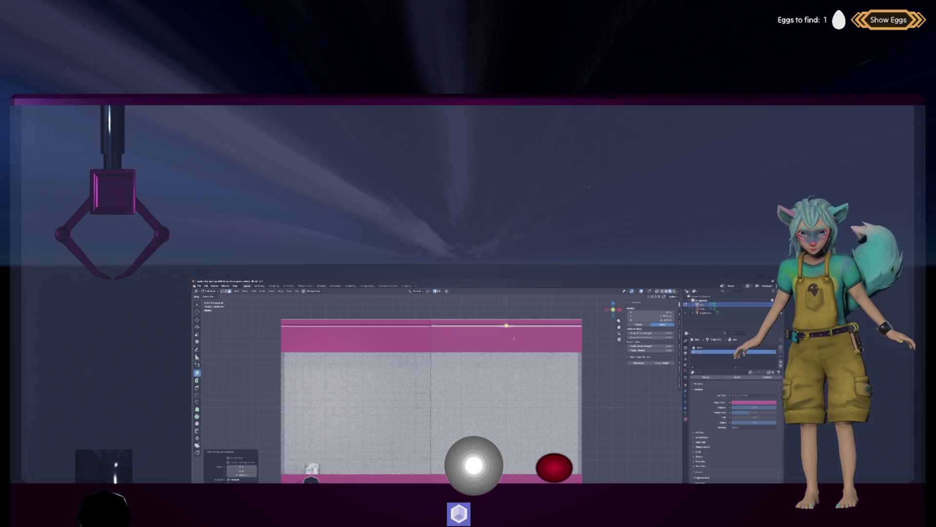
{"action": "key", "text": "Tab"}
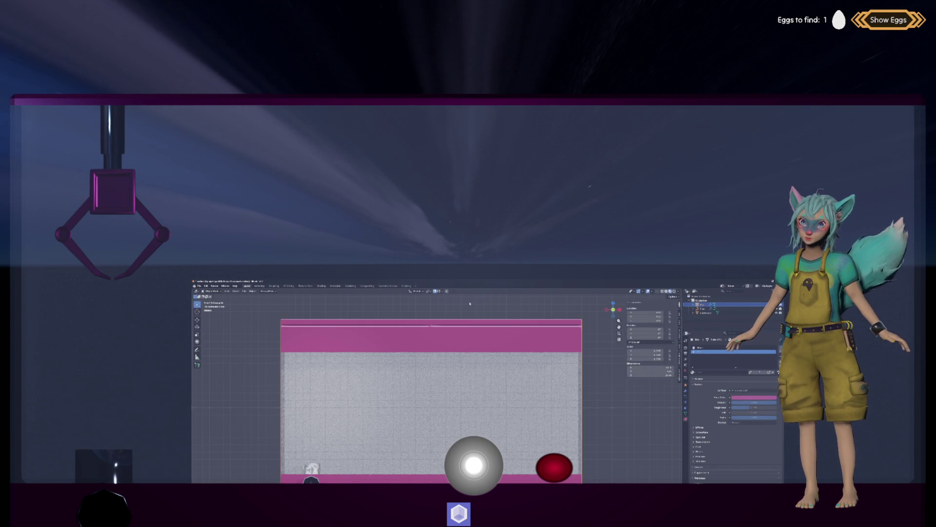
- Scale the edge running along the pink band
{"action": "scroll", "coordinate": [470, 304], "scroll_direction": "up", "scroll_amount": 1}
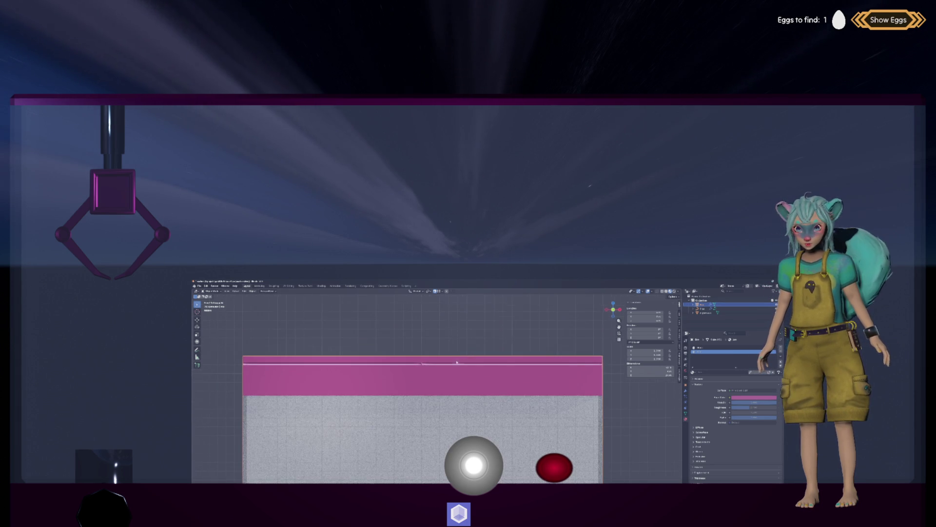
{"action": "scroll", "coordinate": [457, 362], "scroll_direction": "up", "scroll_amount": 2}
{"action": "key", "text": "Tab"}
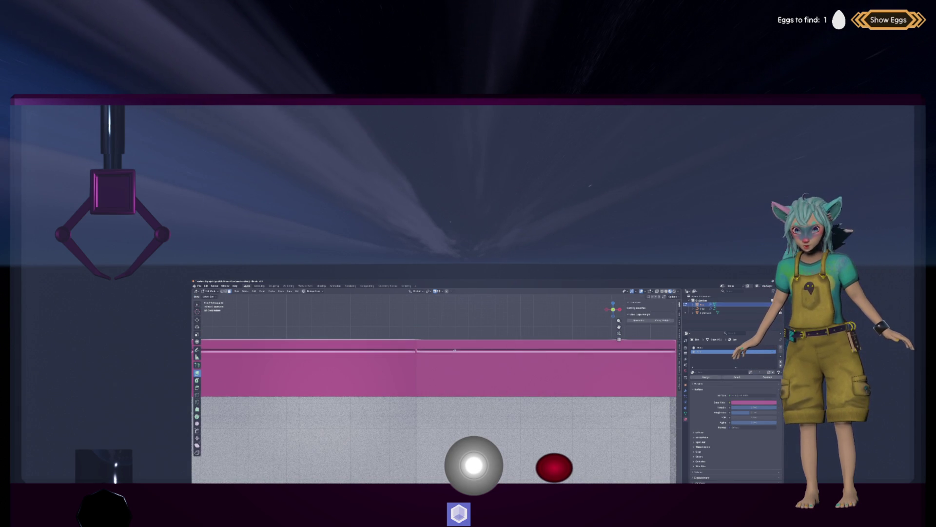
{"action": "left_click", "coordinate": [453, 350]}
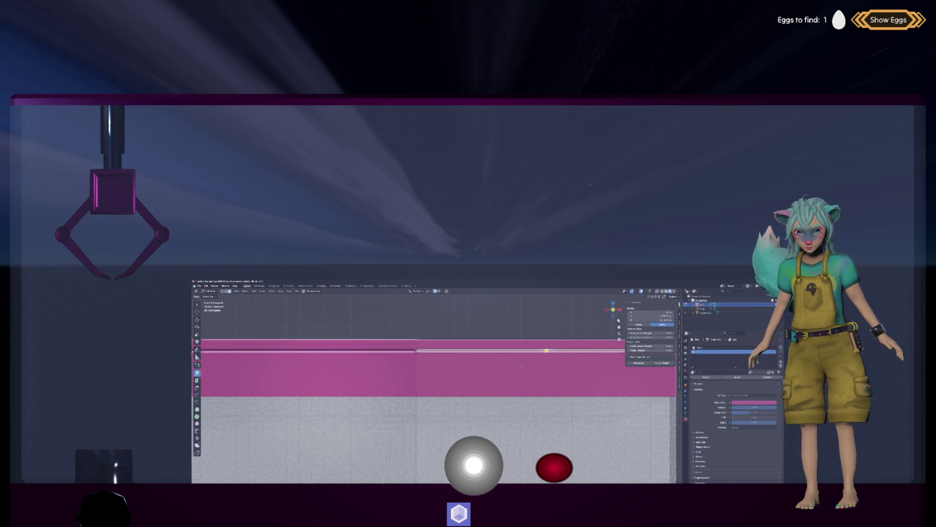
{"action": "key", "text": "s"}
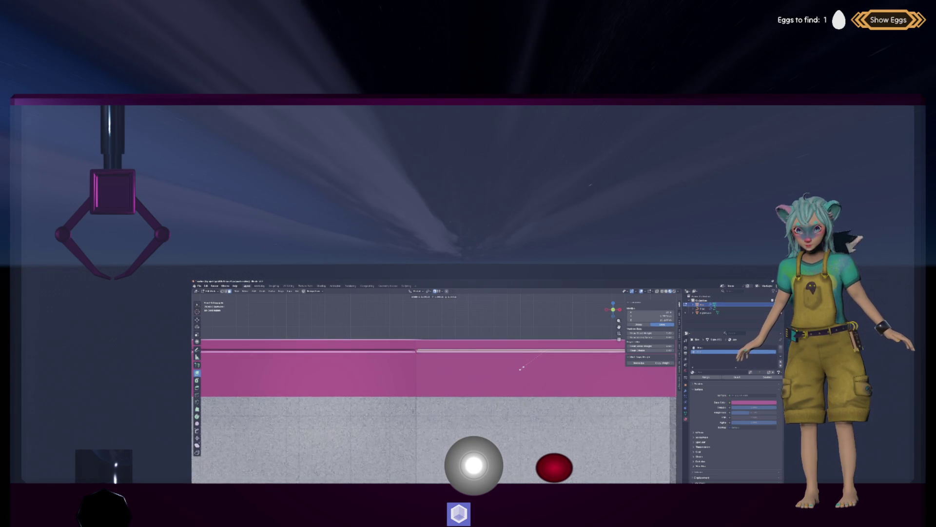
{"action": "left_click", "coordinate": [520, 369]}
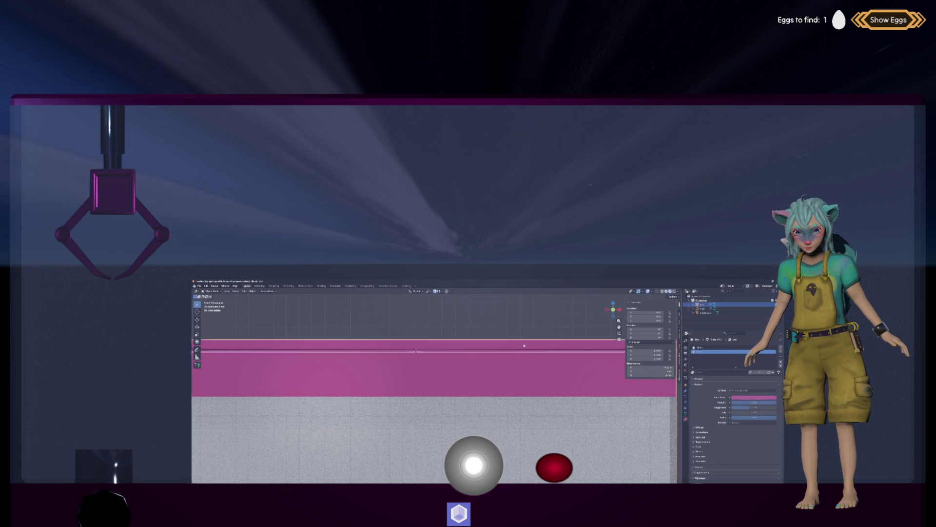
{"action": "key", "text": "Tab"}
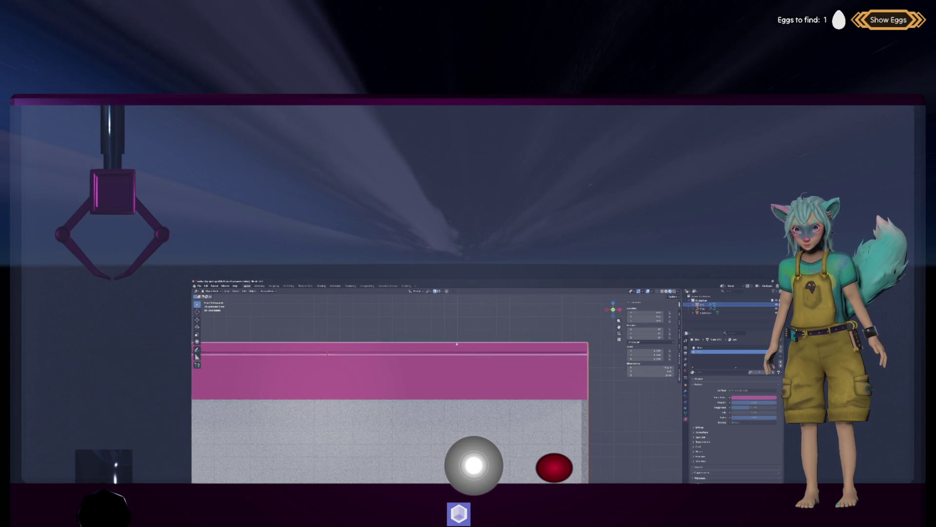
- Inset the right face of the pink top panel and push it inward along Y
{"action": "left_click_drag", "start_coordinate": [468, 341], "coordinate": [477, 341]}
{"action": "scroll", "coordinate": [477, 341], "scroll_direction": "down", "scroll_amount": 2}
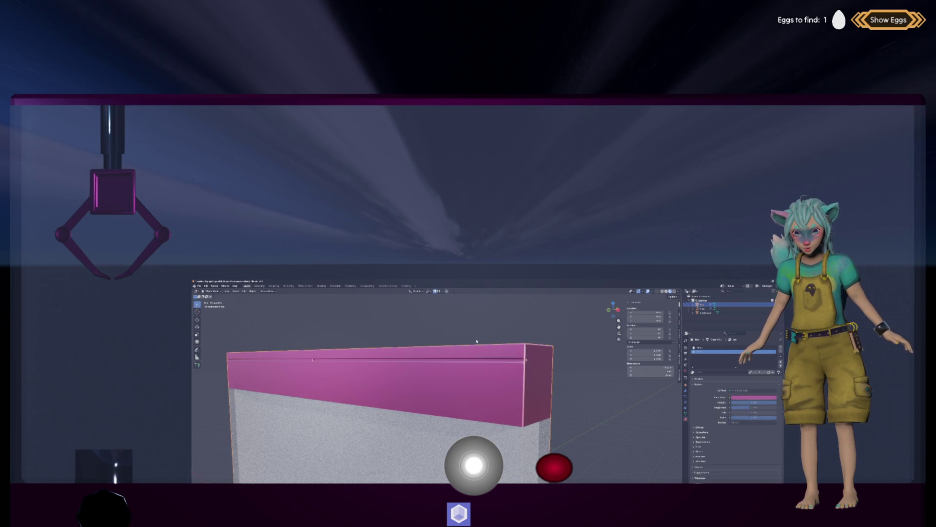
{"action": "key", "text": "Tab"}
{"action": "key", "text": "KP_1"}
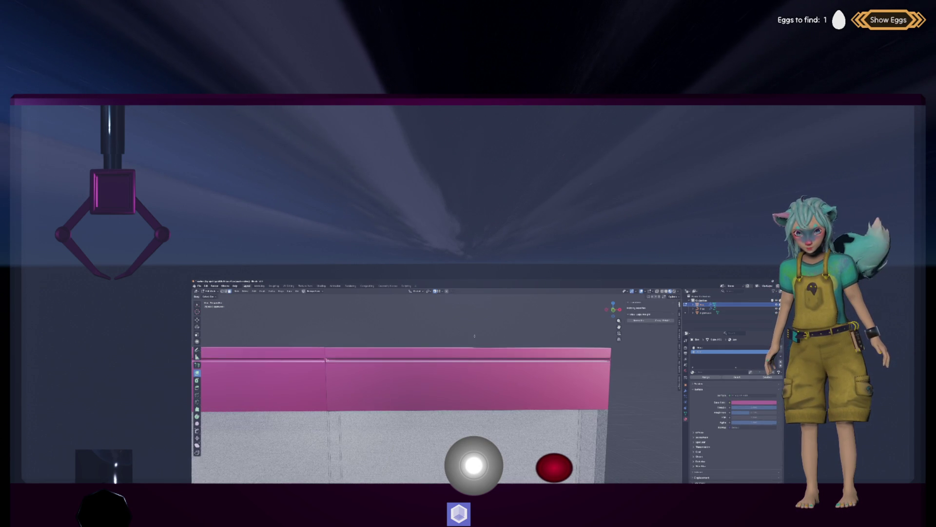
{"action": "key", "text": "ctrl+r"}
{"action": "key", "text": "Escape"}
{"action": "left_click", "coordinate": [581, 381]}
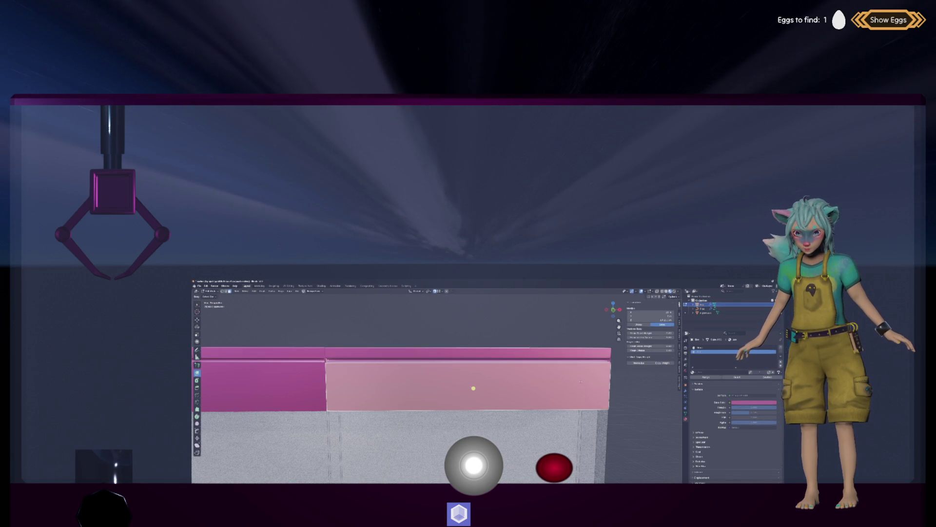
{"action": "key", "text": "i"}
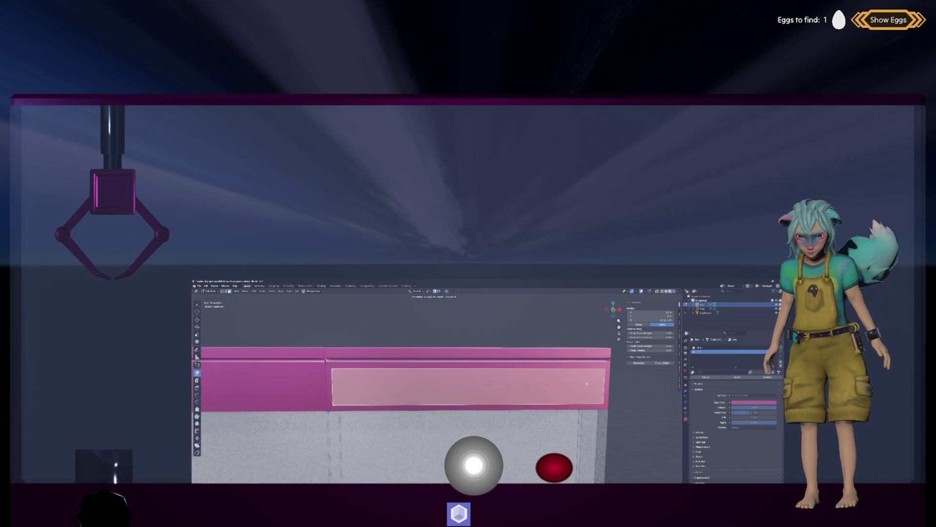
{"action": "left_click", "coordinate": [572, 383]}
{"action": "key", "text": "e"}
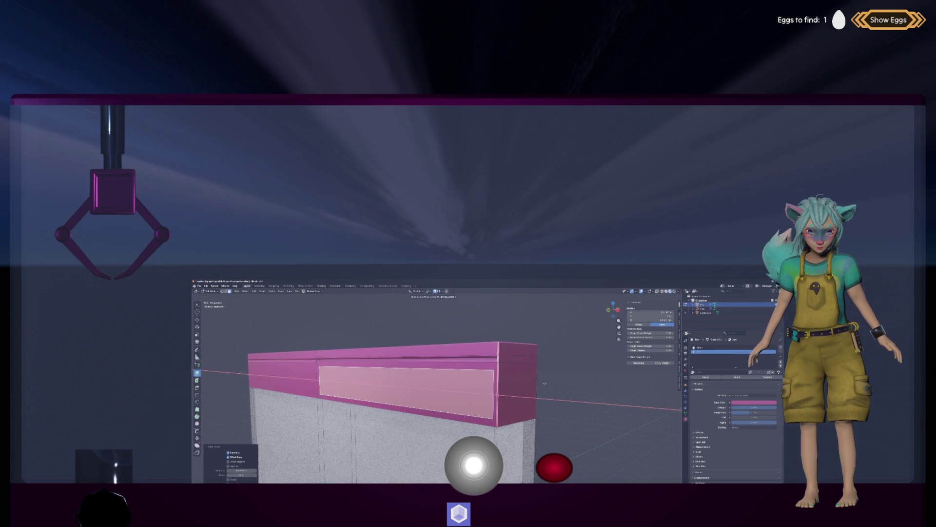
{"action": "key", "text": "y"}
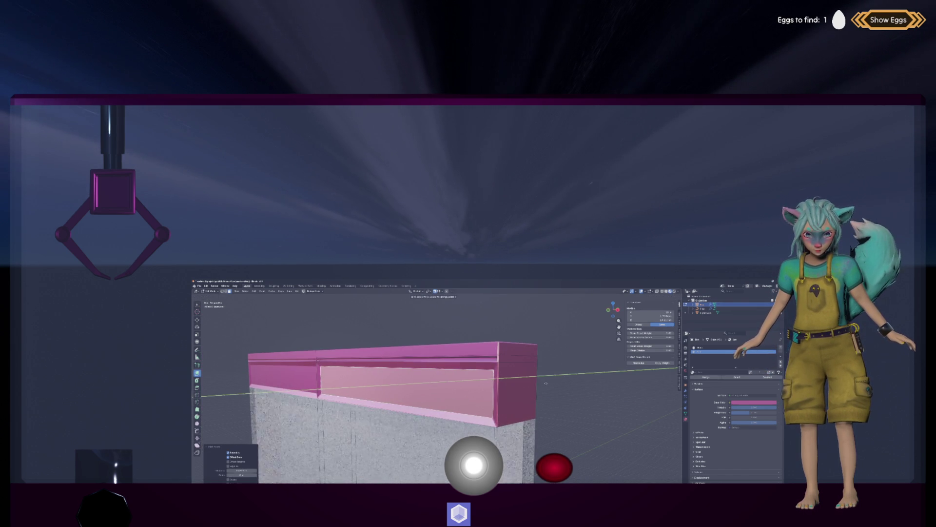
{"action": "left_click", "coordinate": [545, 383]}
- Add a centred loop cut across the recessed face and dissolve the extra edge
{"action": "key", "text": "KP_1"}
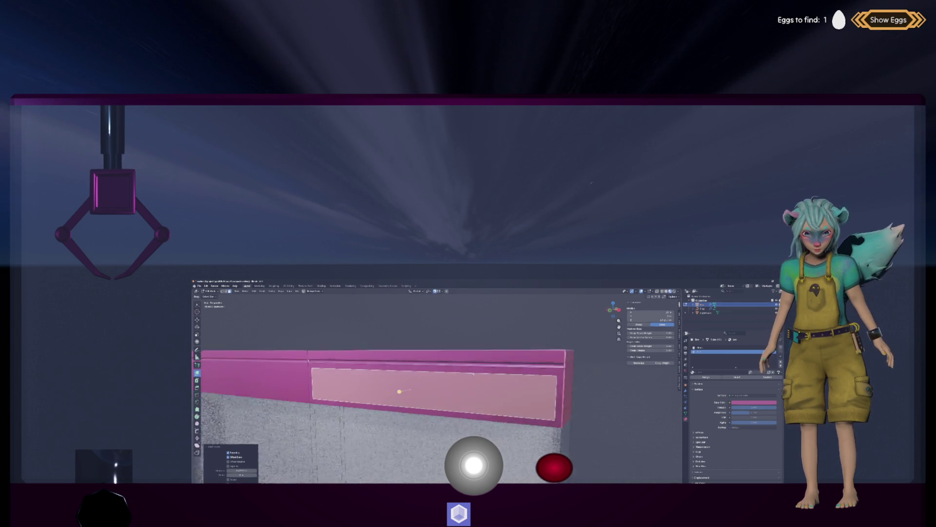
{"action": "key", "text": "2"}
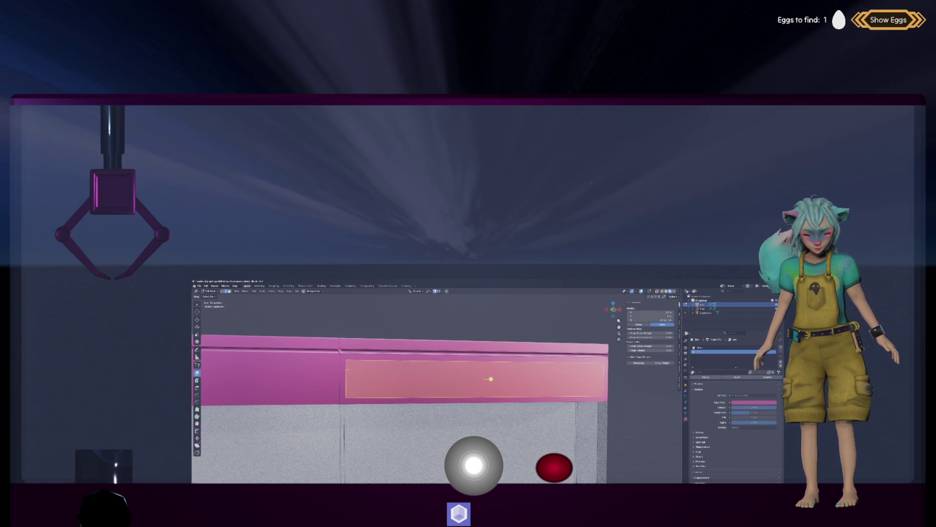
{"action": "left_click", "coordinate": [346, 369]}
{"action": "key", "text": "ctrl+r"}
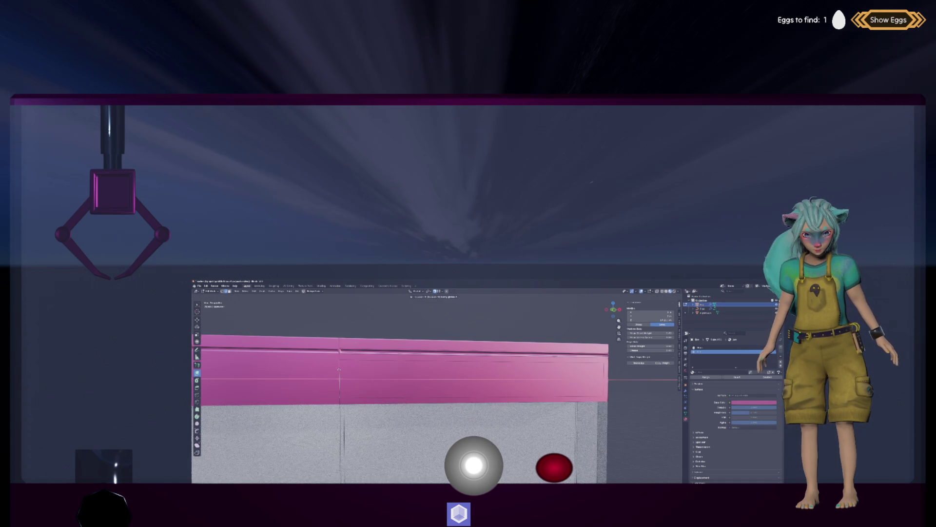
{"action": "left_click", "coordinate": [341, 370]}
{"action": "right_click", "coordinate": [341, 370]}
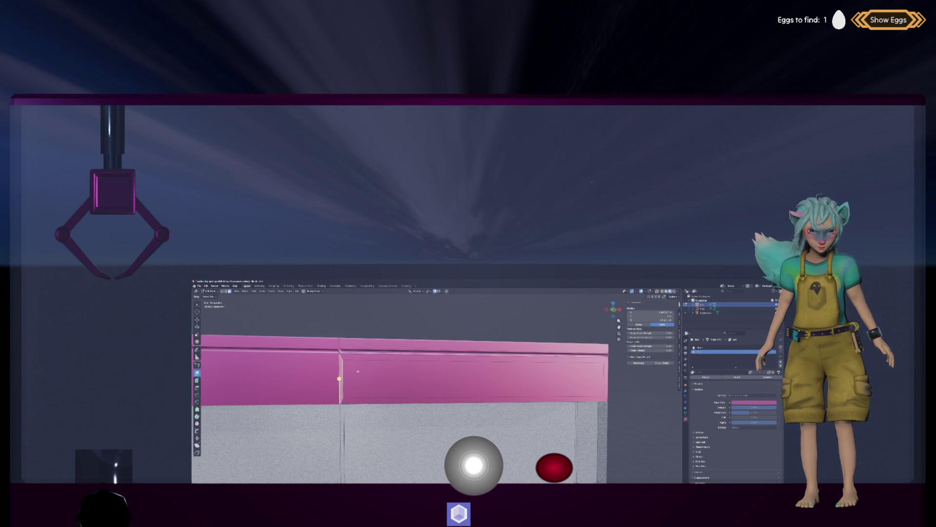
{"action": "key", "text": "x"}
{"action": "left_click", "coordinate": [358, 376]}
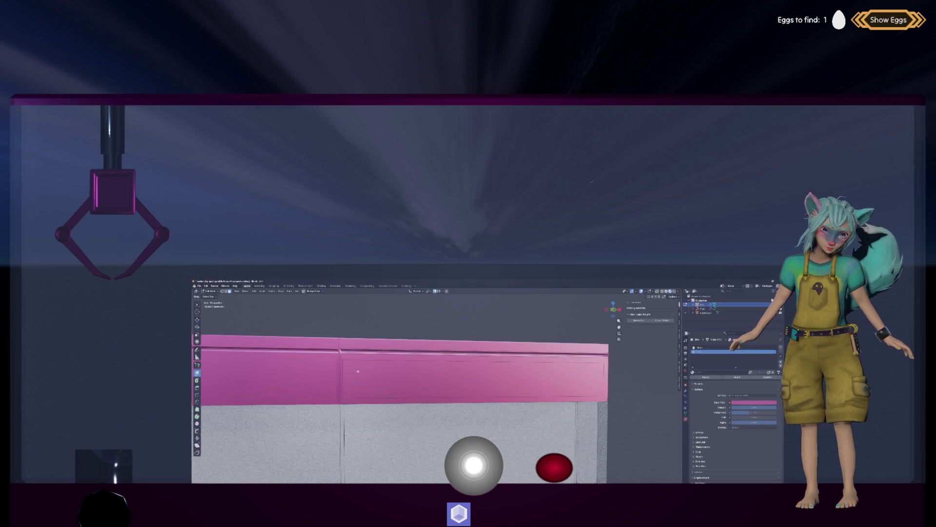
- Slide the vertical edge loop into place and reposition the front face along Y
{"action": "left_click", "coordinate": [340, 373], "text": "alt"}
{"action": "key", "text": "g"}
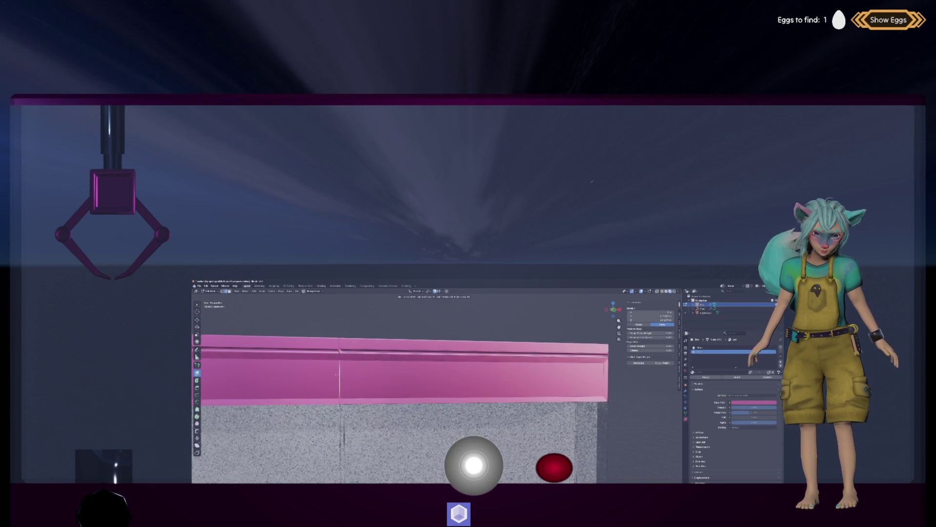
{"action": "left_click", "coordinate": [325, 373]}
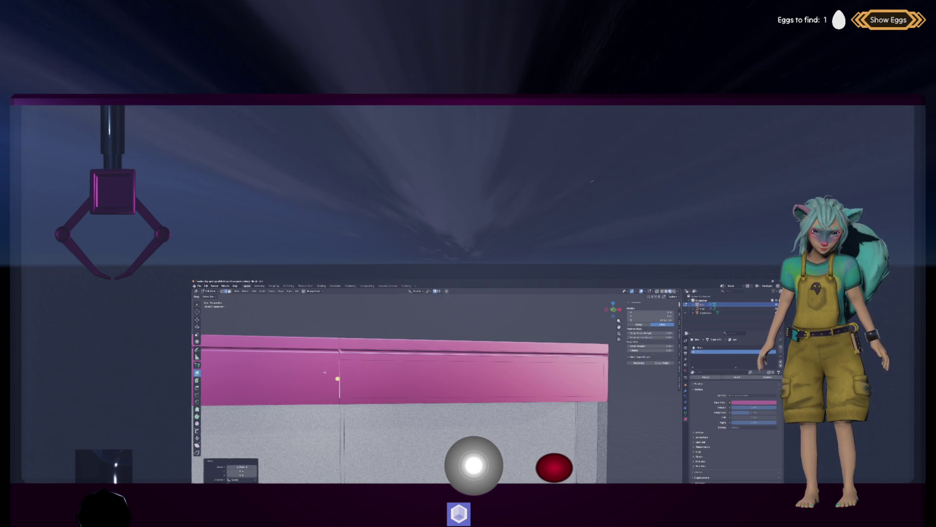
{"action": "left_click", "coordinate": [361, 375]}
{"action": "scroll", "coordinate": [361, 376], "scroll_direction": "down", "scroll_amount": 3}
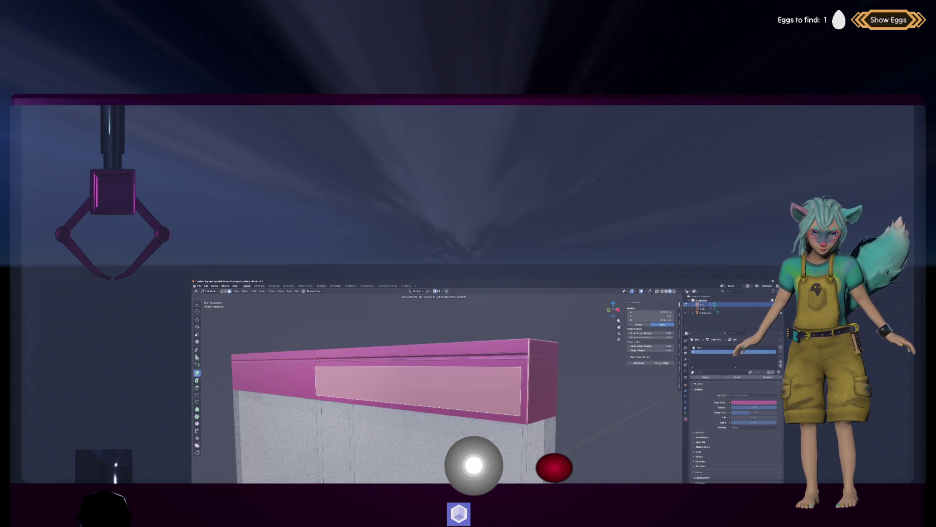
{"action": "key", "text": "g"}
{"action": "key", "text": "z"}
{"action": "key", "text": "y"}
{"action": "left_click", "coordinate": [363, 379]}
{"action": "key", "text": "Tab"}
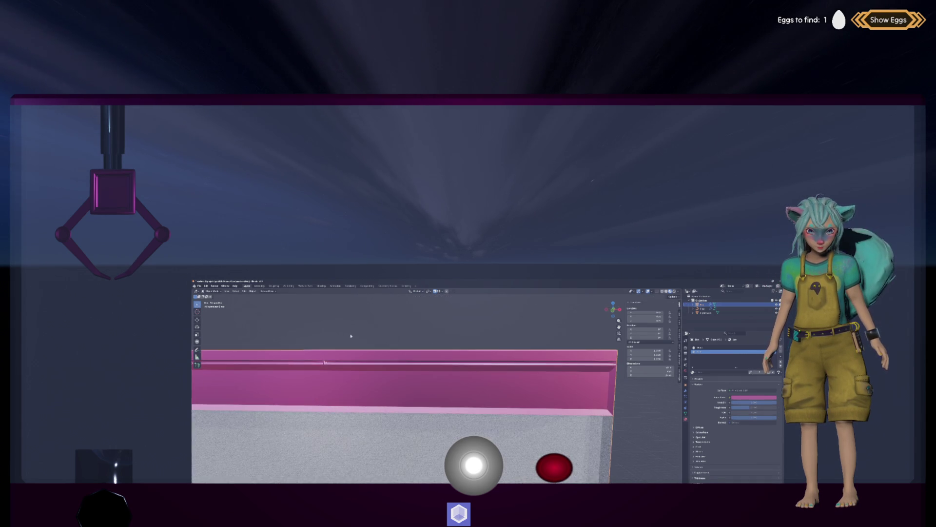
- Undo a misplaced text object and set the top-middle vertex of the panel as the 3D cursor spot
{"action": "left_click_drag", "start_coordinate": [325, 337], "coordinate": [369, 333]}
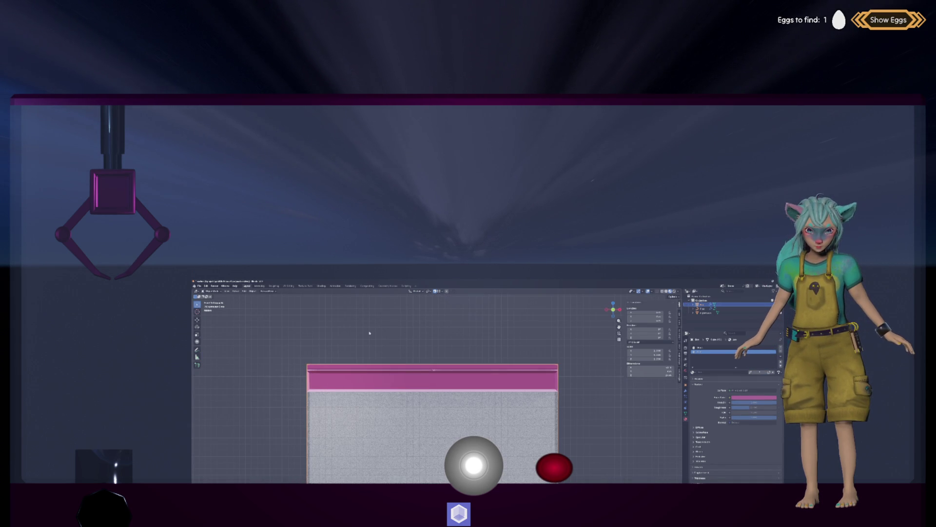
{"action": "scroll", "coordinate": [412, 327], "scroll_direction": "up", "scroll_amount": 3}
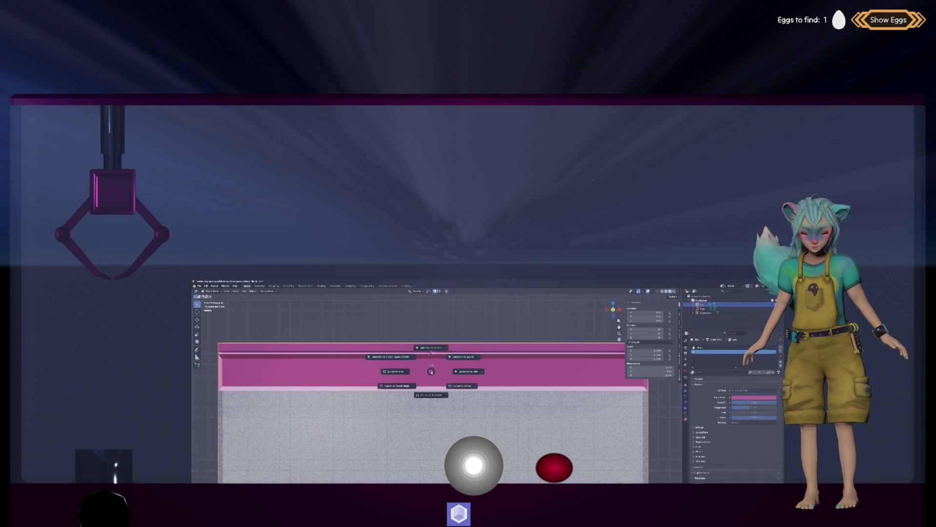
{"action": "key", "text": "shift+a"}
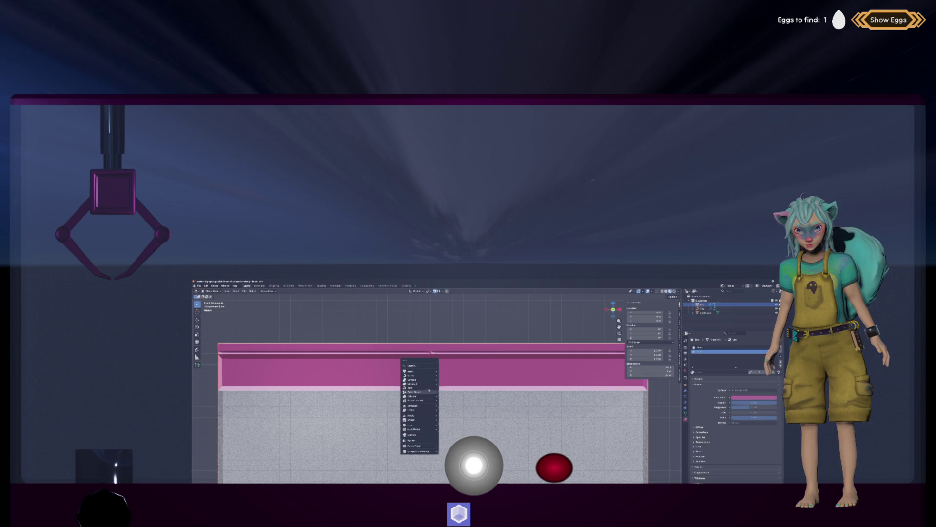
{"action": "left_click", "coordinate": [419, 388]}
{"action": "scroll", "coordinate": [429, 391], "scroll_direction": "down", "scroll_amount": 4}
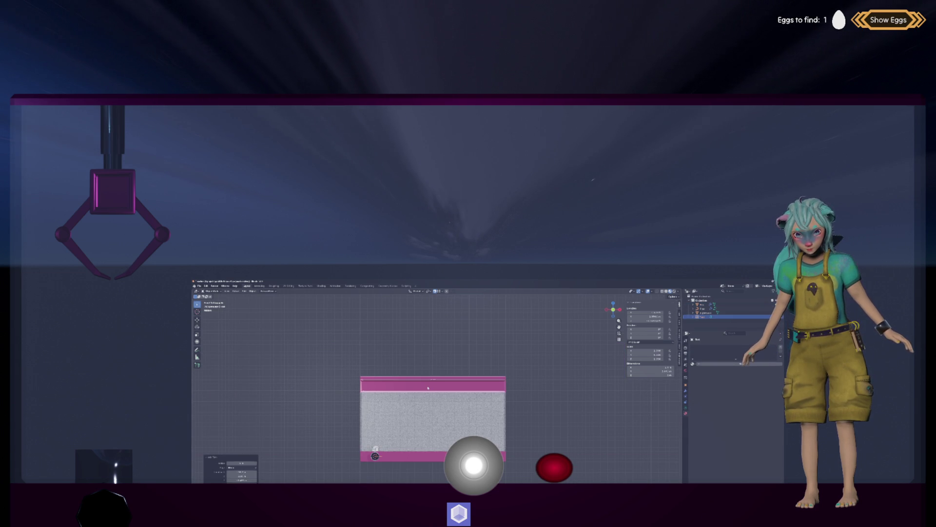
{"action": "key", "text": "ctrl+z"}
{"action": "key", "text": "Tab"}
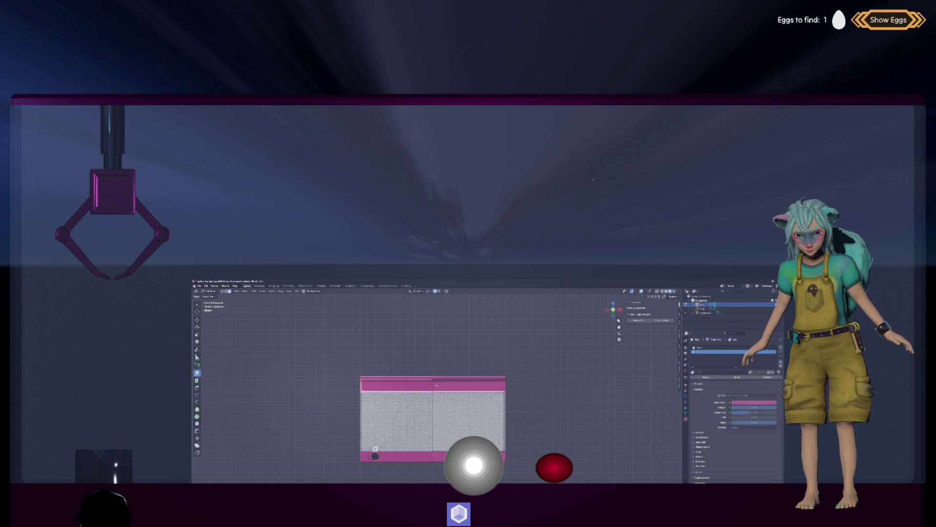
{"action": "left_click", "coordinate": [433, 386]}
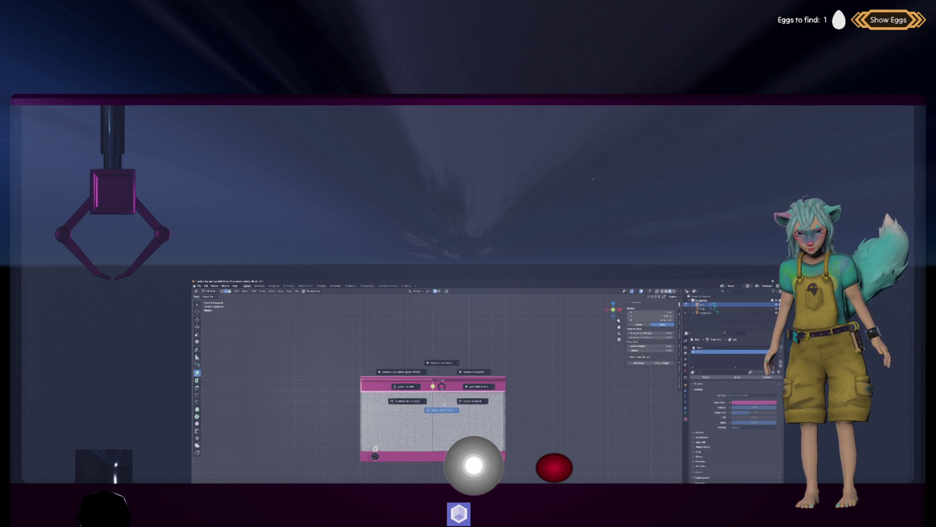
{"action": "right_click", "coordinate": [446, 389]}
{"action": "key", "text": "Escape"}
{"action": "scroll", "coordinate": [441, 376], "scroll_direction": "up", "scroll_amount": 5}
{"action": "key", "text": "Tab"}
- Add a text object at the panel top, rotated 90° on X, with the gold material
{"action": "key", "text": "shift+a"}
{"action": "left_click", "coordinate": [461, 375]}
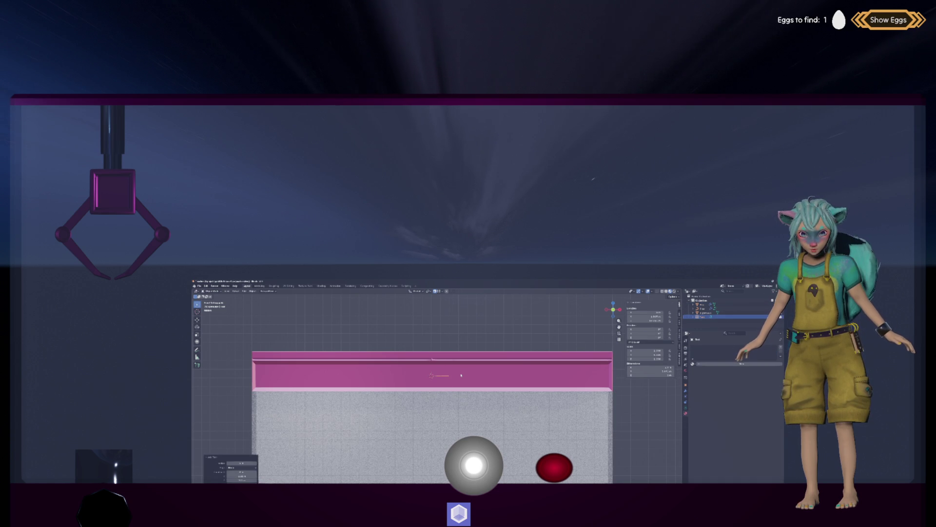
{"action": "key", "text": "r"}
{"action": "key", "text": "x"}
{"action": "key", "text": "9"}
{"action": "key", "text": "0"}
{"action": "key", "text": "Return"}
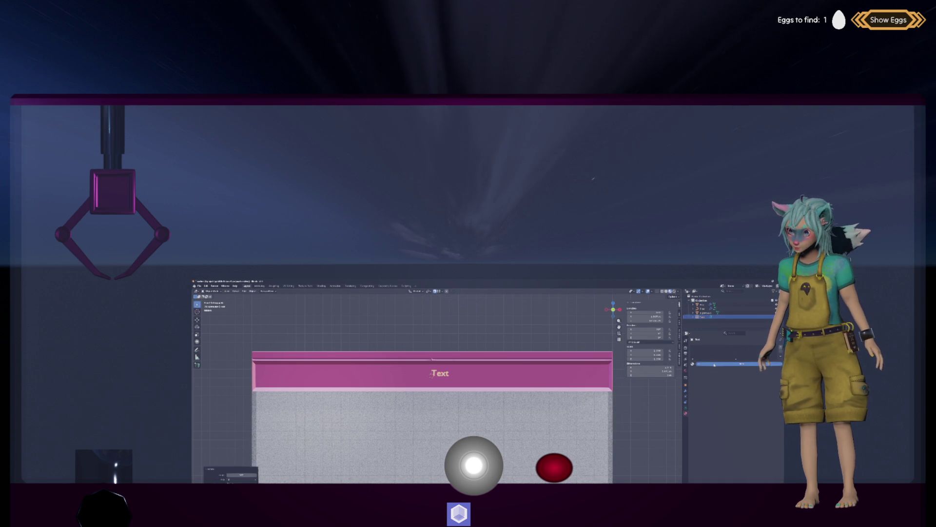
{"action": "left_click", "coordinate": [714, 364]}
{"action": "left_click", "coordinate": [693, 364]}
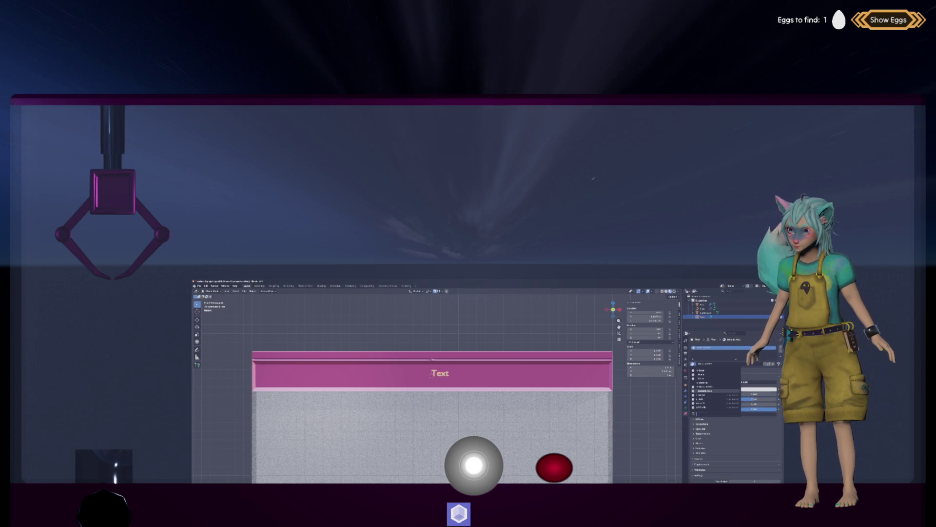
{"action": "left_click", "coordinate": [704, 396]}
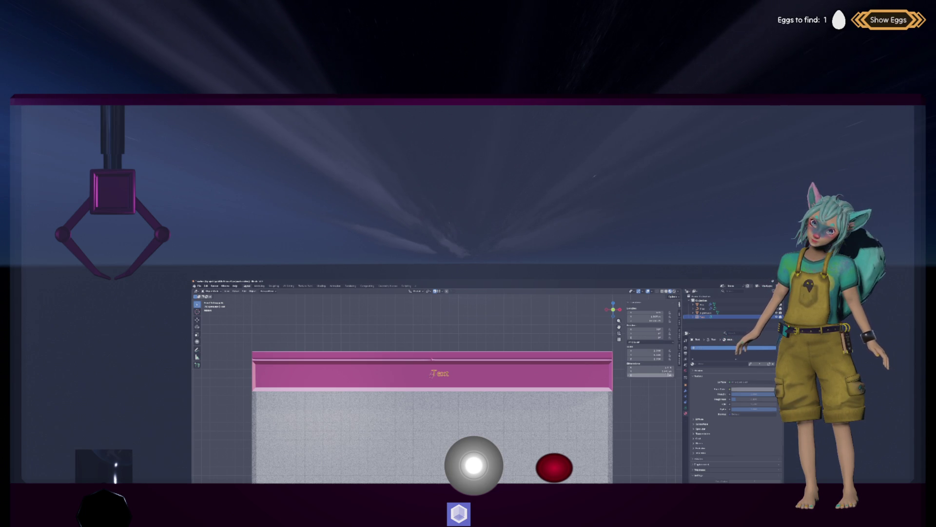
- Replace the default text with the typed title 'Kascamp' and show the transform sidebar
{"action": "scroll", "coordinate": [432, 379], "scroll_direction": "up", "scroll_amount": 2}
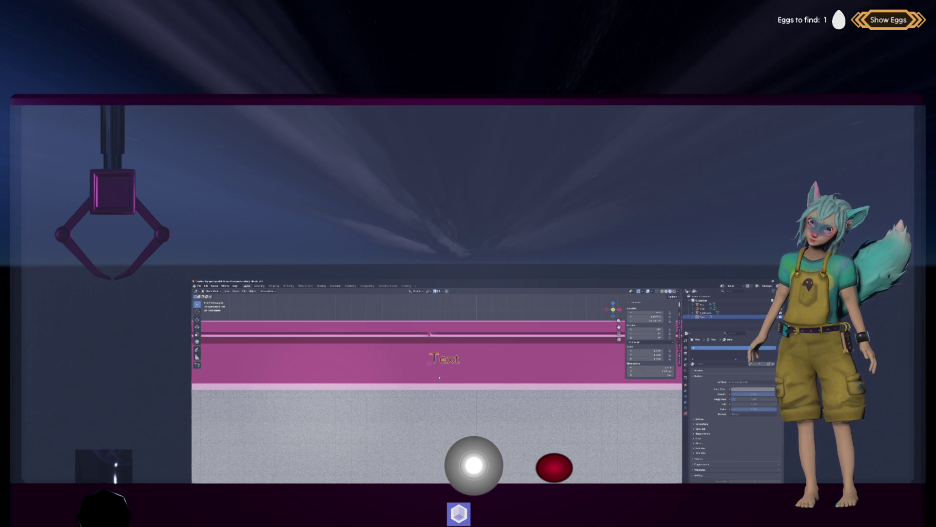
{"action": "key", "text": "Tab"}
{"action": "key", "text": "BackSpace"}
{"action": "key", "text": "BackSpace"}
{"action": "key", "text": "BackSpace"}
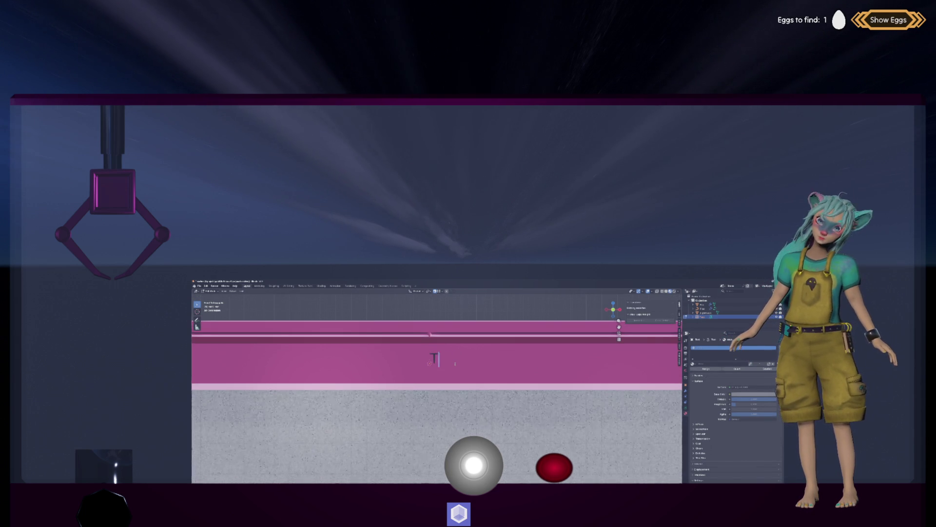
{"action": "type", "text": "Kascampon"}
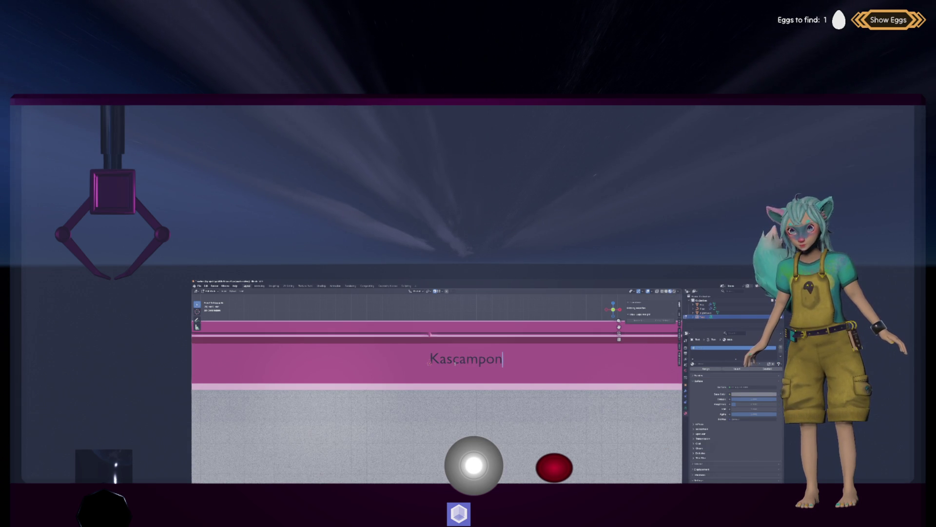
{"action": "key", "text": "Tab"}
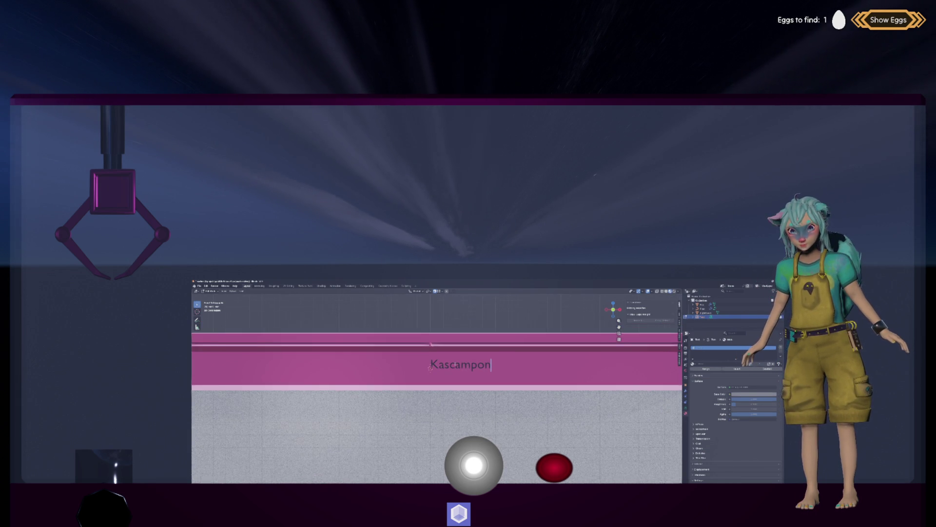
{"action": "scroll", "coordinate": [469, 343], "scroll_direction": "down", "scroll_amount": 2}
{"action": "key", "text": "n"}
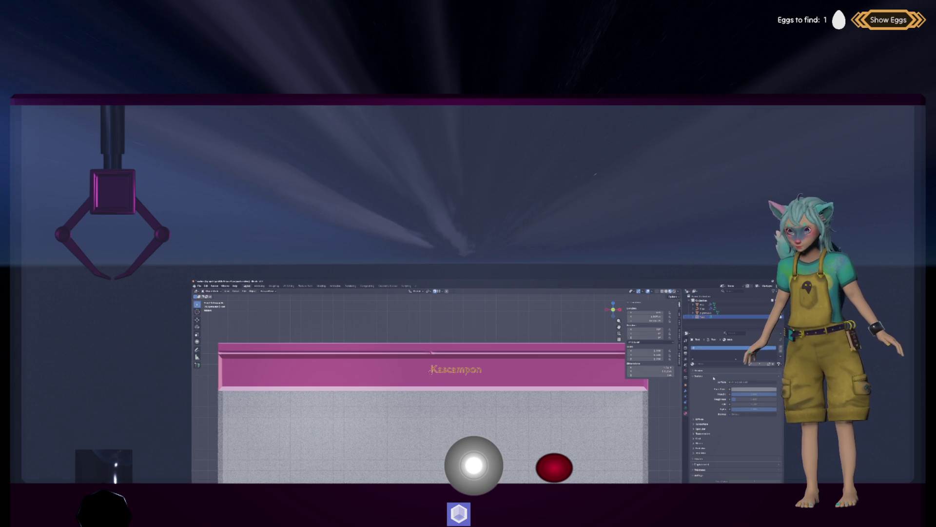
- Browse to the bold Arial font and load it as the title's regular font
{"action": "left_click", "coordinate": [686, 407]}
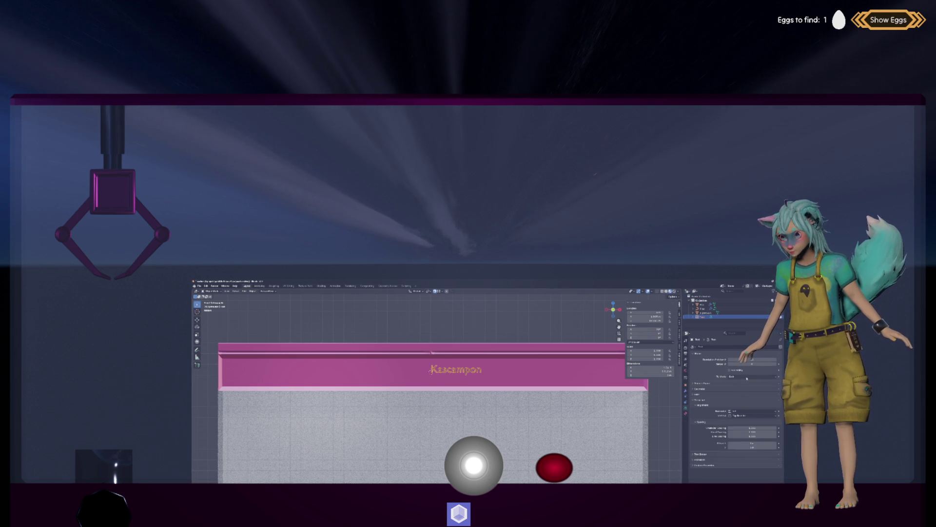
{"action": "left_click", "coordinate": [701, 389]}
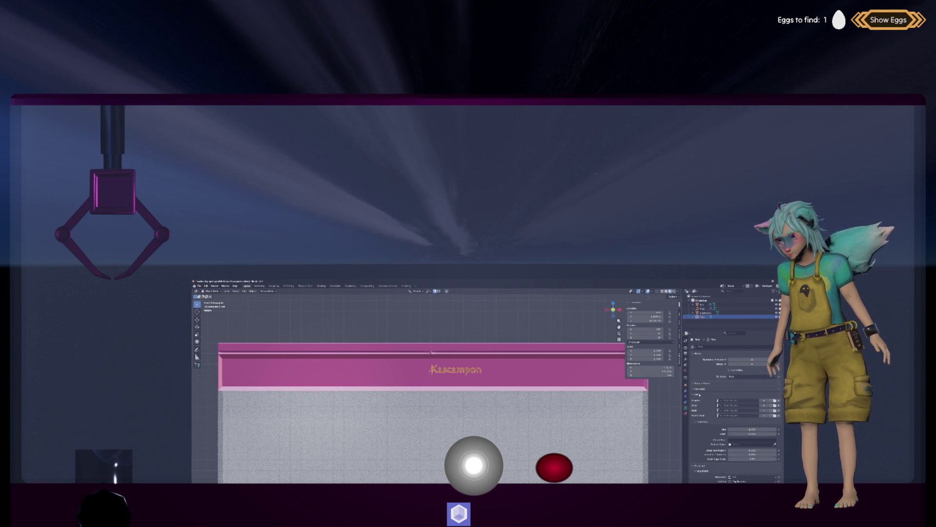
{"action": "scroll", "coordinate": [697, 400], "scroll_direction": "down", "scroll_amount": 2}
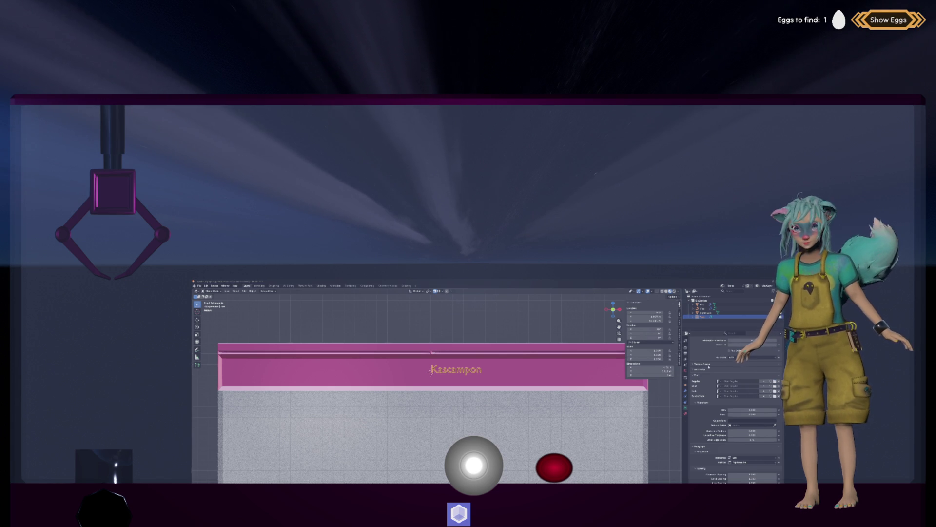
{"action": "left_click", "coordinate": [775, 381]}
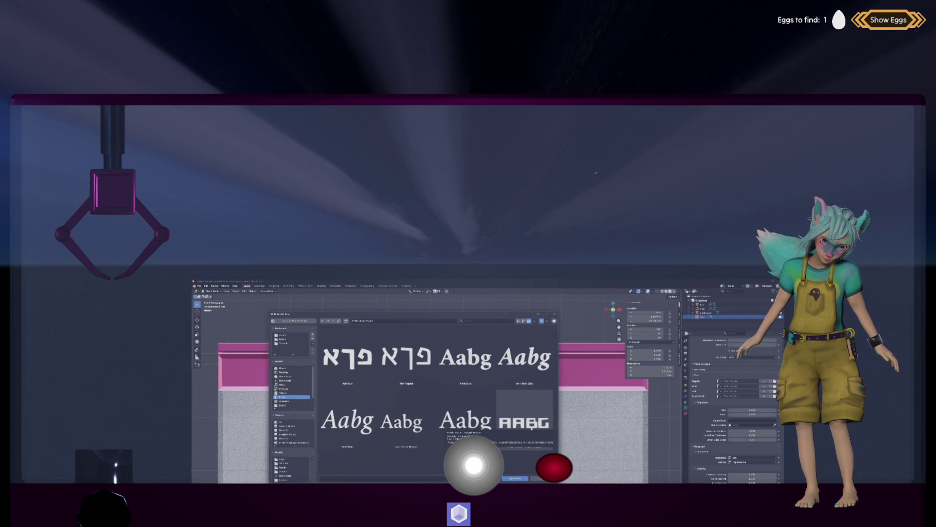
{"action": "scroll", "coordinate": [523, 422], "scroll_direction": "down", "scroll_amount": 5}
{"action": "scroll", "coordinate": [523, 422], "scroll_direction": "down", "scroll_amount": 5}
{"action": "scroll", "coordinate": [509, 414], "scroll_direction": "down", "scroll_amount": 5}
{"action": "scroll", "coordinate": [509, 413], "scroll_direction": "down", "scroll_amount": 5}
{"action": "scroll", "coordinate": [506, 414], "scroll_direction": "down", "scroll_amount": 5}
{"action": "scroll", "coordinate": [507, 413], "scroll_direction": "down", "scroll_amount": 4}
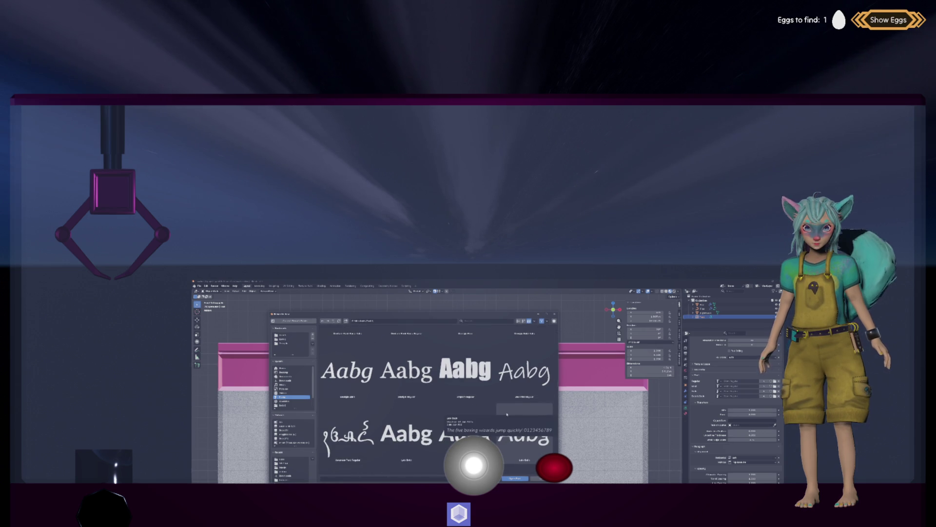
{"action": "left_click", "coordinate": [462, 371]}
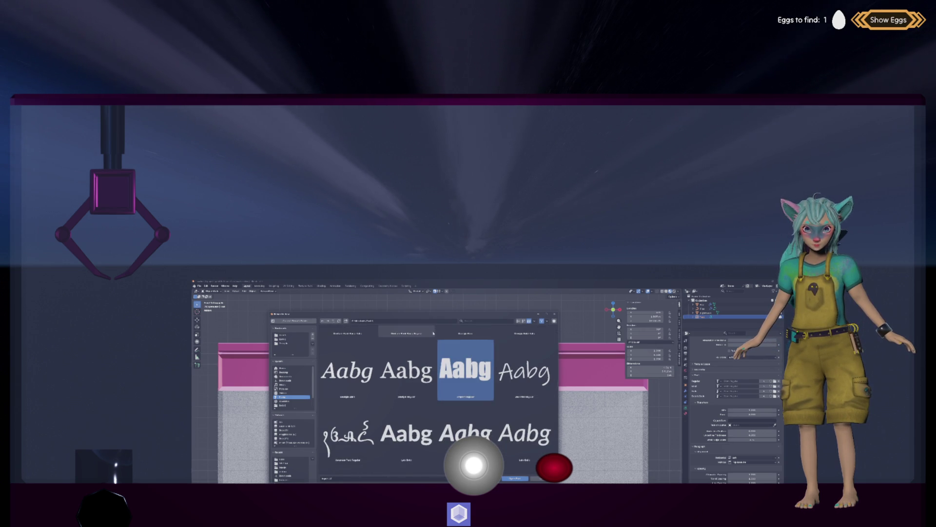
{"action": "left_click_drag", "start_coordinate": [428, 319], "coordinate": [381, 393]}
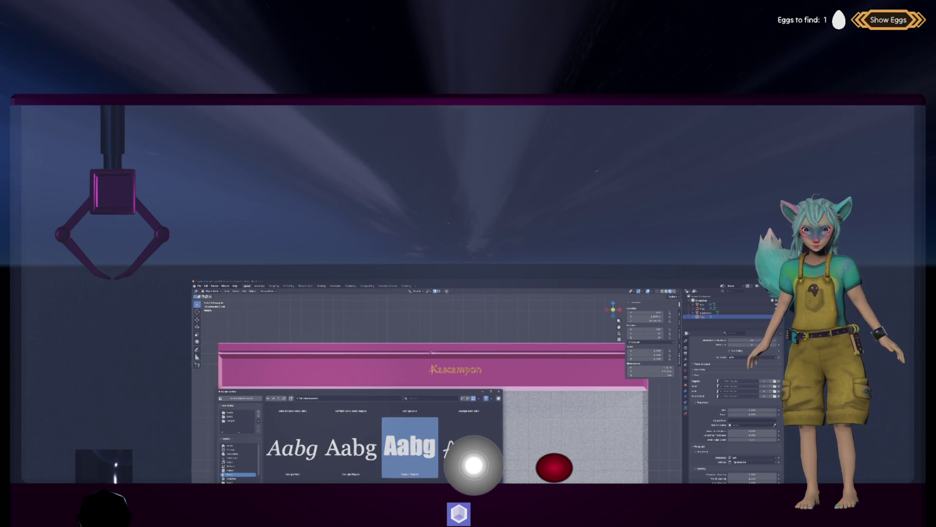
{"action": "key", "text": "Return"}
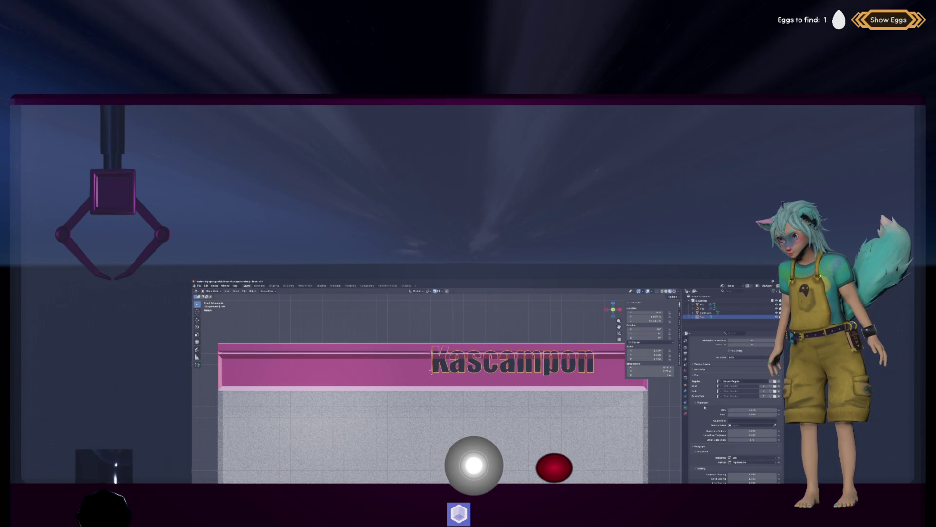
- Set the title's horizontal and vertical paragraph alignment to Center
{"action": "left_click", "coordinate": [751, 465]}
{"action": "left_click", "coordinate": [741, 474]}
{"action": "left_click", "coordinate": [742, 471]}
{"action": "left_click", "coordinate": [746, 482]}
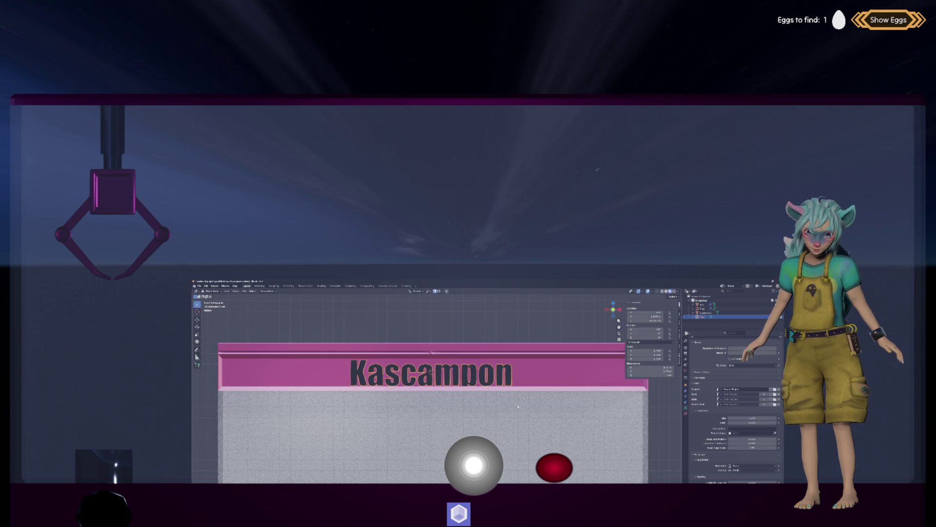
- Move the title vertically along Z to sit on the pink panel
{"action": "key", "text": "g"}
{"action": "key", "text": "z"}
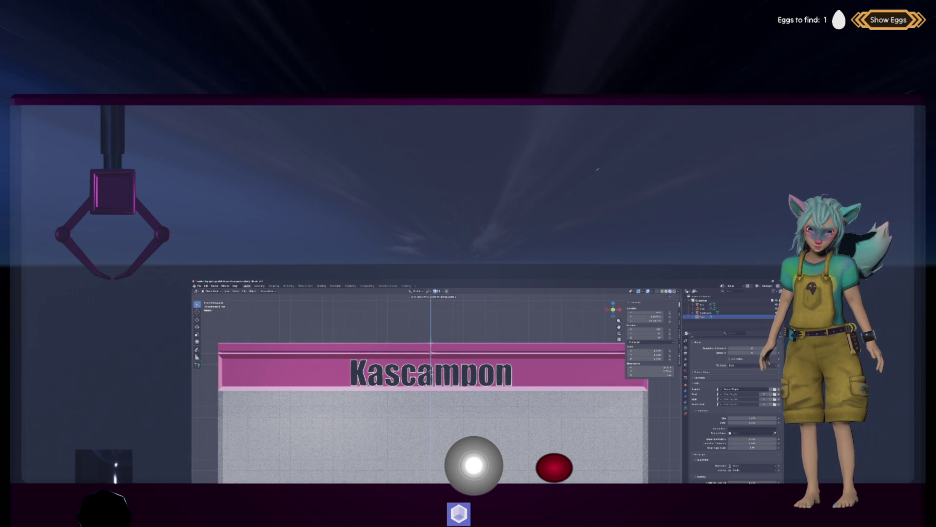
{"action": "left_click", "coordinate": [518, 404]}
- Shrink the title's Size value in several steps, readjusting its height along Z
{"action": "left_click", "coordinate": [762, 418]}
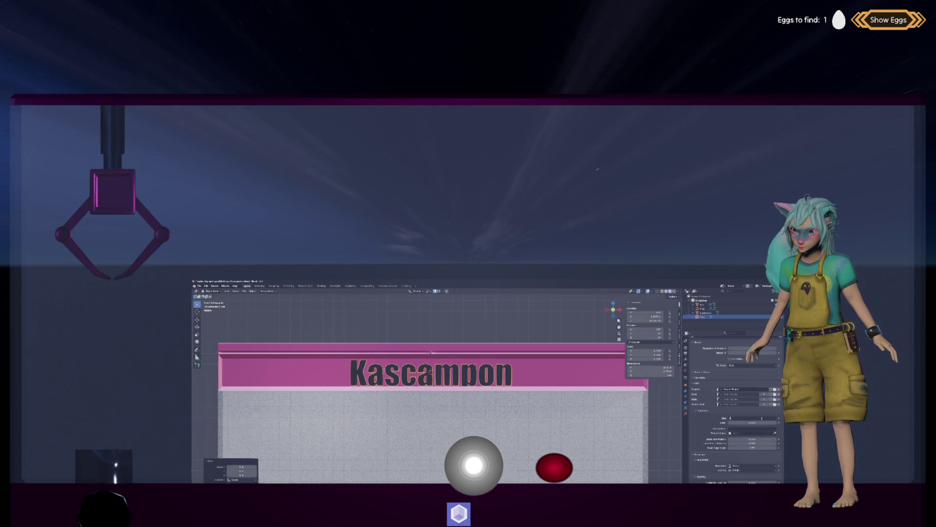
{"action": "key", "text": "Return"}
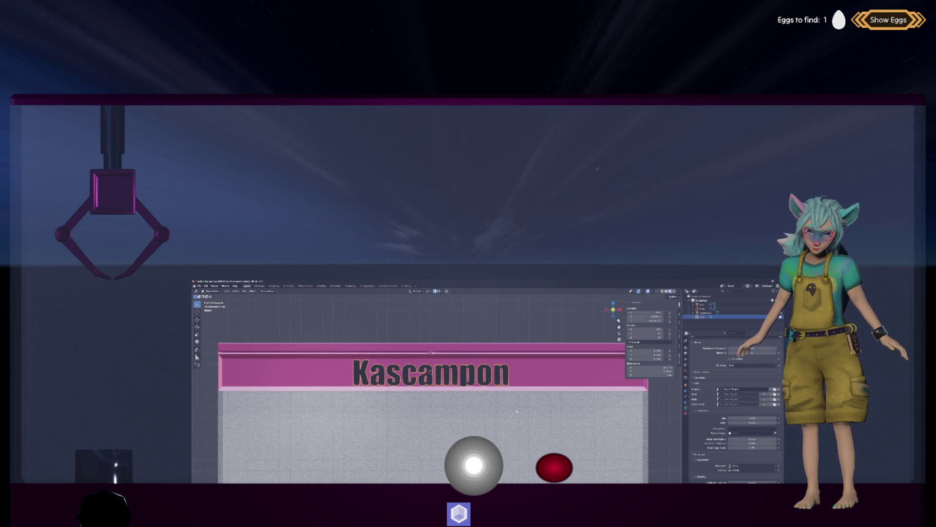
{"action": "left_click", "coordinate": [751, 418]}
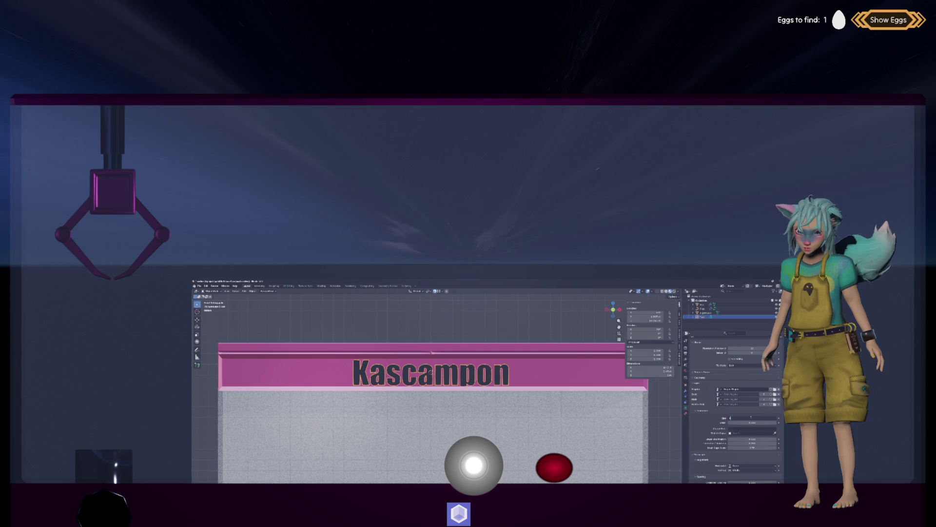
{"action": "key", "text": "Return"}
{"action": "key", "text": "g"}
{"action": "key", "text": "z"}
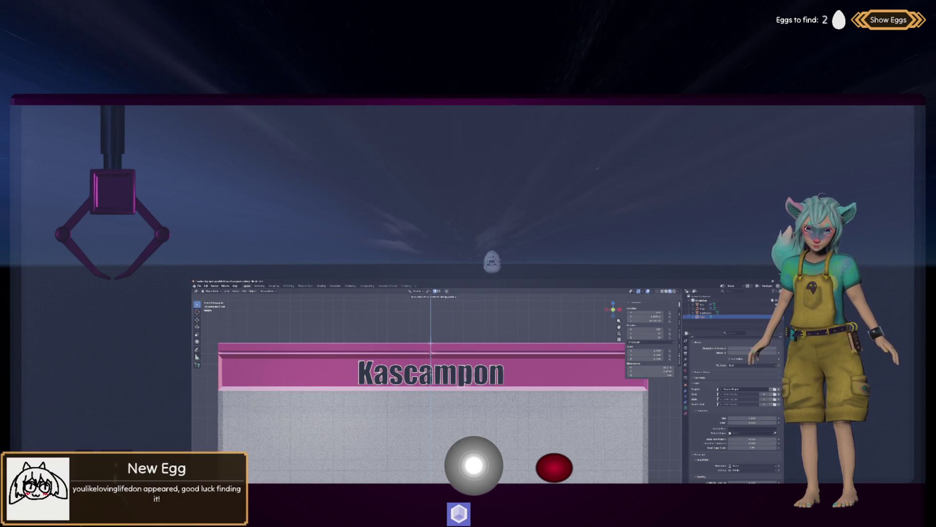
{"action": "left_click", "coordinate": [514, 398]}
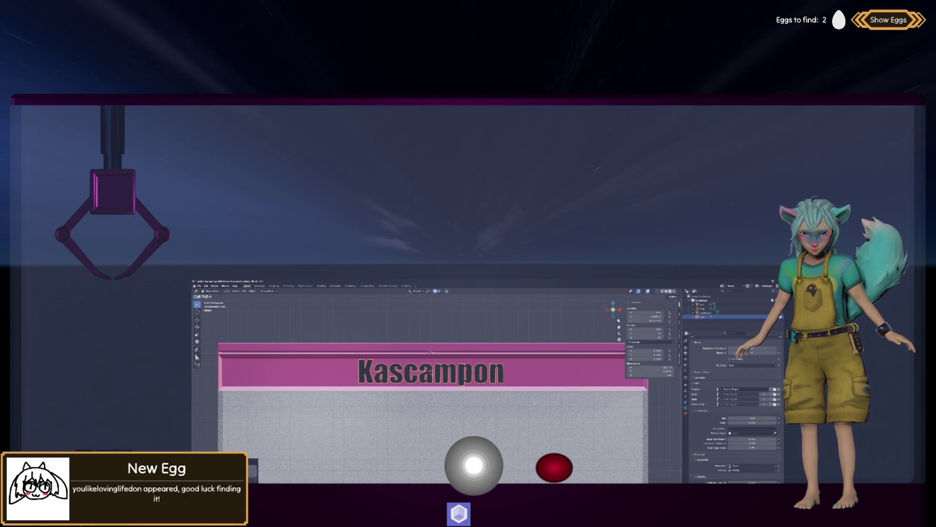
{"action": "left_click", "coordinate": [746, 418]}
{"action": "key", "text": "Return"}
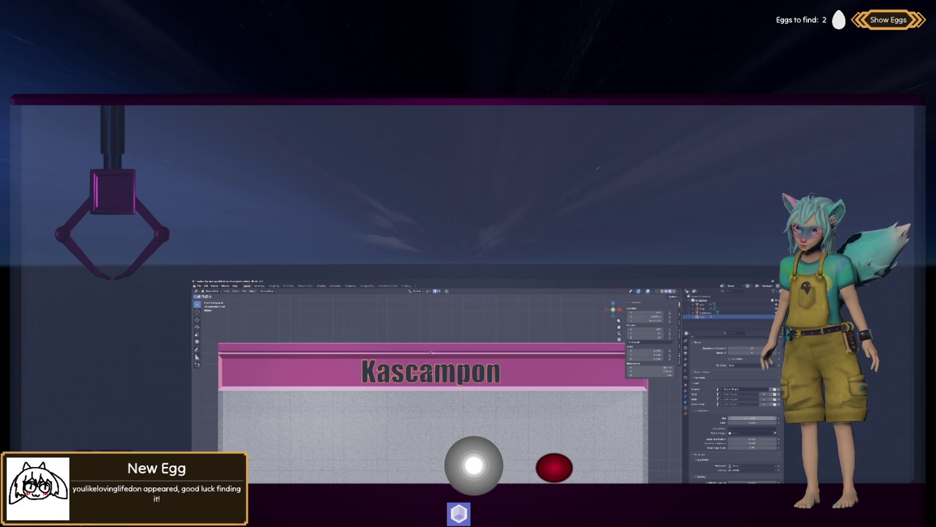
- Reselect the title text and set its Character Spacing to 2.5, then 1.5
{"action": "scroll", "coordinate": [440, 393], "scroll_direction": "down", "scroll_amount": 4}
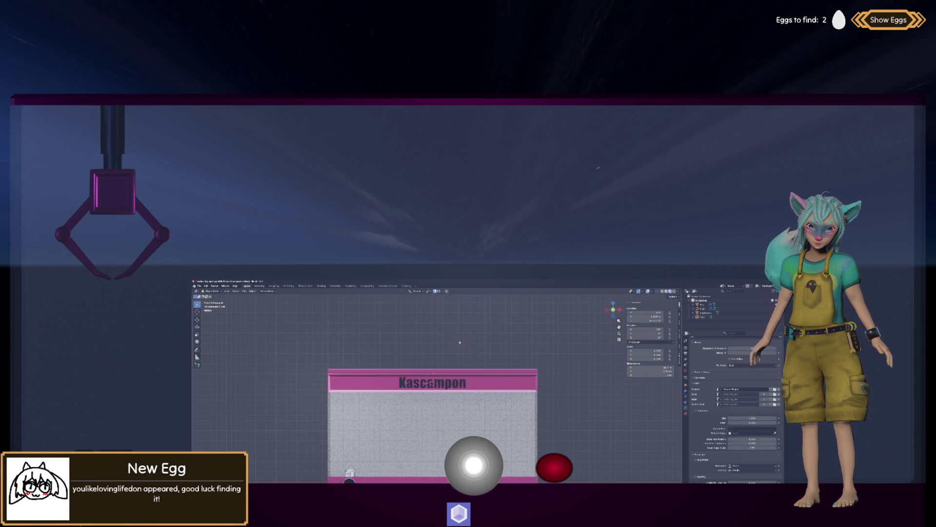
{"action": "scroll", "coordinate": [535, 372], "scroll_direction": "up", "scroll_amount": 4}
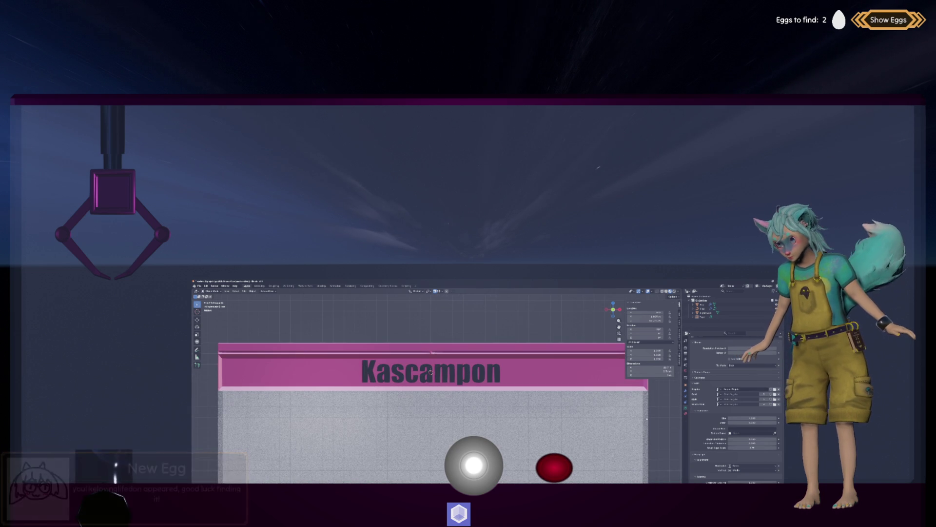
{"action": "left_click", "coordinate": [484, 379]}
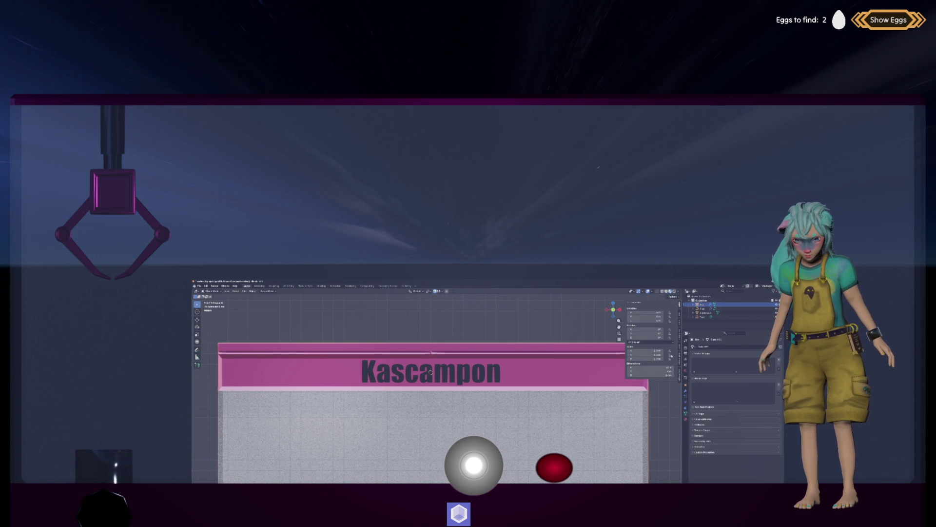
{"action": "left_click", "coordinate": [702, 317]}
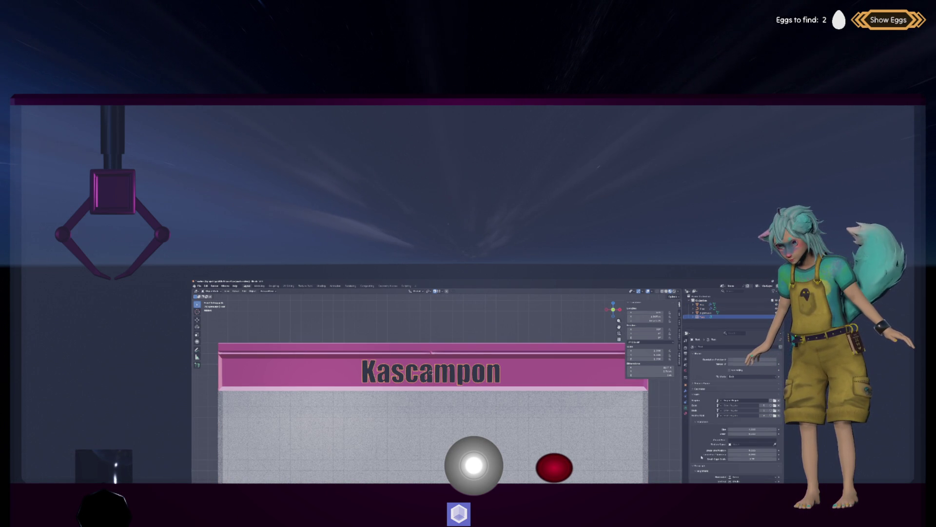
{"action": "scroll", "coordinate": [702, 457], "scroll_direction": "down", "scroll_amount": 3}
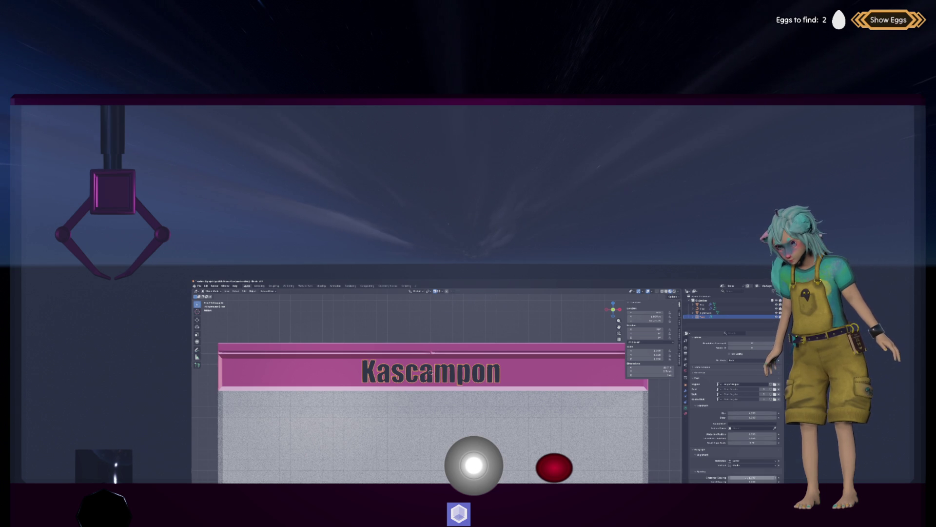
{"action": "type", "text": "2.5"}
{"action": "key", "text": "Return"}
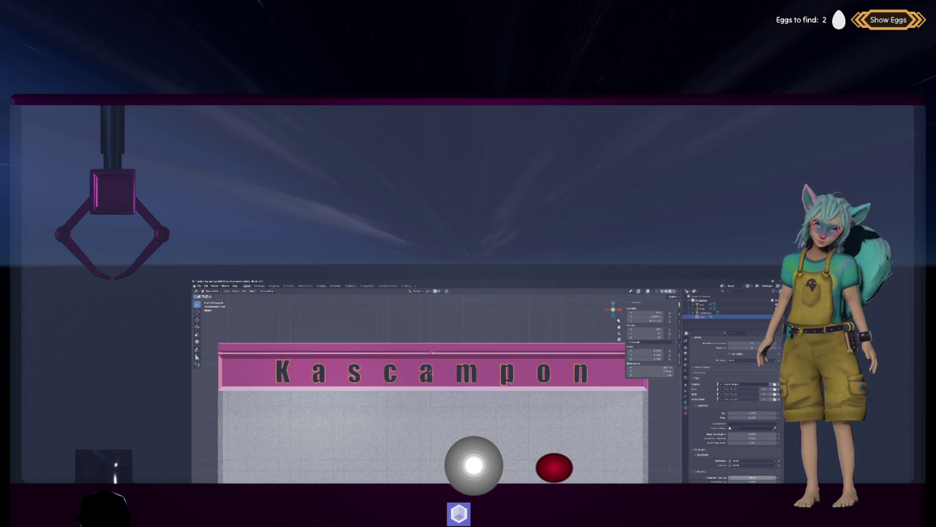
{"action": "left_click", "coordinate": [752, 477]}
{"action": "type", "text": "1.5"}
{"action": "key", "text": "Return"}
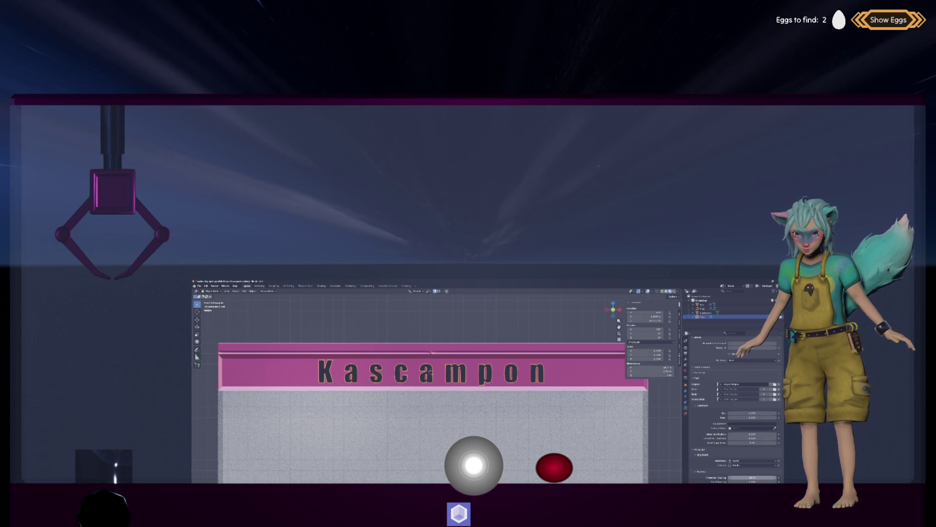
- Deselect the title to judge the letter spacing, then reselect the title text object
{"action": "left_click", "coordinate": [538, 324]}
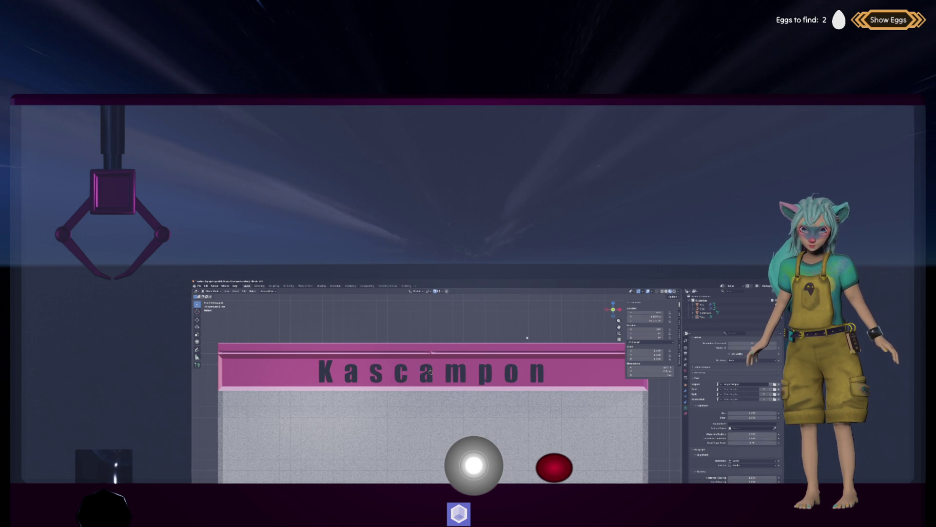
{"action": "scroll", "coordinate": [548, 373], "scroll_direction": "down", "scroll_amount": 3}
{"action": "left_click", "coordinate": [543, 415]}
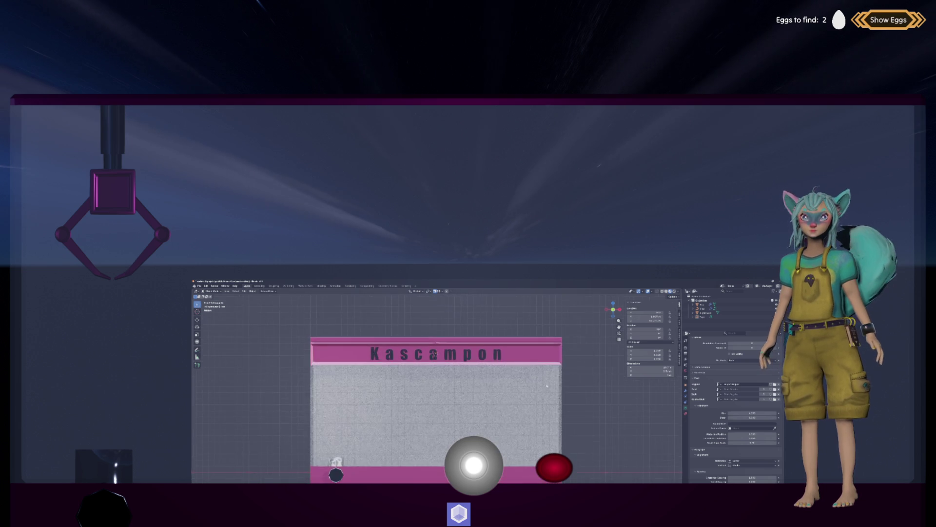
{"action": "scroll", "coordinate": [536, 390], "scroll_direction": "up", "scroll_amount": 3}
{"action": "scroll", "coordinate": [517, 351], "scroll_direction": "down", "scroll_amount": 2}
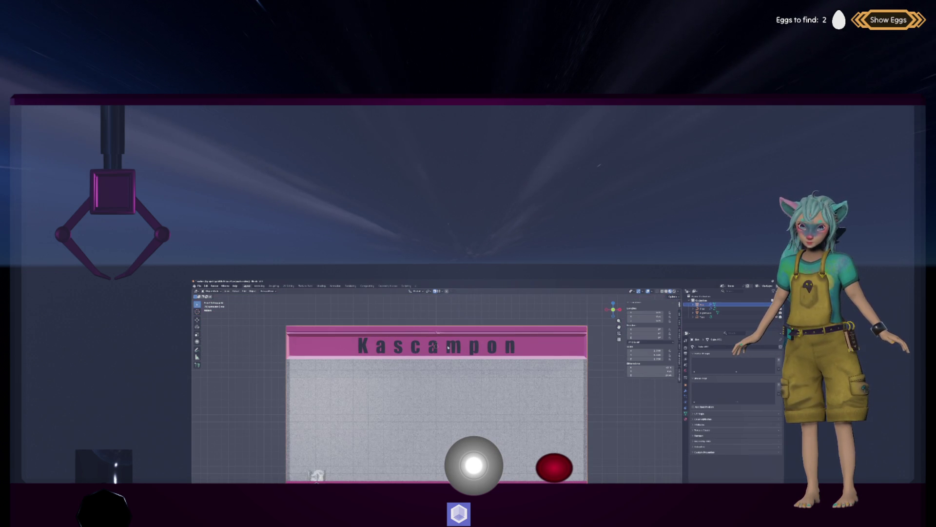
{"action": "left_click", "coordinate": [515, 345]}
- Edit the title text to add a dash at each end, making '- Kascampon -'
{"action": "key", "text": "Tab"}
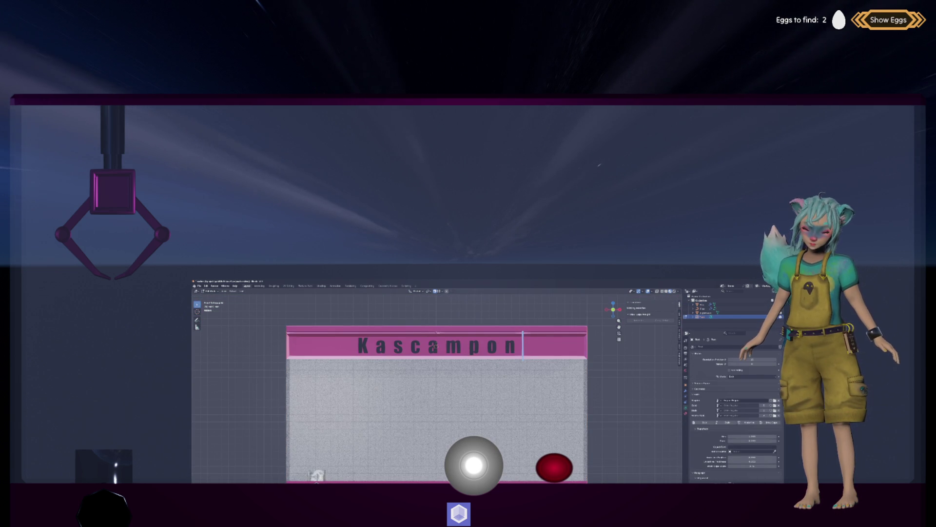
{"action": "type", "text": "-"}
{"action": "key", "text": "Home"}
{"action": "type", "text": "-"}
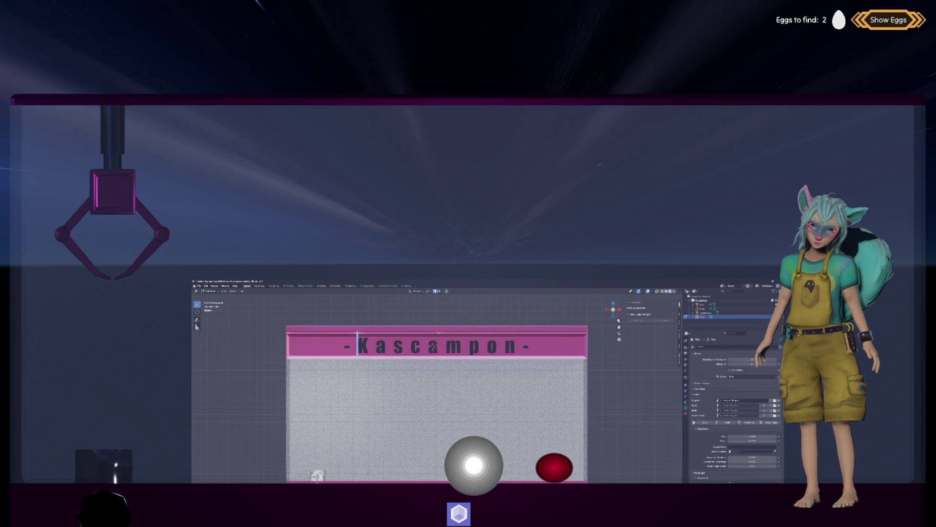
{"action": "key", "text": "Tab"}
- Reselect the title text object and bring up its font settings to choose another font
{"action": "left_click", "coordinate": [502, 347]}
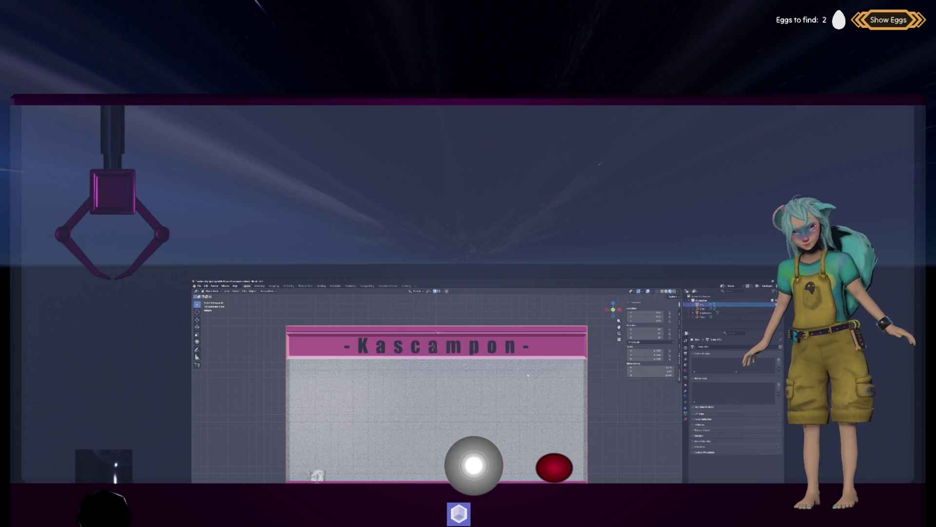
{"action": "key", "text": "Tab"}
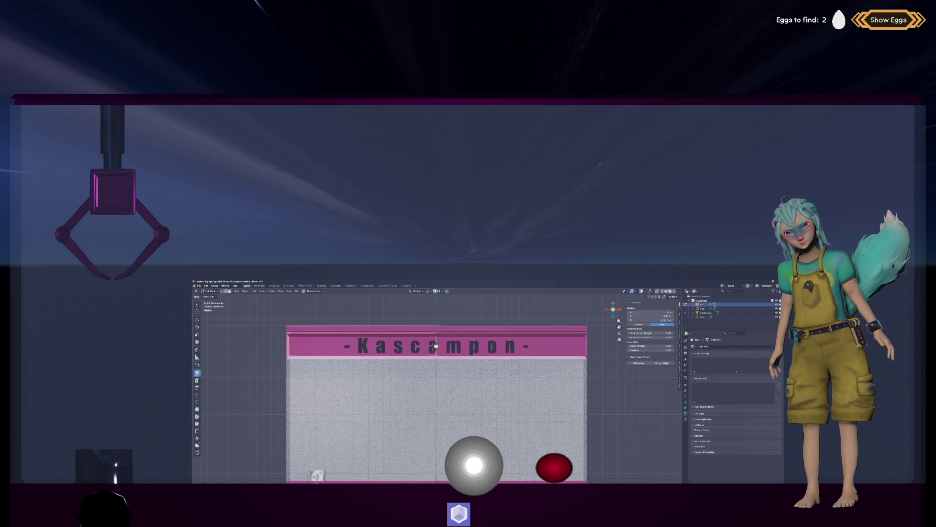
{"action": "left_click", "coordinate": [702, 312]}
{"action": "left_click", "coordinate": [702, 317]}
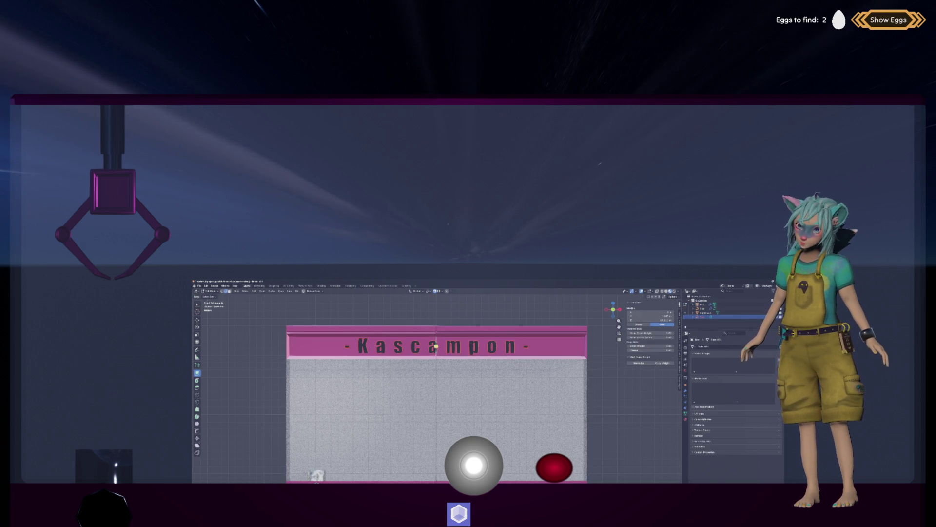
{"action": "scroll", "coordinate": [424, 385], "scroll_direction": "up", "scroll_amount": 3}
{"action": "key", "text": "Tab"}
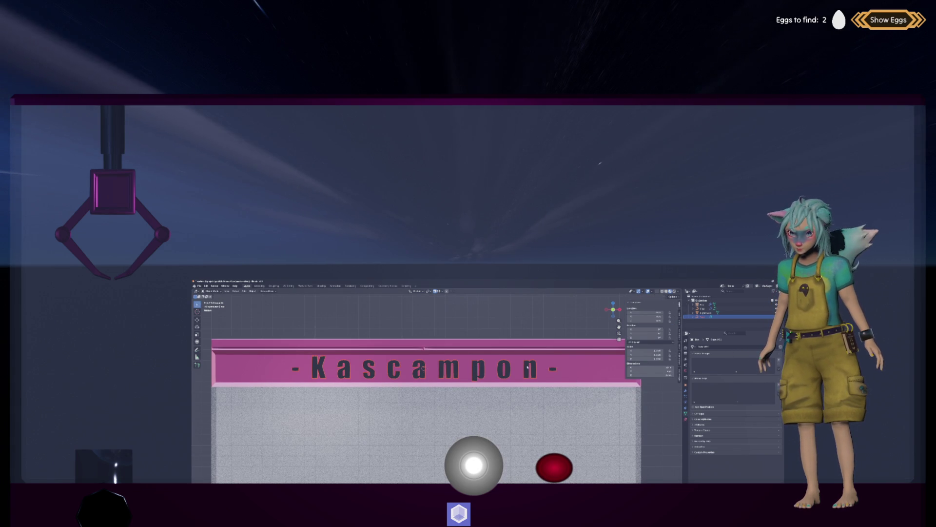
{"action": "left_click", "coordinate": [422, 368]}
{"action": "left_click", "coordinate": [422, 370]}
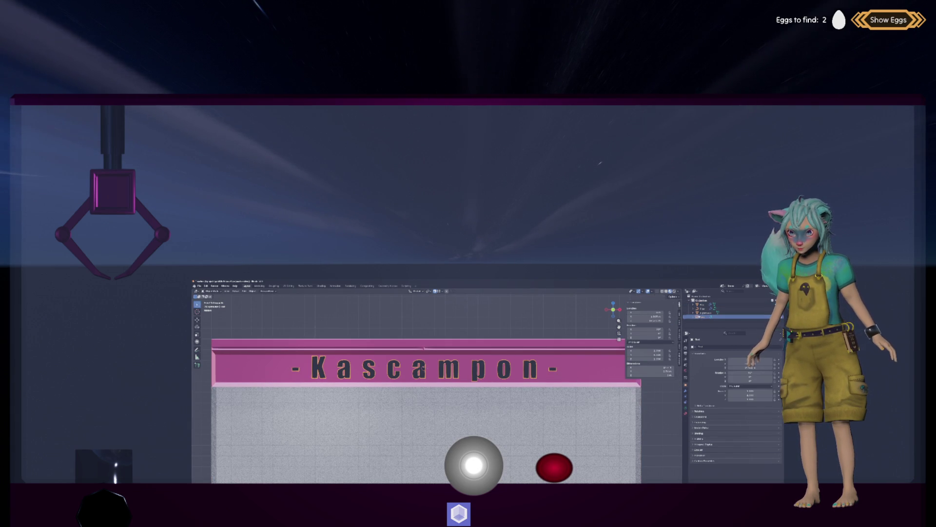
{"action": "left_click", "coordinate": [685, 407]}
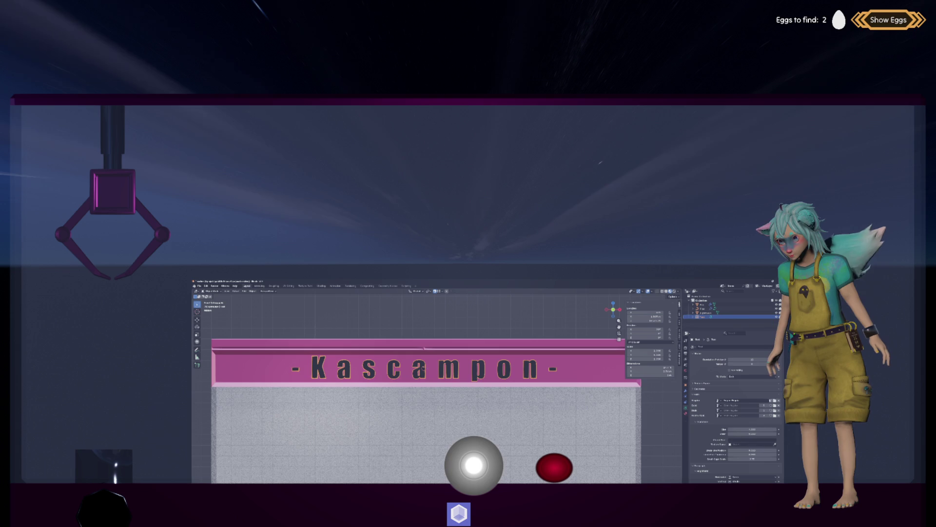
{"action": "left_click", "coordinate": [775, 397]}
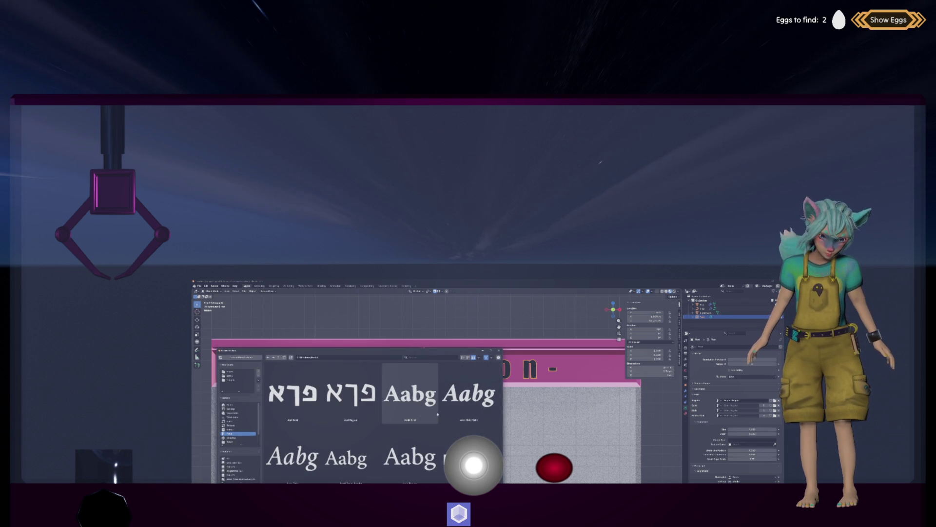
- Browse the font files and pick a bold condensed font for the title
{"action": "scroll", "coordinate": [386, 425], "scroll_direction": "down", "scroll_amount": 5}
{"action": "scroll", "coordinate": [432, 414], "scroll_direction": "up", "scroll_amount": 2}
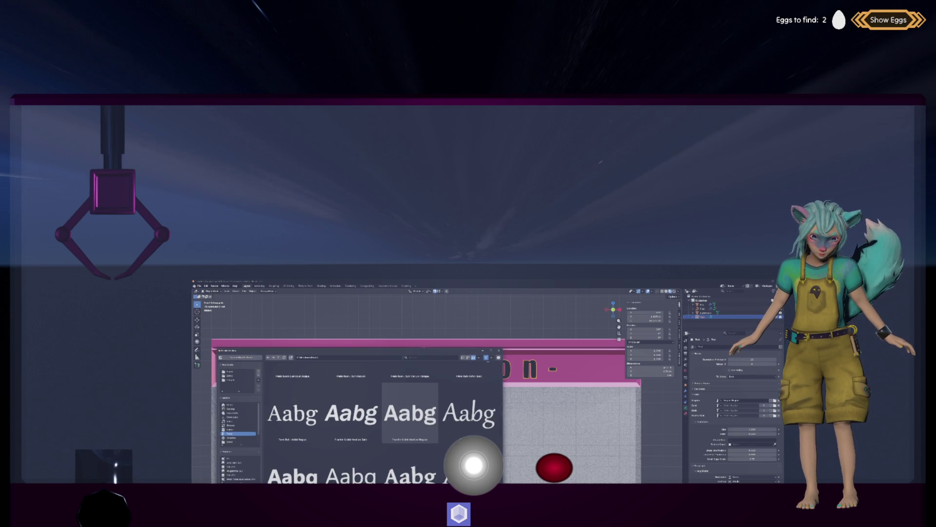
{"action": "scroll", "coordinate": [432, 415], "scroll_direction": "down", "scroll_amount": 2}
{"action": "scroll", "coordinate": [432, 415], "scroll_direction": "up", "scroll_amount": 2}
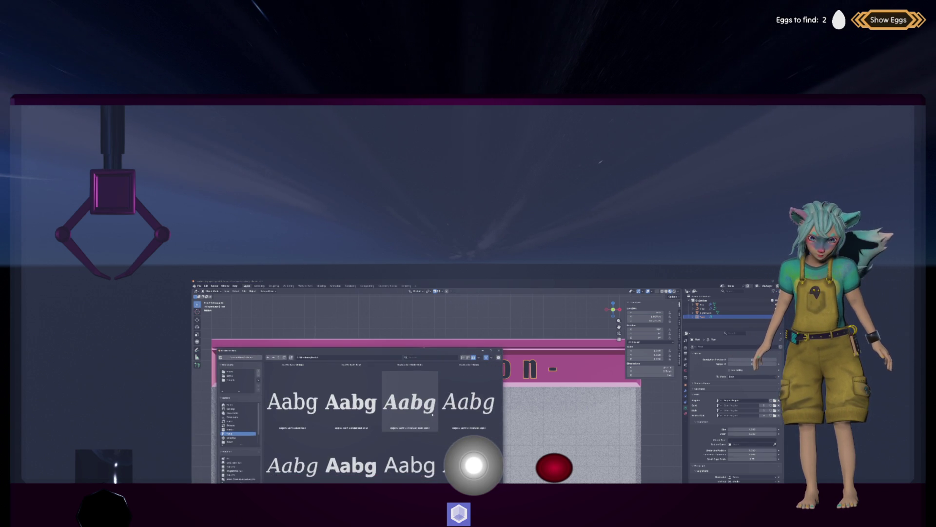
{"action": "scroll", "coordinate": [432, 414], "scroll_direction": "down", "scroll_amount": 4}
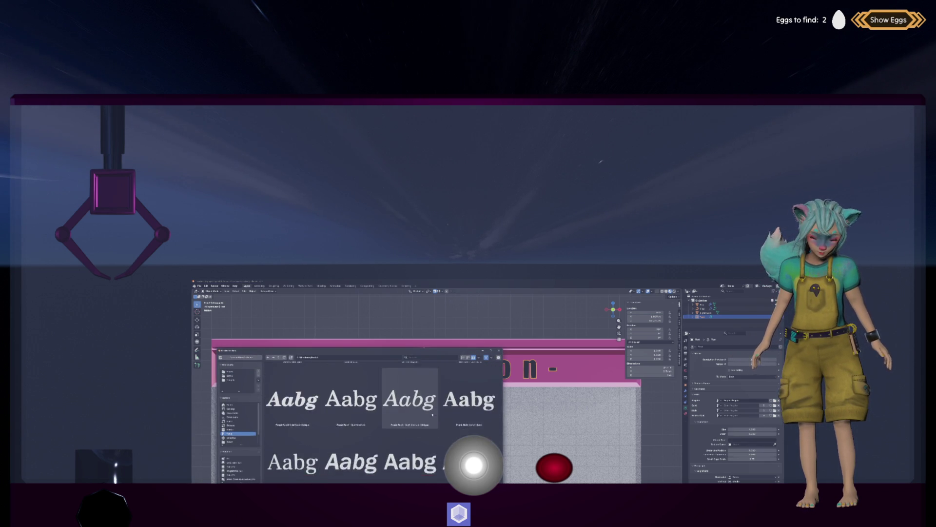
{"action": "scroll", "coordinate": [432, 414], "scroll_direction": "down", "scroll_amount": 2}
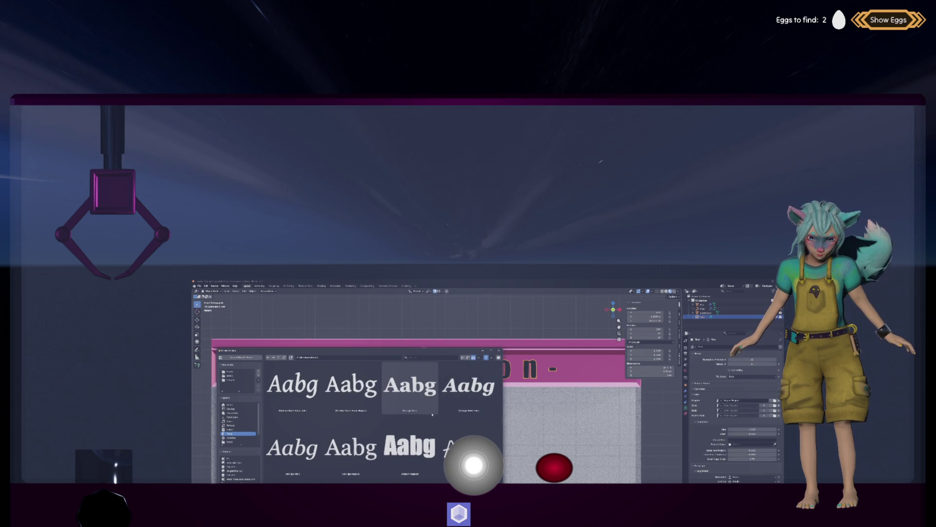
{"action": "scroll", "coordinate": [432, 415], "scroll_direction": "down", "scroll_amount": 1}
{"action": "left_click", "coordinate": [432, 415]}
- Finish looking through the fonts and switch to the Chrome claw-machine search results
{"action": "scroll", "coordinate": [455, 414], "scroll_direction": "down", "scroll_amount": 2}
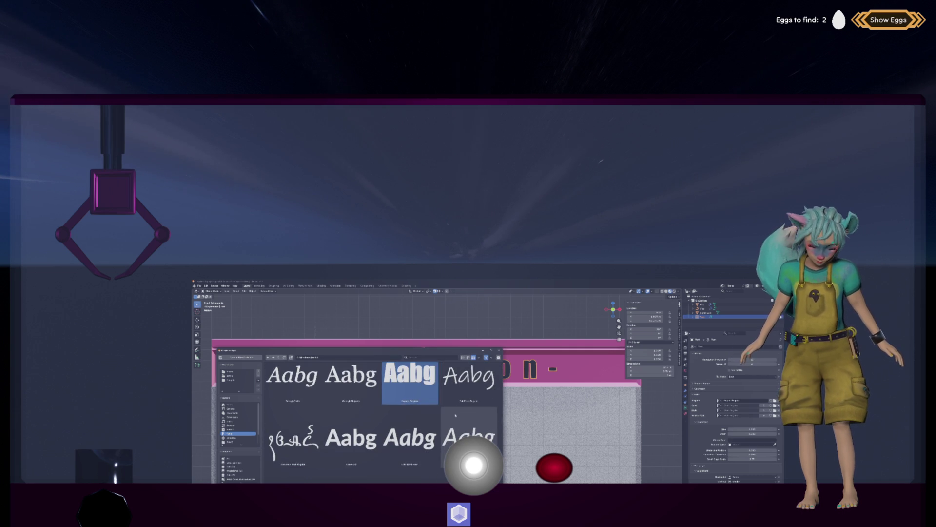
{"action": "scroll", "coordinate": [455, 413], "scroll_direction": "down", "scroll_amount": 6}
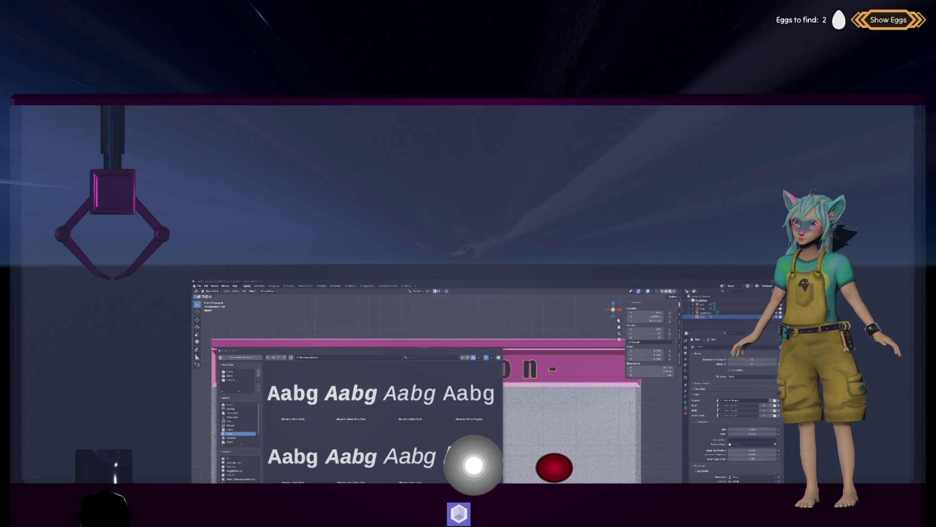
{"action": "key", "text": "alt+Tab"}
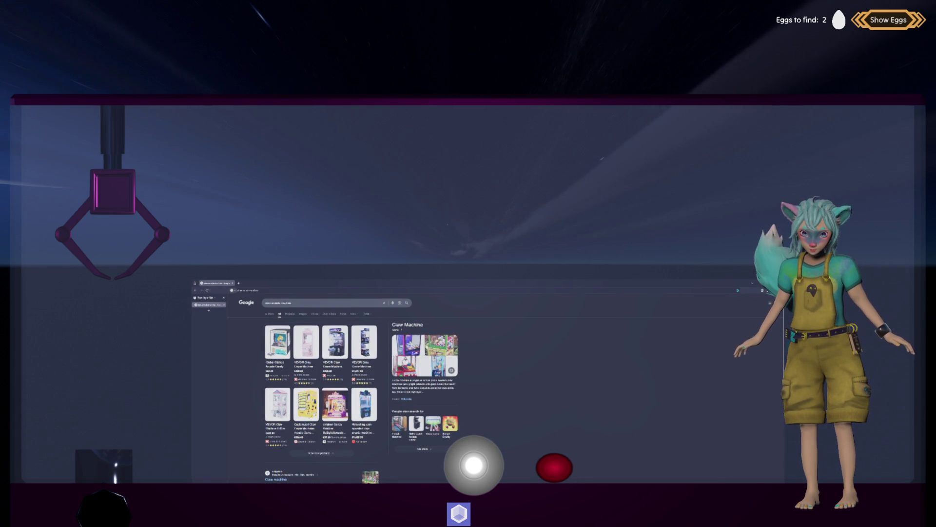
- Show Google Images results for claw arcade machines and enlarge the page
{"action": "left_click", "coordinate": [302, 313]}
{"action": "key", "text": "ctrl+0"}
{"action": "key", "text": "ctrl+plus"}
{"action": "scroll", "coordinate": [505, 390], "scroll_direction": "down", "scroll_amount": 3}
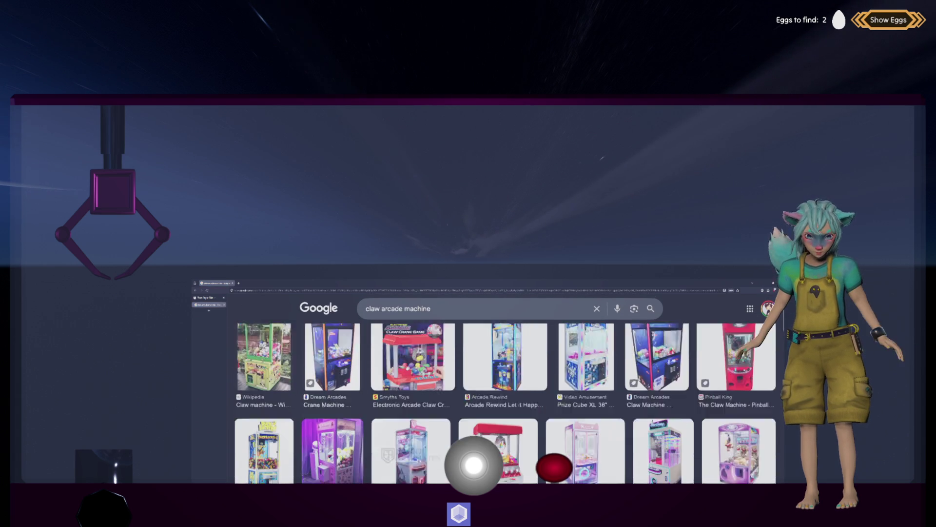
- Preview the Corporate Amusement, Box Automaten, CandyMachines Claw Crazy and Arcade Rewind machines
{"action": "left_click", "coordinate": [333, 398]}
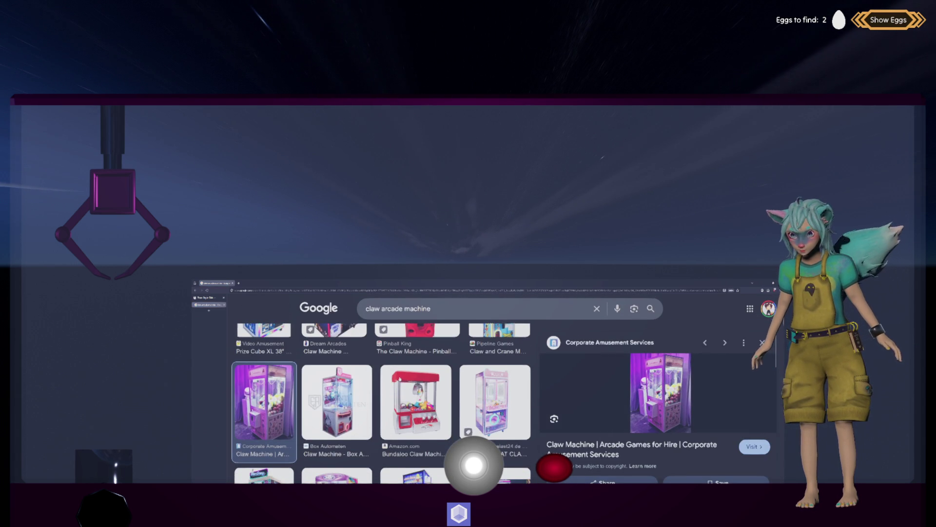
{"action": "left_click", "coordinate": [337, 401]}
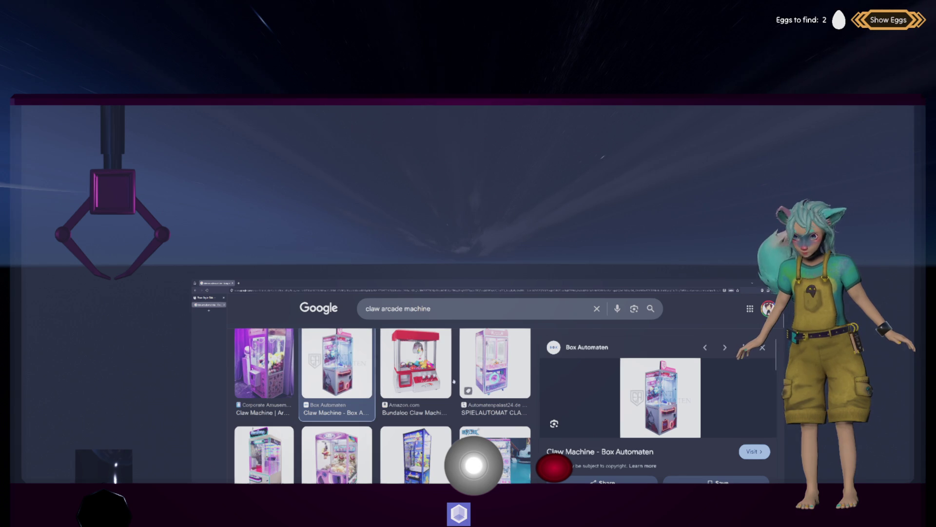
{"action": "scroll", "coordinate": [416, 382], "scroll_direction": "down", "scroll_amount": 2}
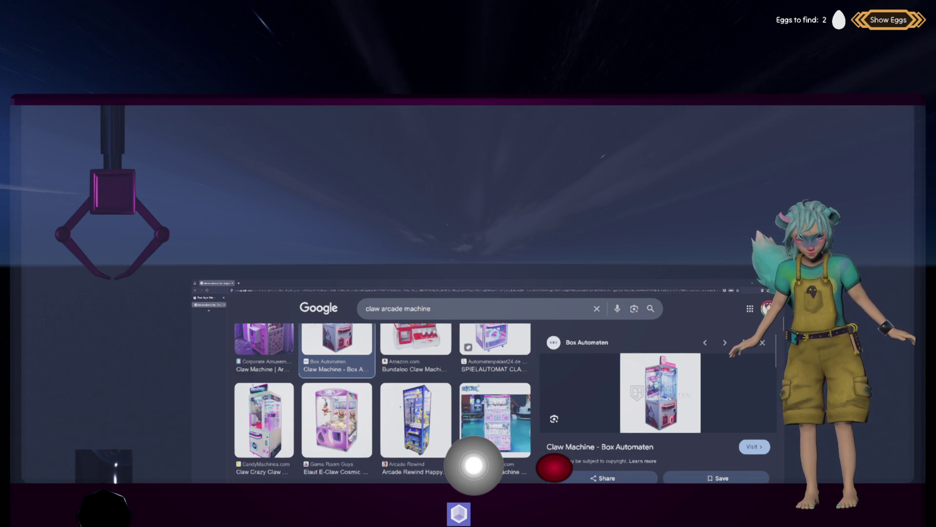
{"action": "scroll", "coordinate": [383, 403], "scroll_direction": "down", "scroll_amount": 2}
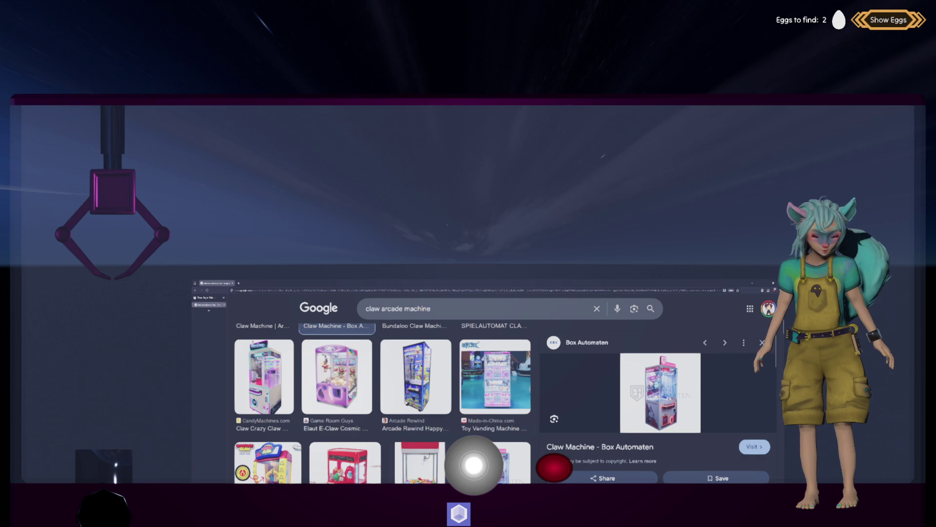
{"action": "left_click", "coordinate": [264, 377]}
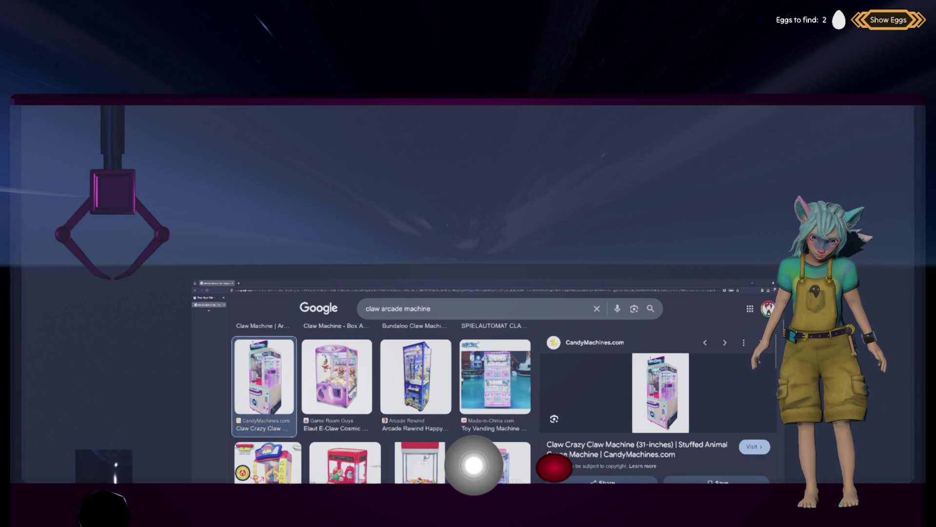
{"action": "left_click", "coordinate": [416, 376]}
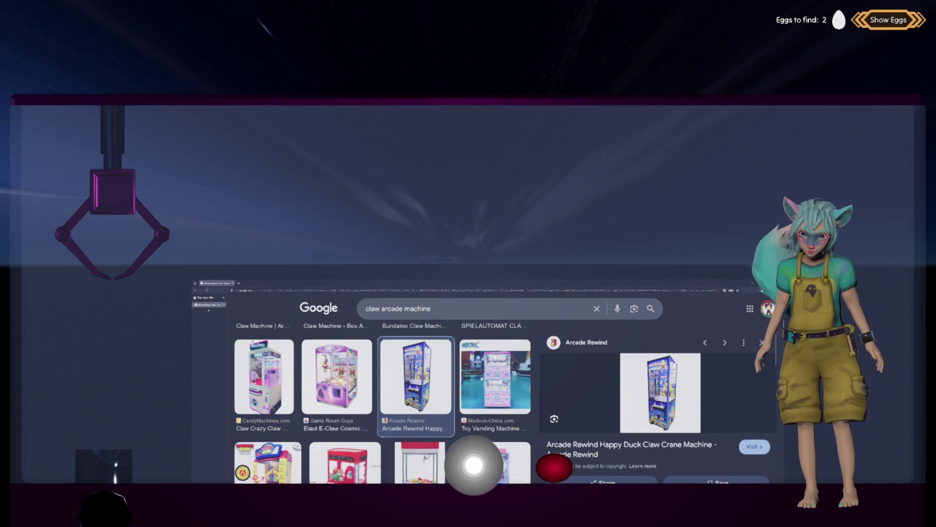
- Scroll further through the results and preview the eBay NEW Cyberclaw Skill Crane Machine
{"action": "scroll", "coordinate": [474, 377], "scroll_direction": "down", "scroll_amount": 5}
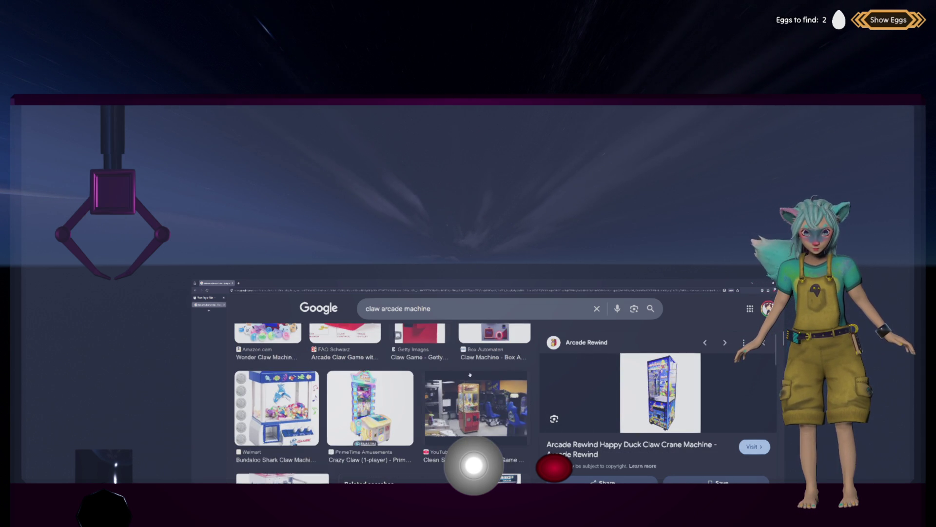
{"action": "scroll", "coordinate": [389, 385], "scroll_direction": "down", "scroll_amount": 3}
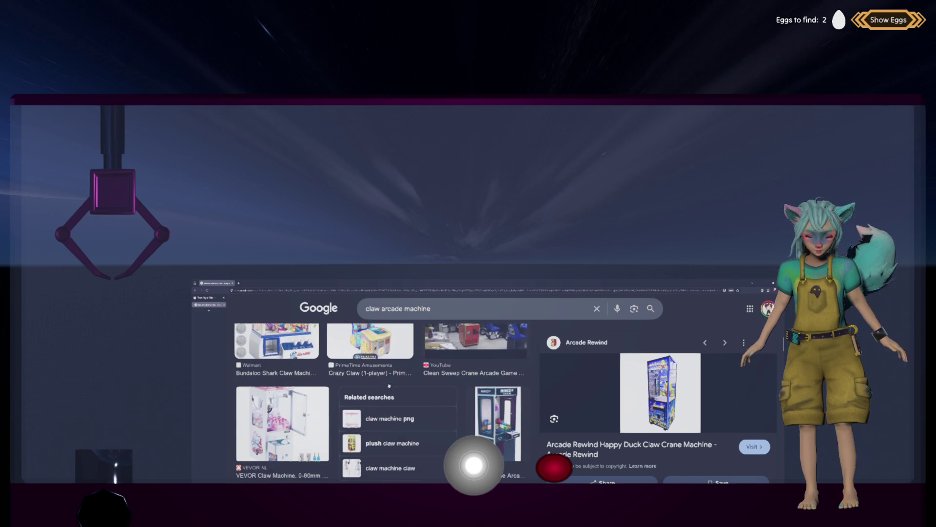
{"action": "scroll", "coordinate": [389, 385], "scroll_direction": "down", "scroll_amount": 5}
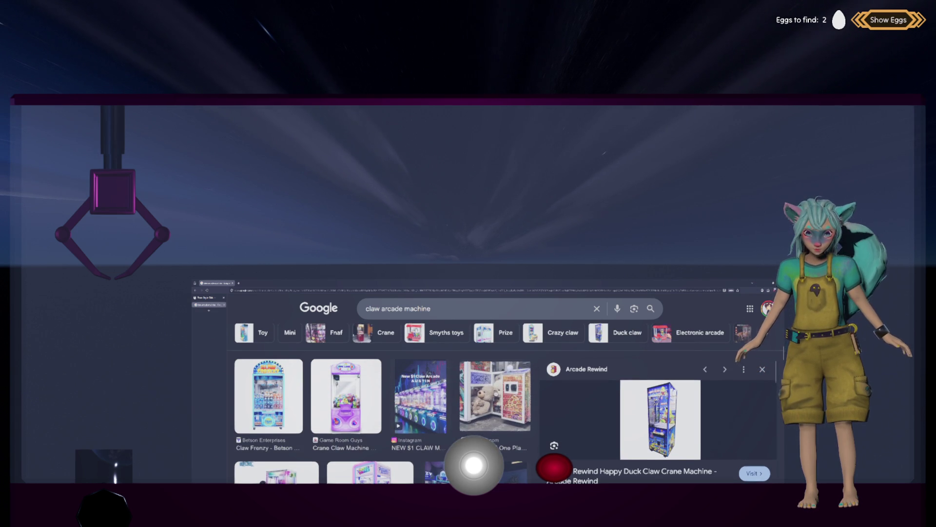
{"action": "scroll", "coordinate": [389, 403], "scroll_direction": "down", "scroll_amount": 5}
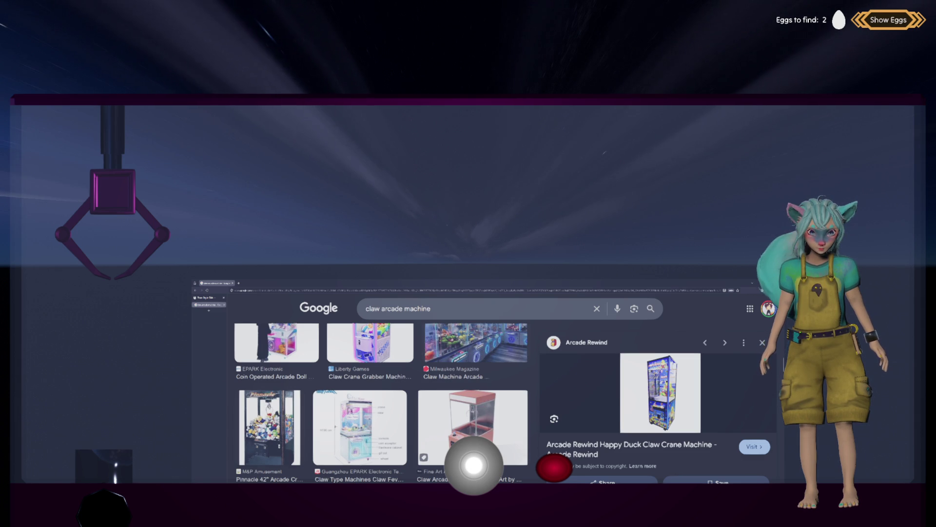
{"action": "scroll", "coordinate": [383, 403], "scroll_direction": "down", "scroll_amount": 3}
{"action": "scroll", "coordinate": [380, 410], "scroll_direction": "up", "scroll_amount": 3}
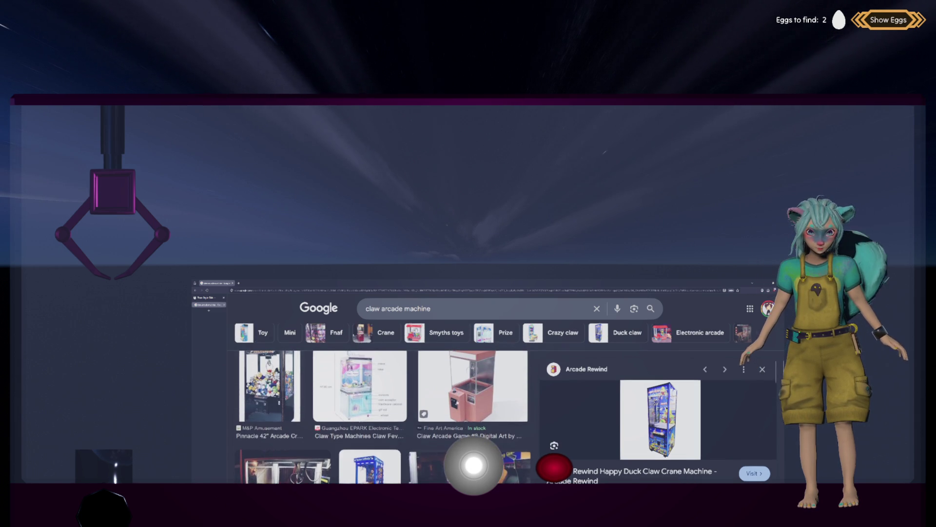
{"action": "scroll", "coordinate": [439, 407], "scroll_direction": "down", "scroll_amount": 1}
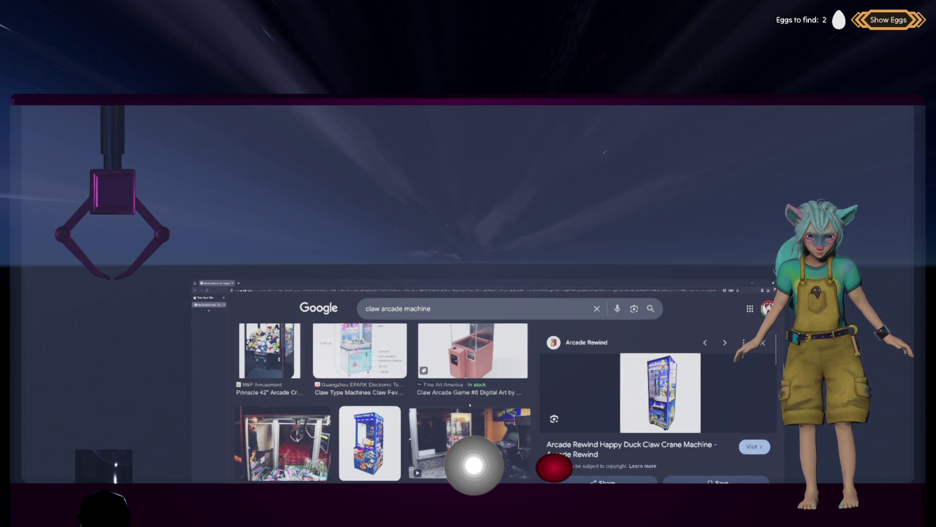
{"action": "scroll", "coordinate": [469, 405], "scroll_direction": "down", "scroll_amount": 3}
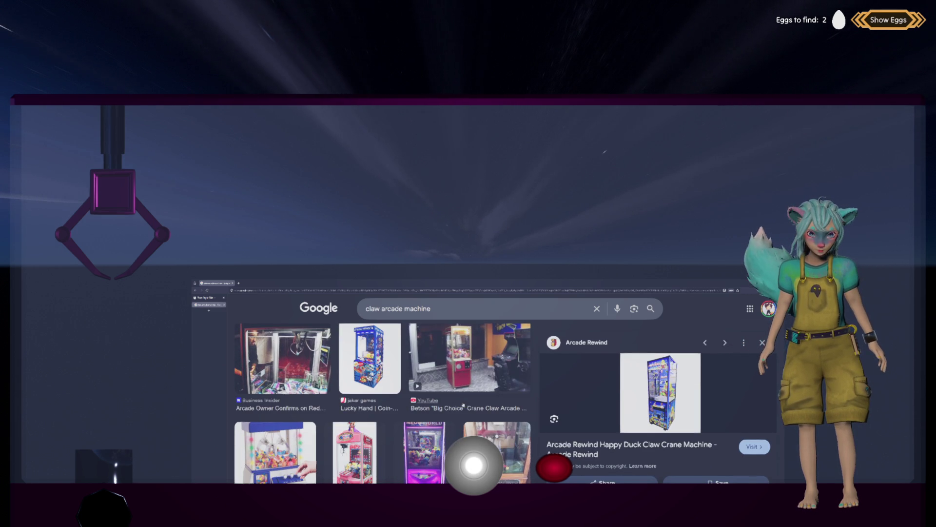
{"action": "scroll", "coordinate": [467, 405], "scroll_direction": "down", "scroll_amount": 1}
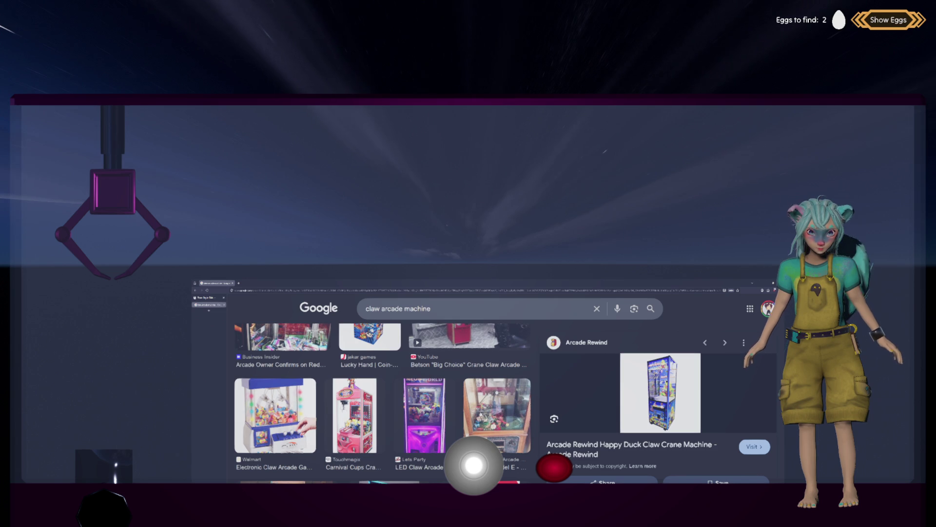
{"action": "scroll", "coordinate": [481, 414], "scroll_direction": "up", "scroll_amount": 1}
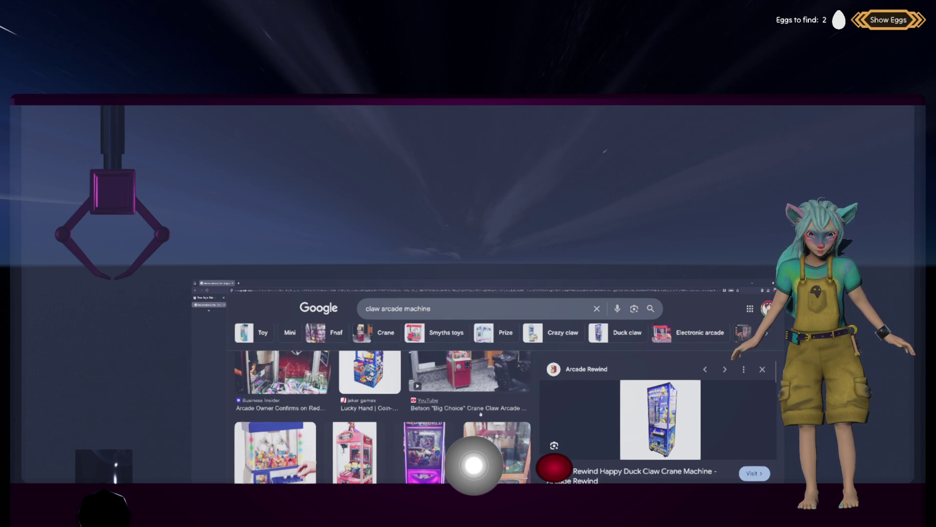
{"action": "scroll", "coordinate": [480, 414], "scroll_direction": "down", "scroll_amount": 2}
{"action": "scroll", "coordinate": [481, 413], "scroll_direction": "down", "scroll_amount": 1}
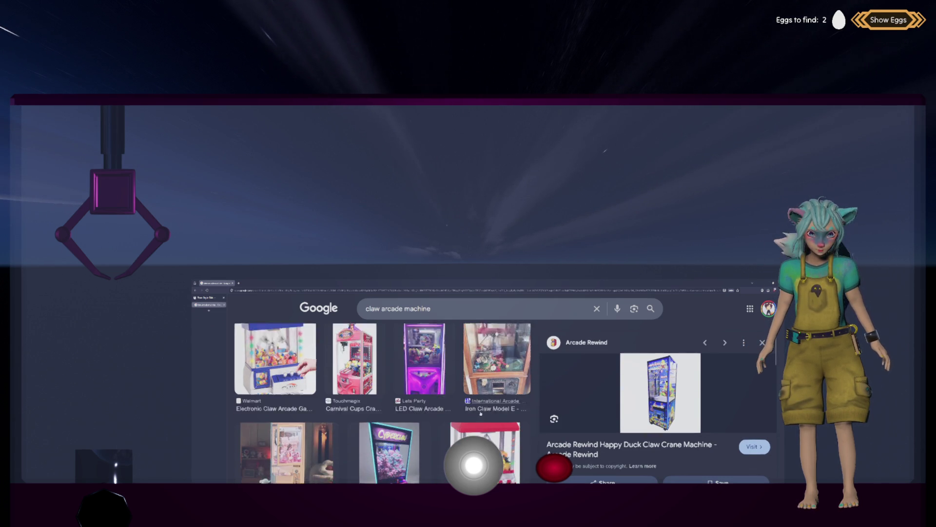
{"action": "left_click", "coordinate": [421, 428]}
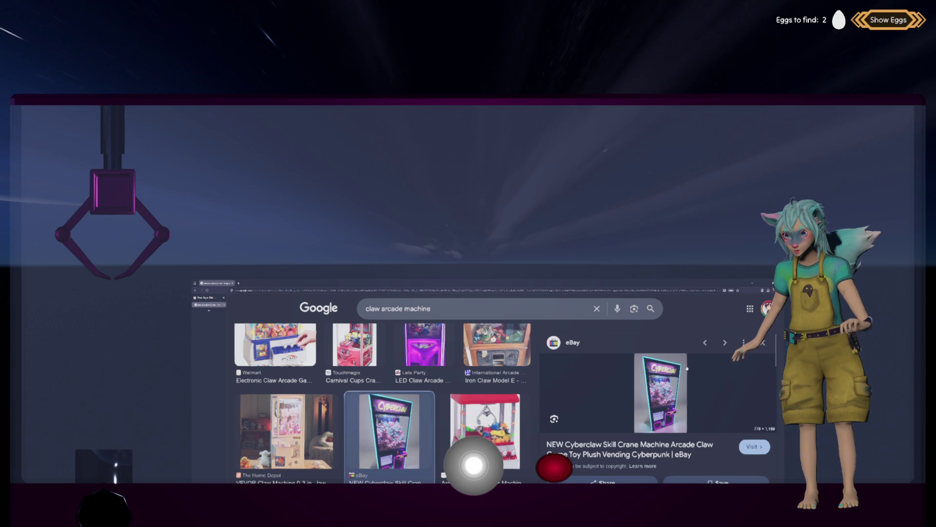
{"action": "scroll", "coordinate": [383, 402], "scroll_direction": "down", "scroll_amount": 5}
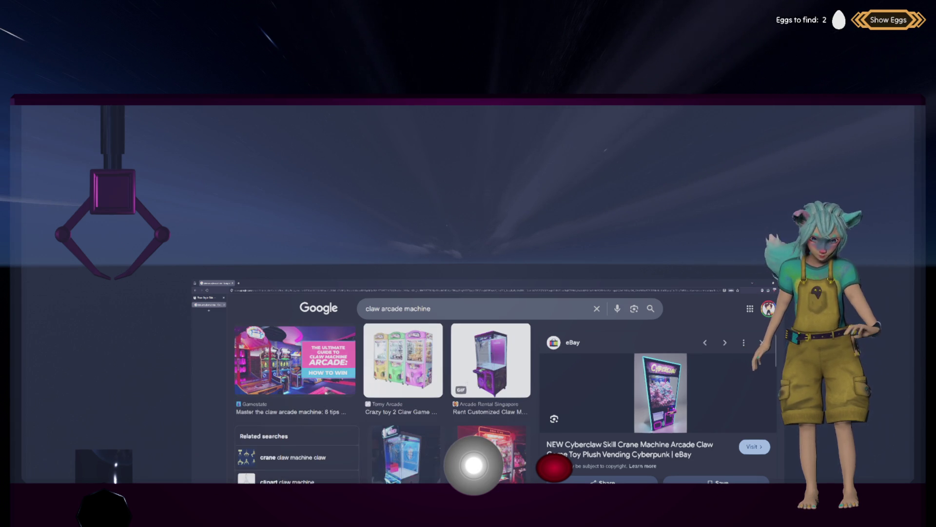
{"action": "scroll", "coordinate": [466, 383], "scroll_direction": "down", "scroll_amount": 4}
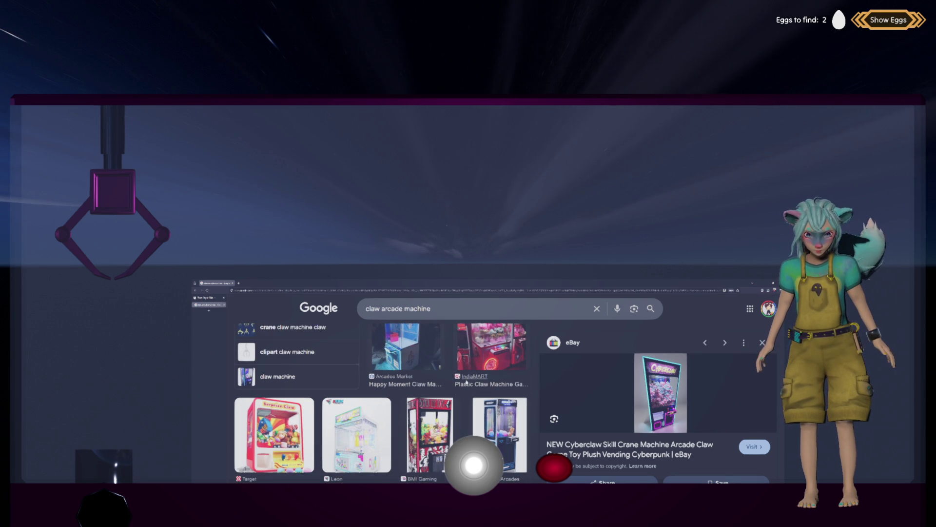
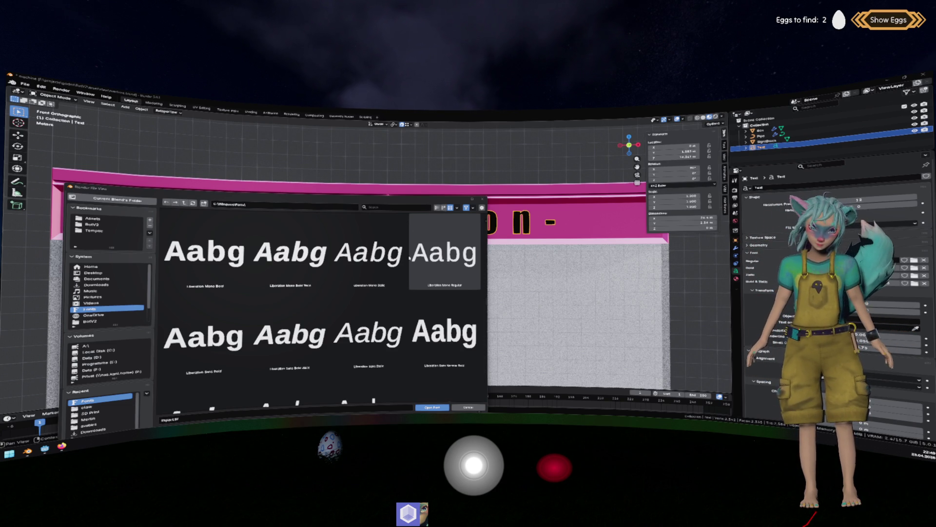
- Scroll through the font previews in Blender's font browser
{"action": "scroll", "coordinate": [371, 293], "scroll_direction": "down", "scroll_amount": 2}
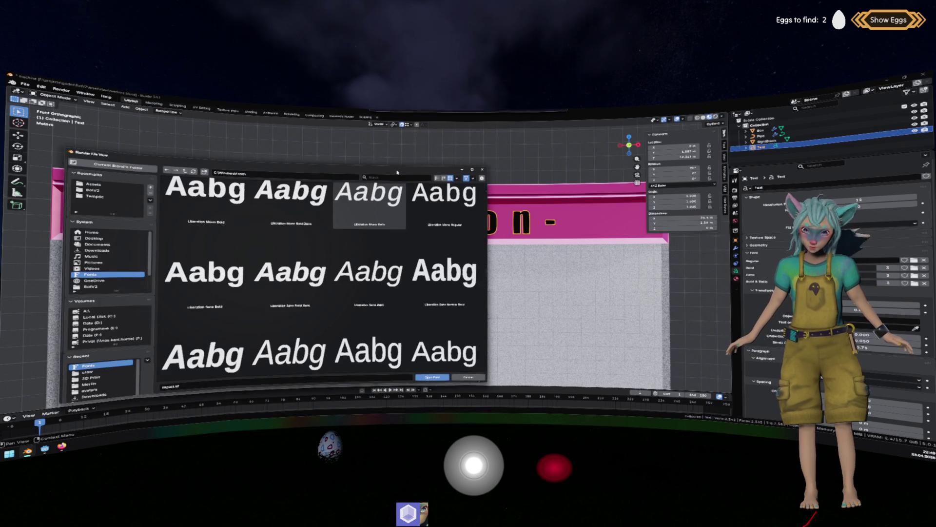
{"action": "scroll", "coordinate": [409, 198], "scroll_direction": "down", "scroll_amount": 3}
{"action": "scroll", "coordinate": [417, 192], "scroll_direction": "down", "scroll_amount": 5}
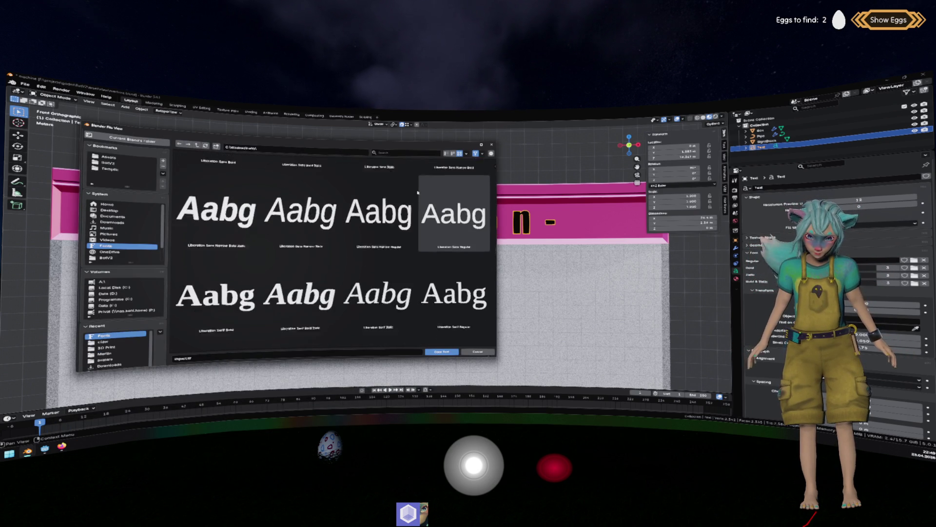
{"action": "scroll", "coordinate": [417, 189], "scroll_direction": "down", "scroll_amount": 5}
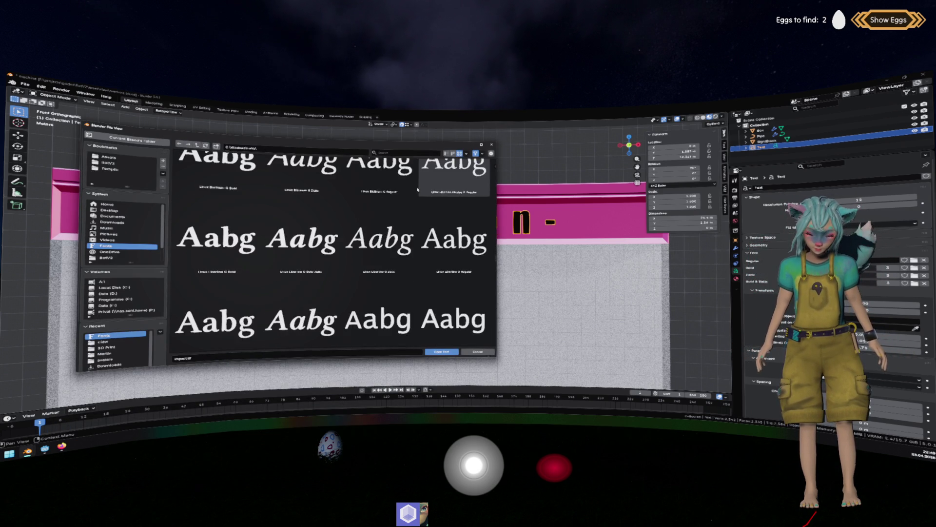
{"action": "scroll", "coordinate": [415, 184], "scroll_direction": "down", "scroll_amount": 7}
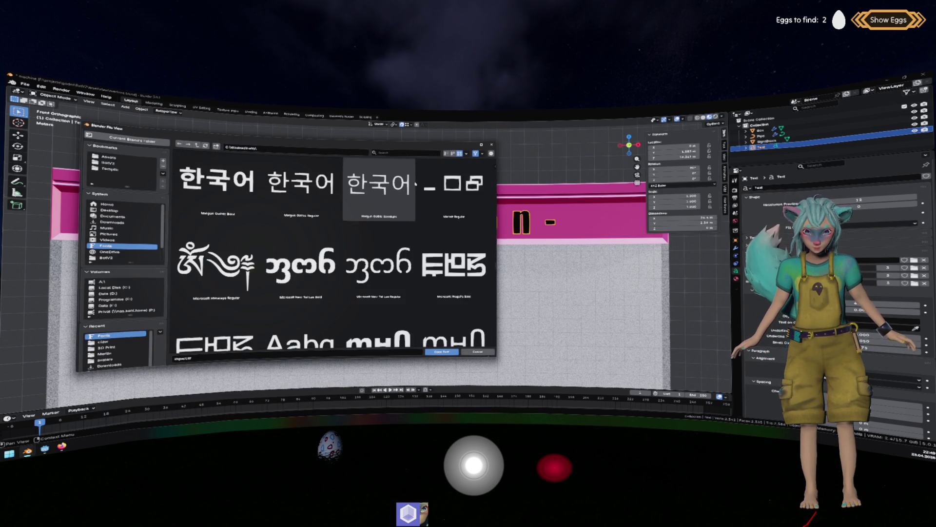
{"action": "scroll", "coordinate": [414, 183], "scroll_direction": "up", "scroll_amount": 2}
{"action": "scroll", "coordinate": [413, 183], "scroll_direction": "down", "scroll_amount": 5}
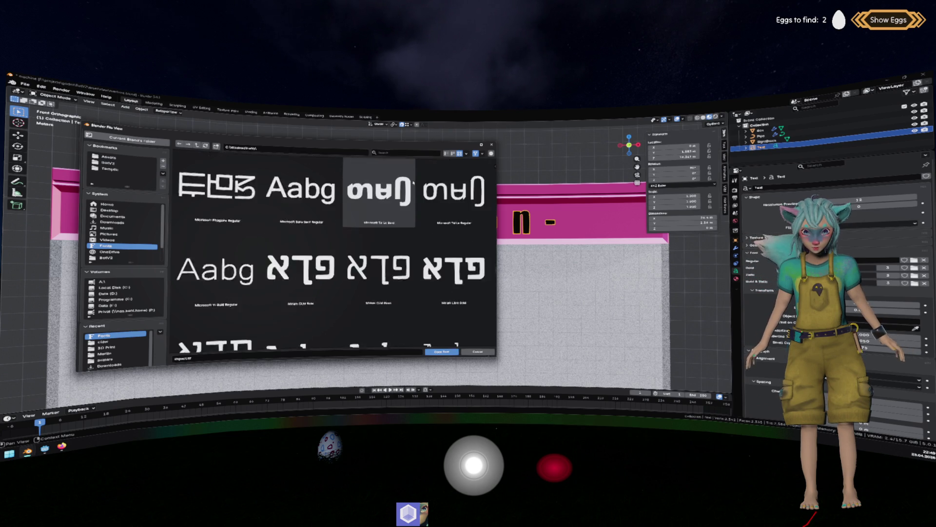
{"action": "scroll", "coordinate": [414, 182], "scroll_direction": "down", "scroll_amount": 6}
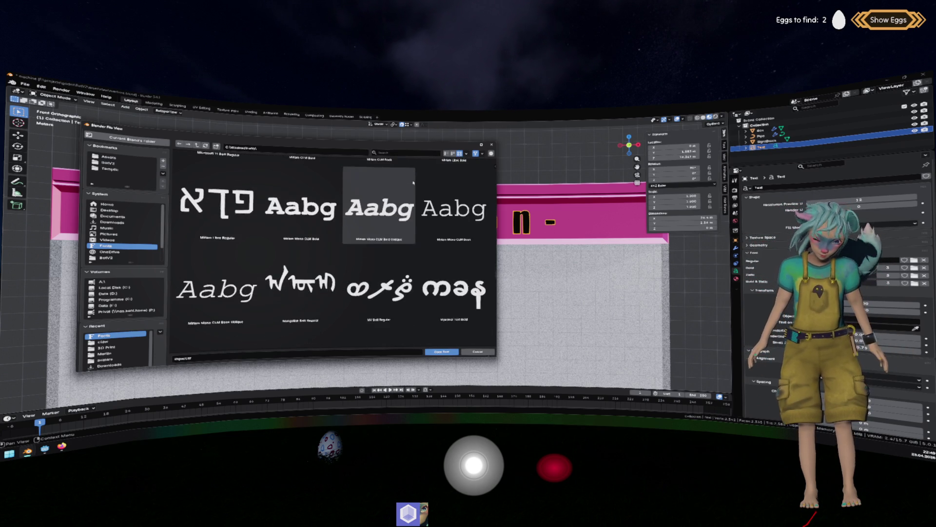
{"action": "scroll", "coordinate": [414, 210], "scroll_direction": "down", "scroll_amount": 5}
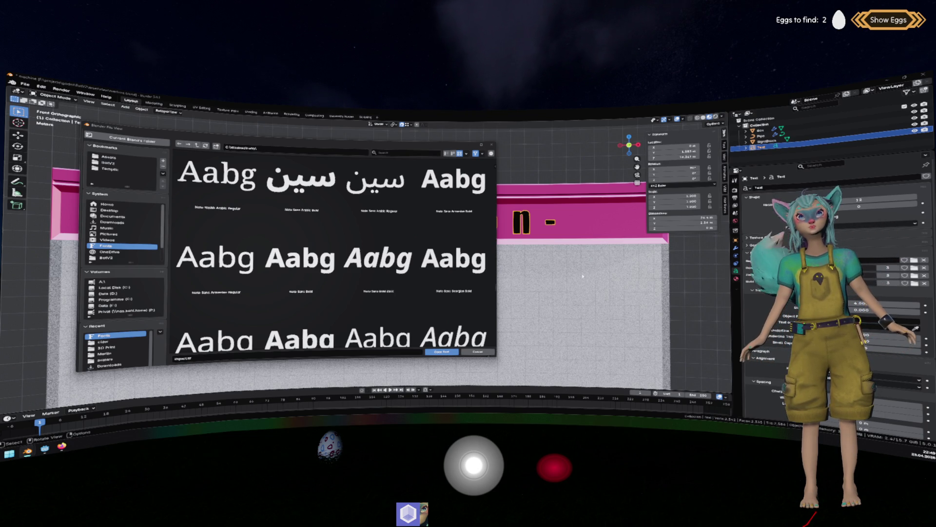
- Filter Godot's FileSystem by 'font' and show res://asset/font/ with FancyPantsNF.otf, Langdon.otf, TiltNeon.ttf
{"action": "key", "text": "alt+Tab"}
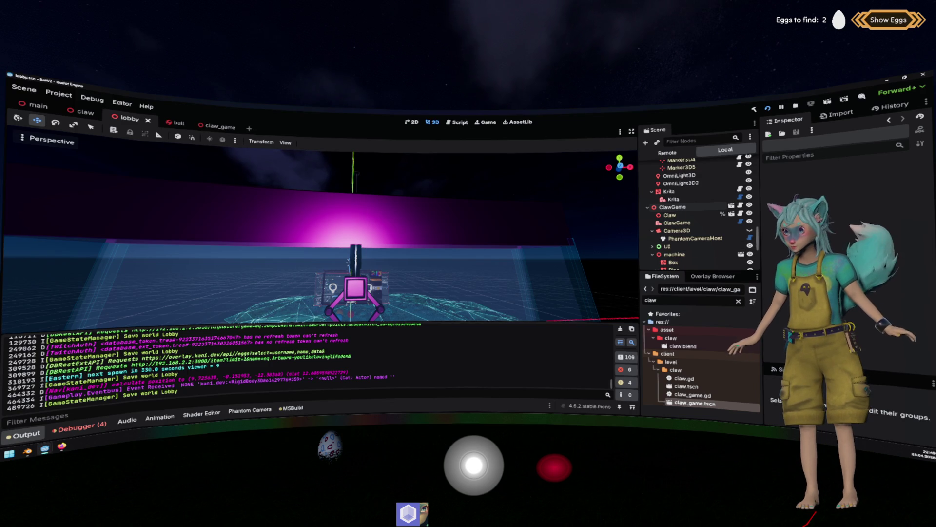
{"action": "type", "text": "font"}
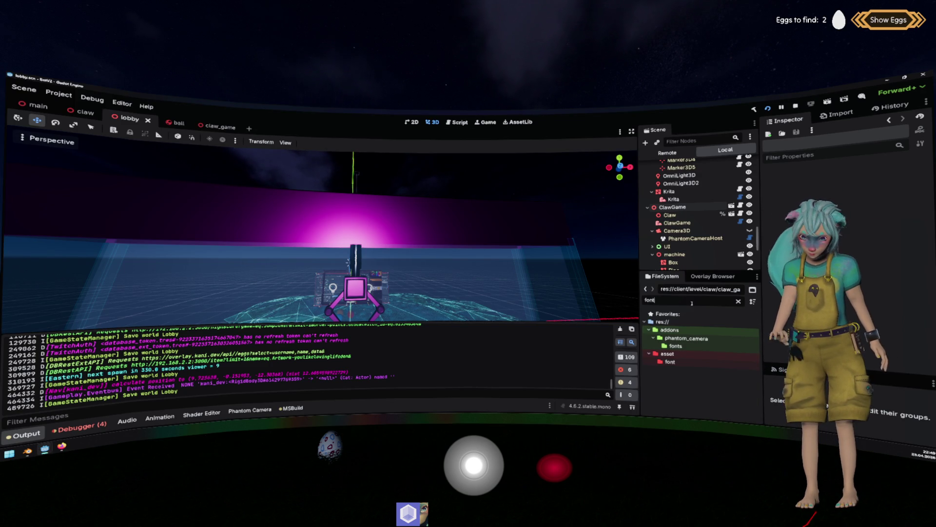
{"action": "left_click", "coordinate": [670, 361]}
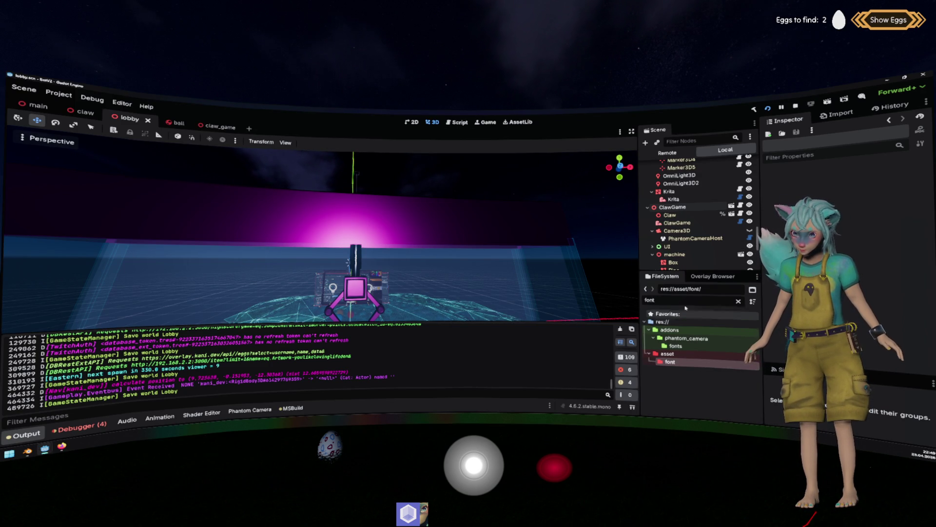
{"action": "scroll", "coordinate": [705, 324], "scroll_direction": "down", "scroll_amount": 5}
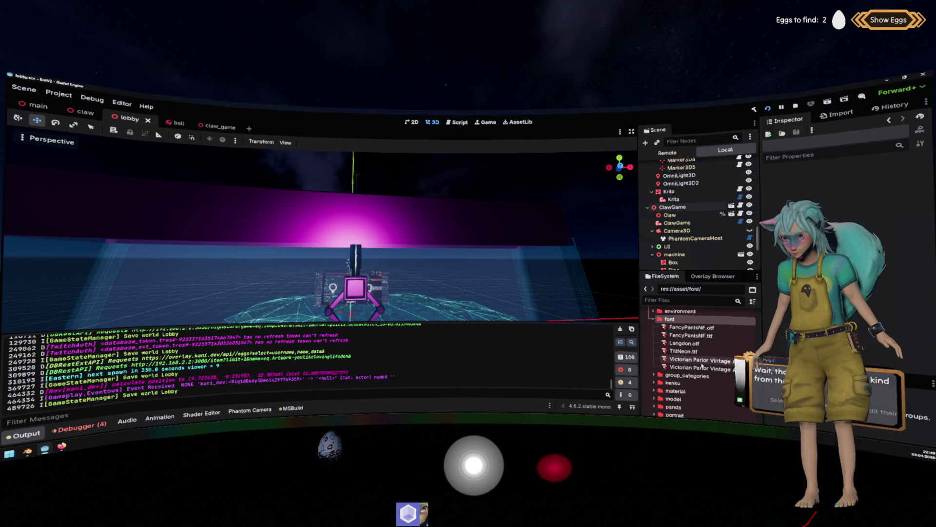
{"action": "key", "text": "alt+Tab"}
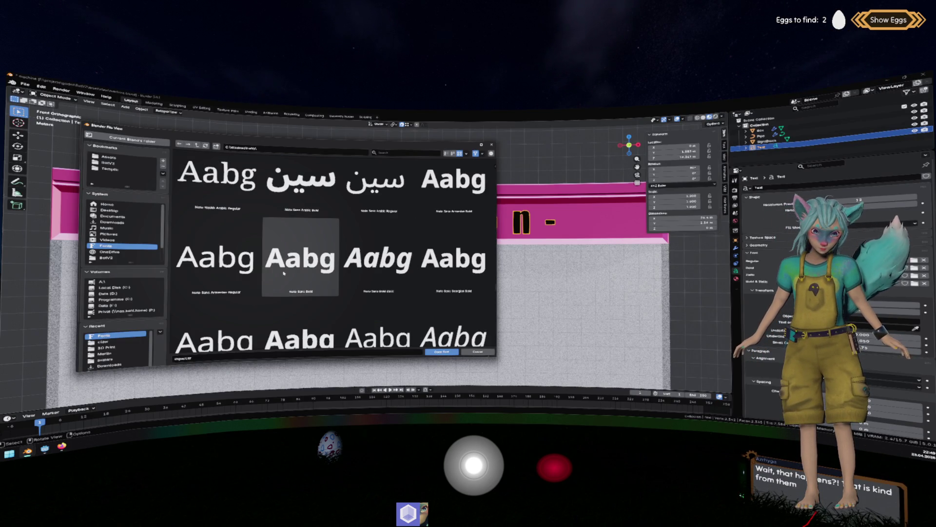
- Retype the font file name ending in '.tf' and open it as the sign's regular font
{"action": "left_click", "coordinate": [272, 357]}
{"action": "key", "text": "BackSpace"}
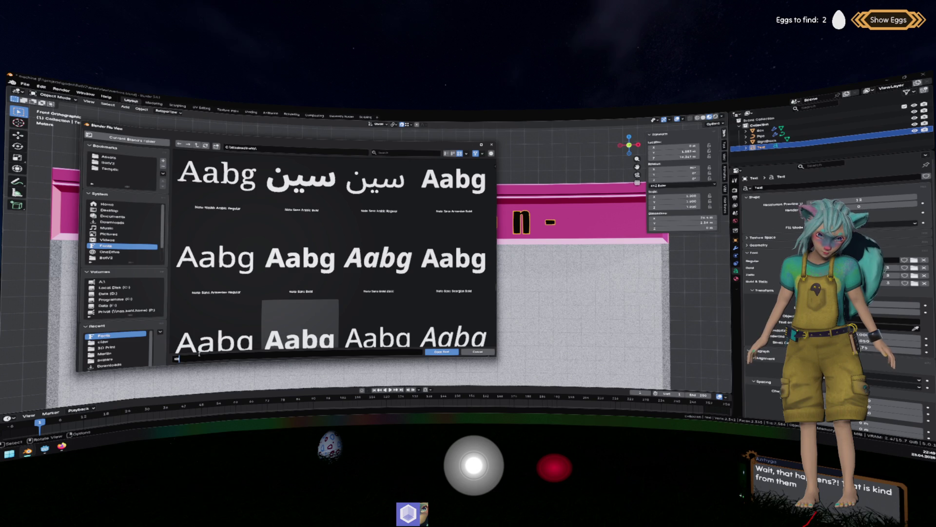
{"action": "type", "text": "on"}
{"action": "left_click", "coordinate": [200, 356]}
{"action": "type", "text": ".t"}
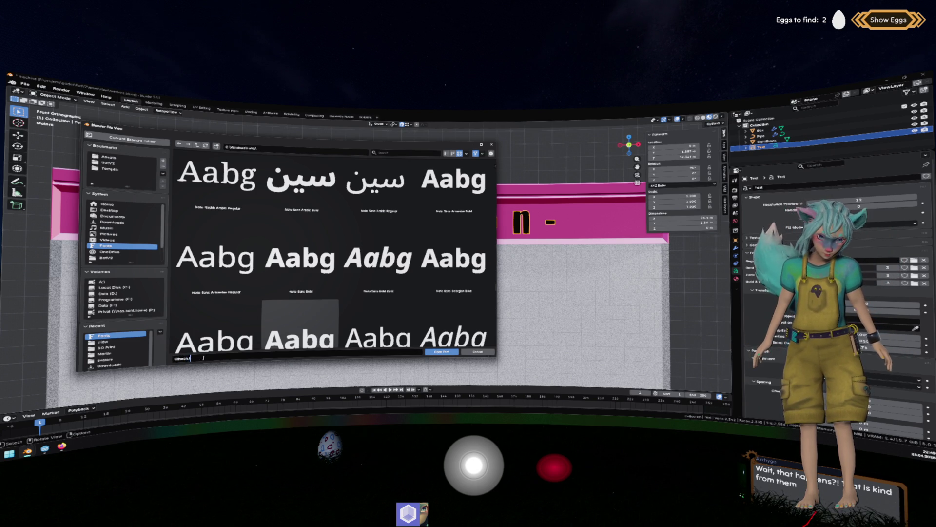
{"action": "type", "text": "f"}
{"action": "left_click", "coordinate": [441, 351]}
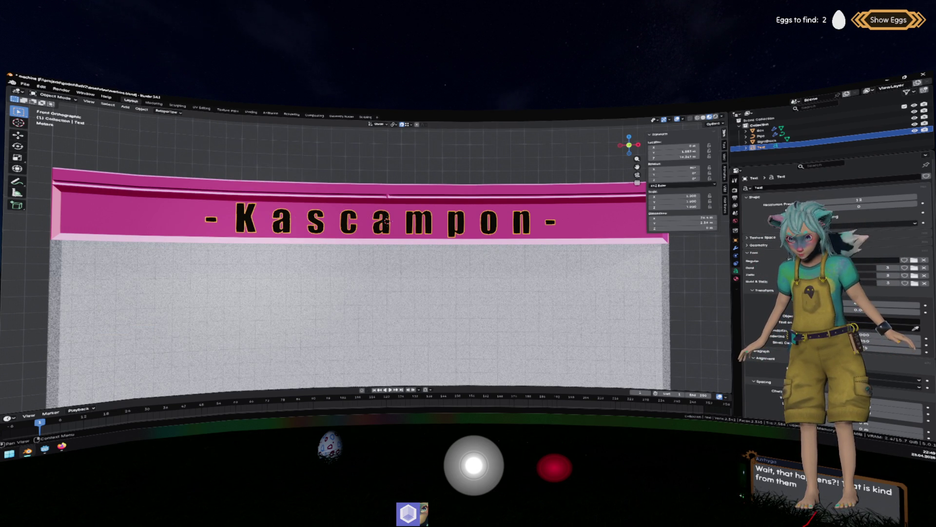
{"action": "double_click", "coordinate": [891, 259]}
- Open a widened font browser for the regular font and scroll through the typeface previews
{"action": "left_click", "coordinate": [914, 260]}
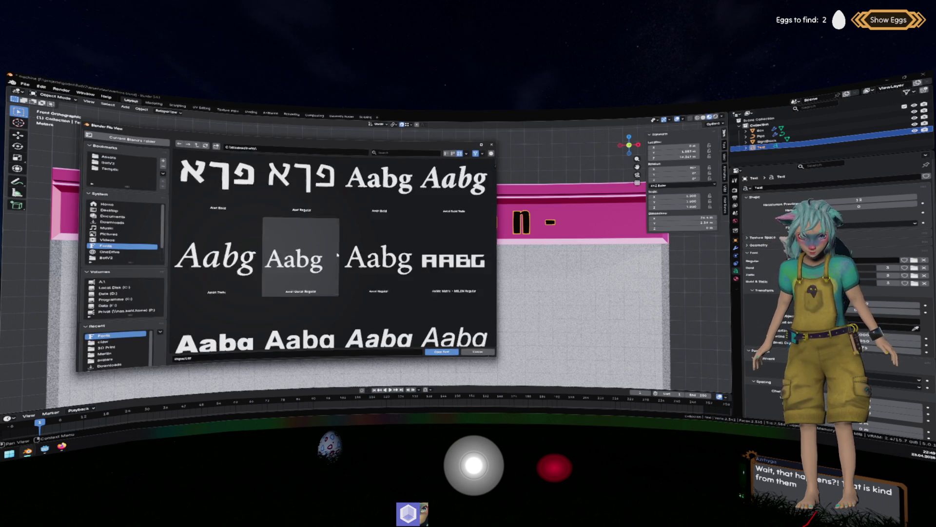
{"action": "left_click_drag", "start_coordinate": [497, 172], "coordinate": [548, 174]}
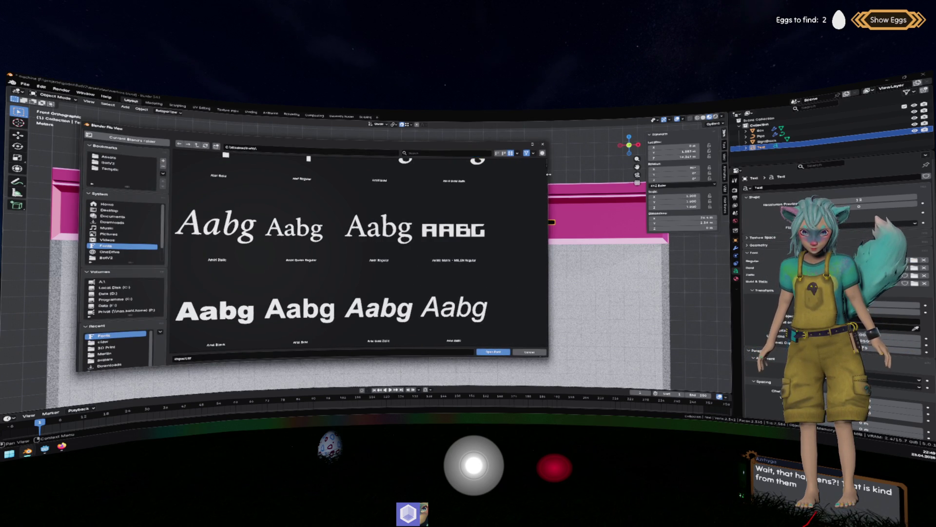
{"action": "scroll", "coordinate": [547, 276], "scroll_direction": "down", "scroll_amount": 15}
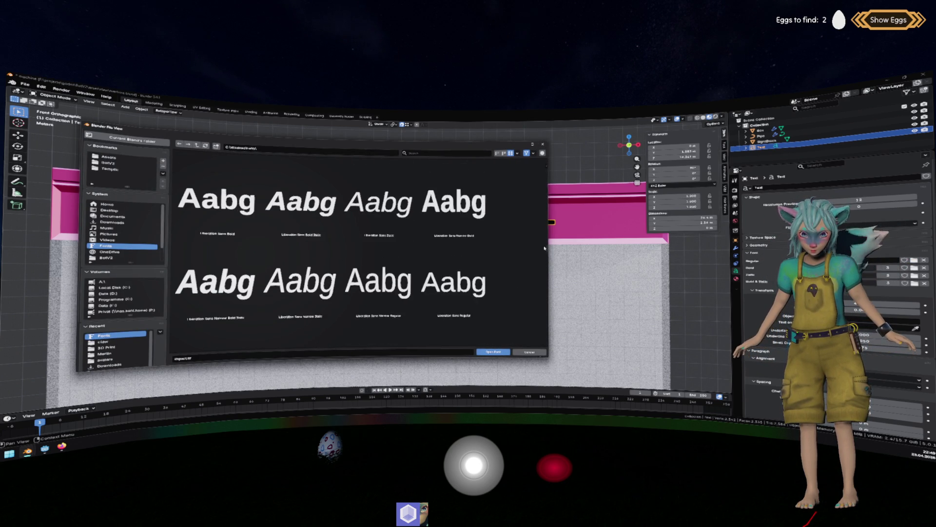
{"action": "scroll", "coordinate": [546, 283], "scroll_direction": "down", "scroll_amount": 10}
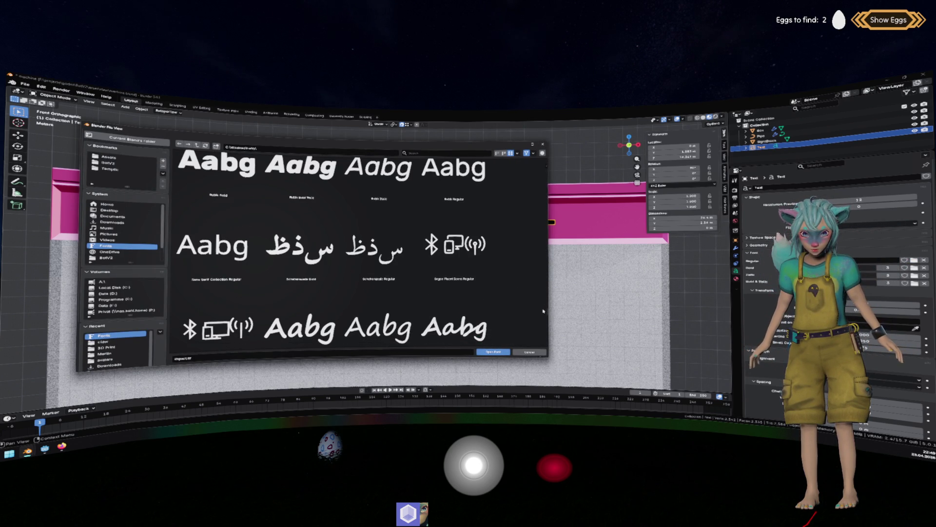
{"action": "scroll", "coordinate": [544, 310], "scroll_direction": "down", "scroll_amount": 6}
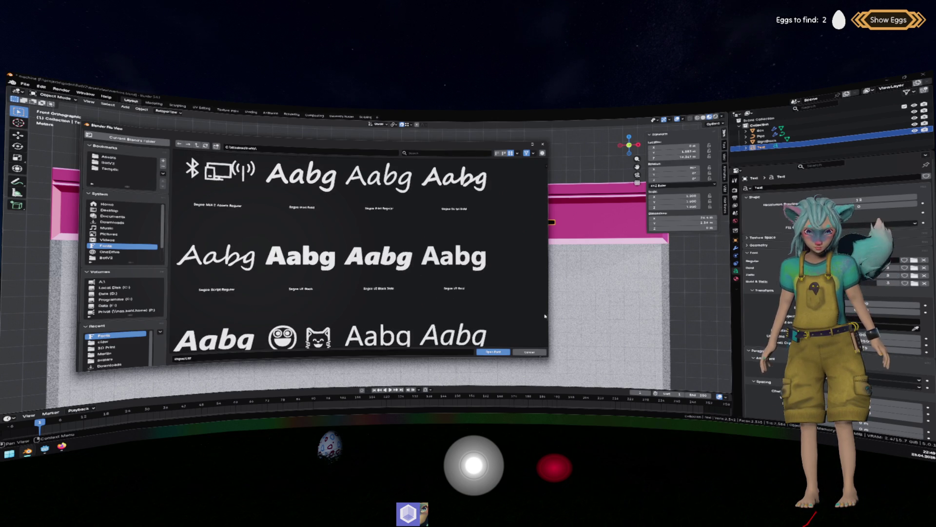
{"action": "scroll", "coordinate": [546, 318], "scroll_direction": "down", "scroll_amount": 8}
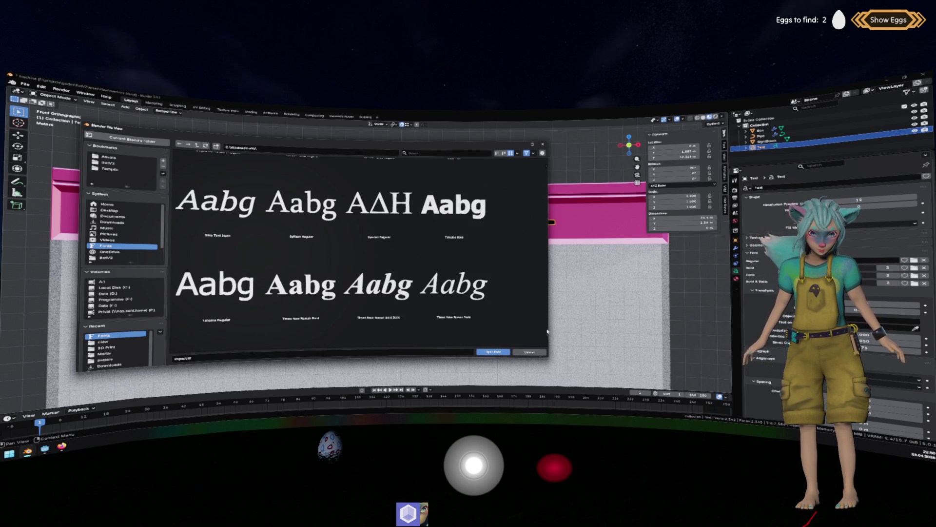
{"action": "scroll", "coordinate": [547, 331], "scroll_direction": "down", "scroll_amount": 3}
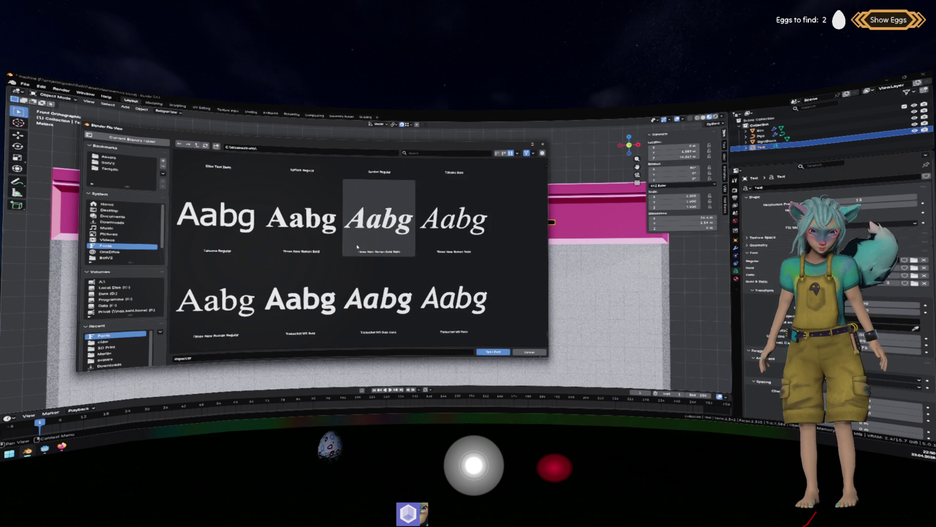
{"action": "scroll", "coordinate": [453, 229], "scroll_direction": "down", "scroll_amount": 3}
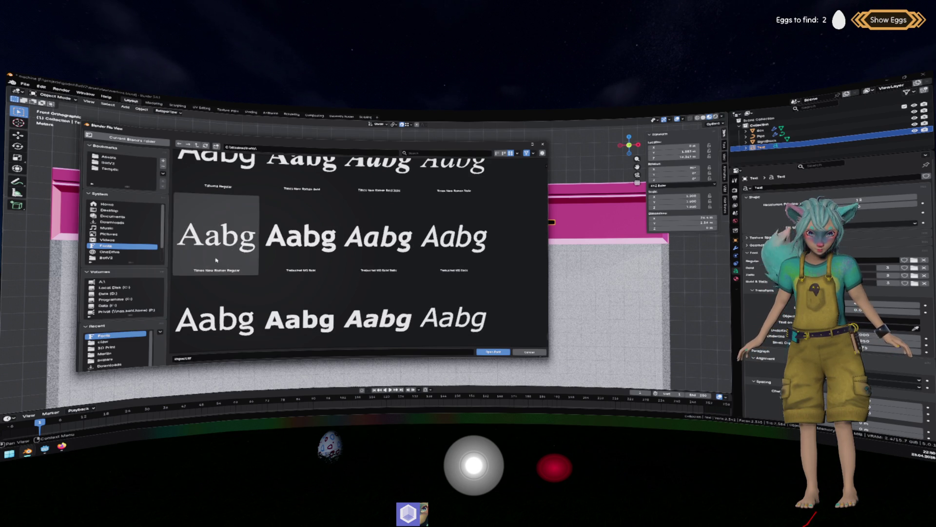
{"action": "scroll", "coordinate": [417, 241], "scroll_direction": "down", "scroll_amount": 3}
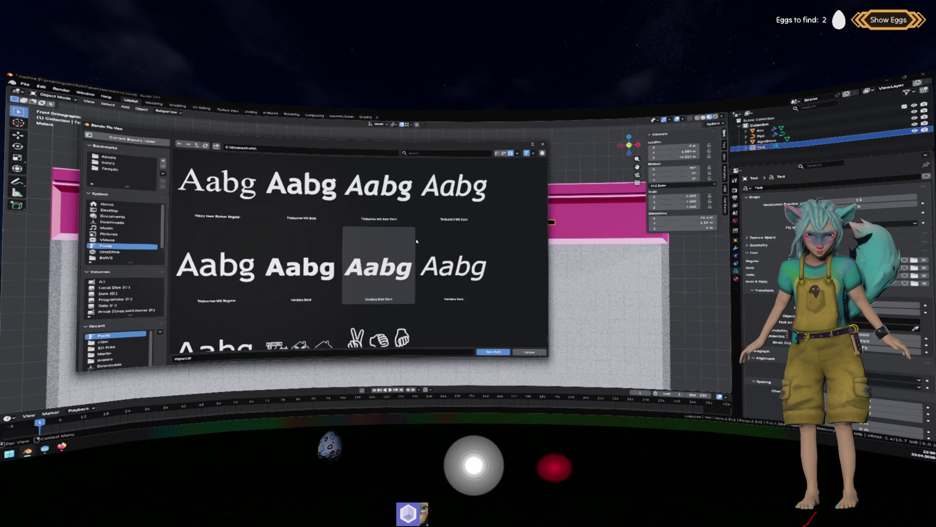
{"action": "scroll", "coordinate": [241, 276], "scroll_direction": "up", "scroll_amount": 5}
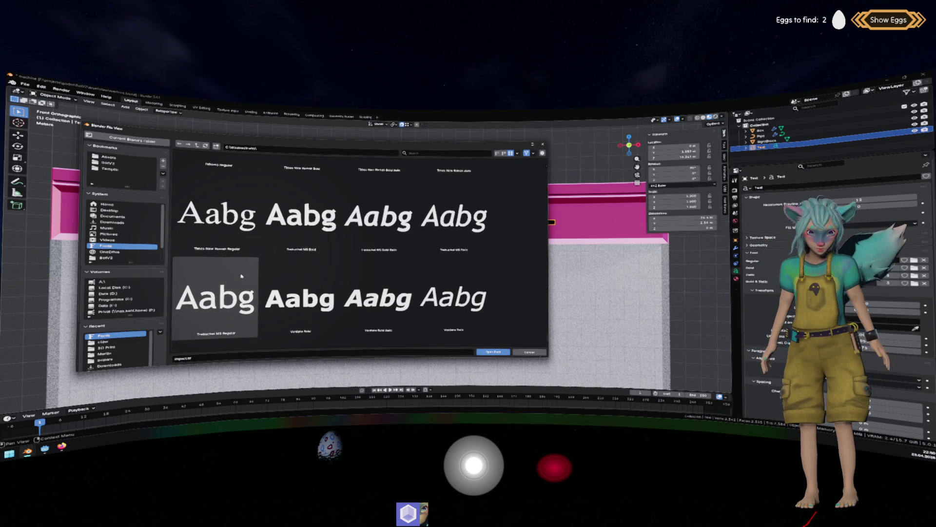
{"action": "scroll", "coordinate": [241, 276], "scroll_direction": "up", "scroll_amount": 5}
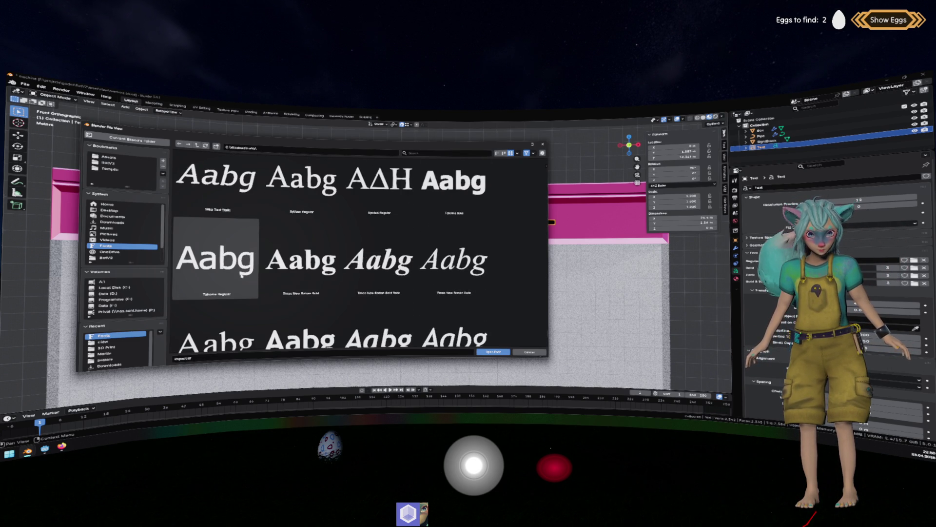
{"action": "scroll", "coordinate": [241, 275], "scroll_direction": "up", "scroll_amount": 2}
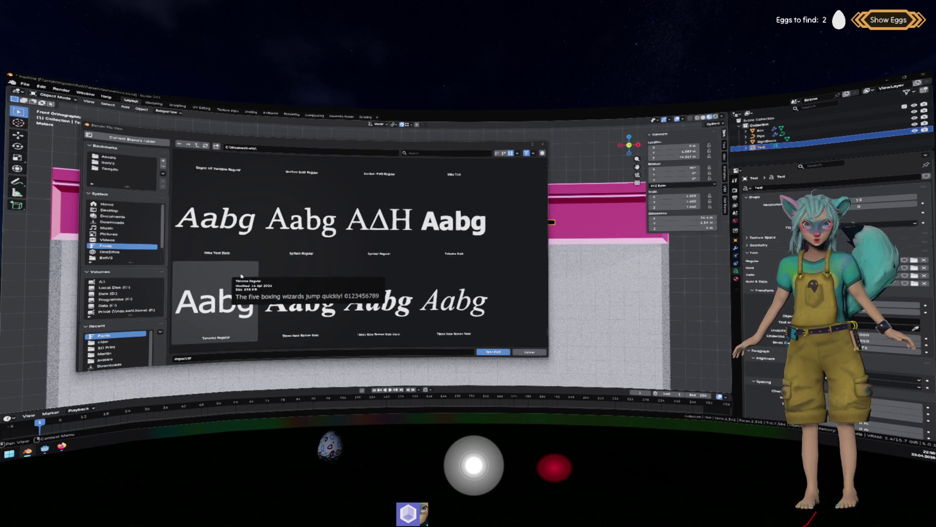
- Check the FancyPantsNF.otf file in Godot's font folder, then return to Blender
{"action": "key", "text": "alt+Tab"}
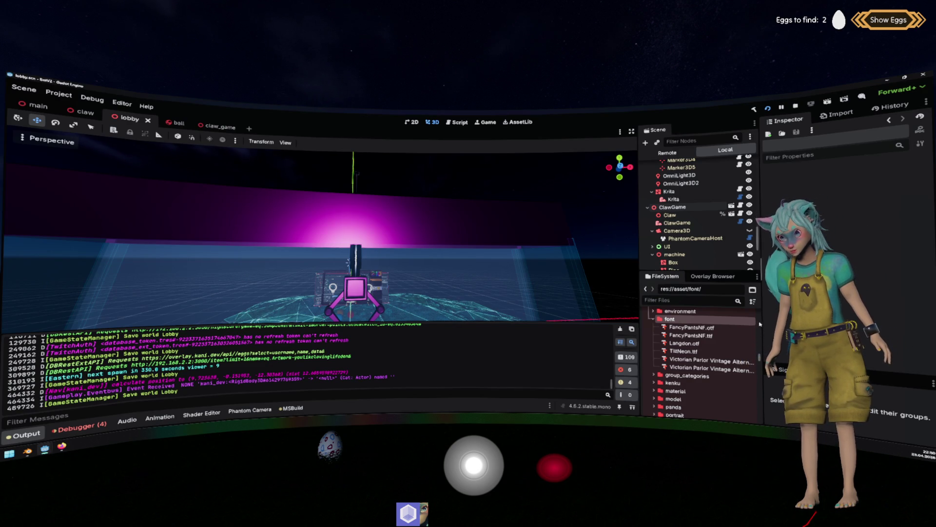
{"action": "left_click", "coordinate": [711, 328]}
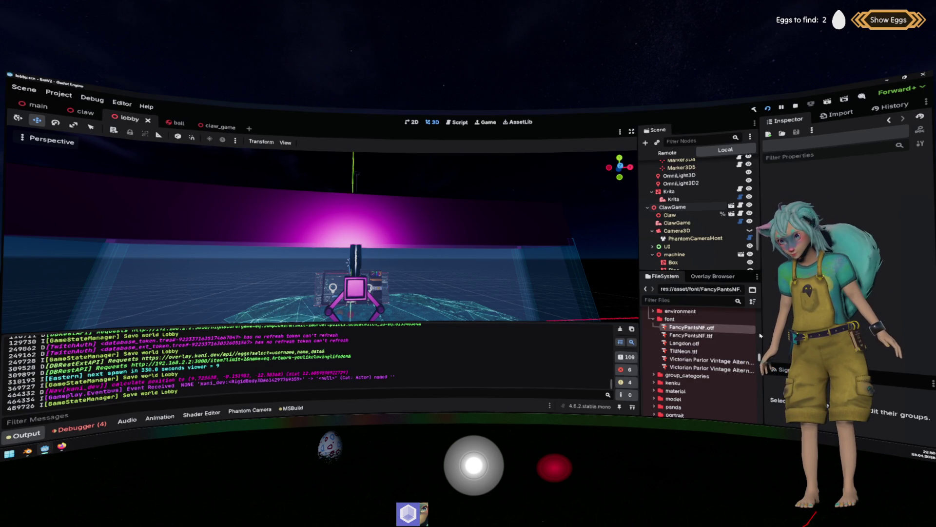
{"action": "key", "text": "alt+Tab"}
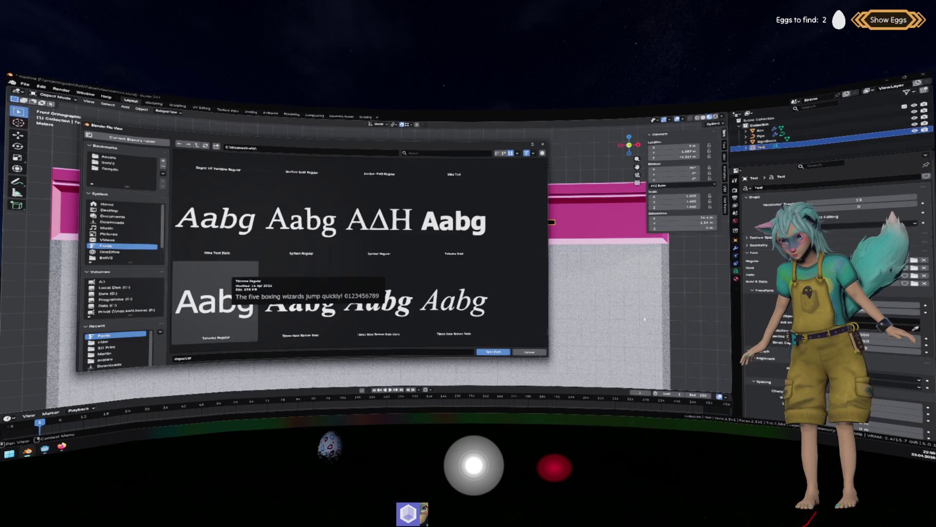
- Load the Langdon font onto the sign text
{"action": "left_click", "coordinate": [359, 354]}
{"action": "type", "text": "Langdon"}
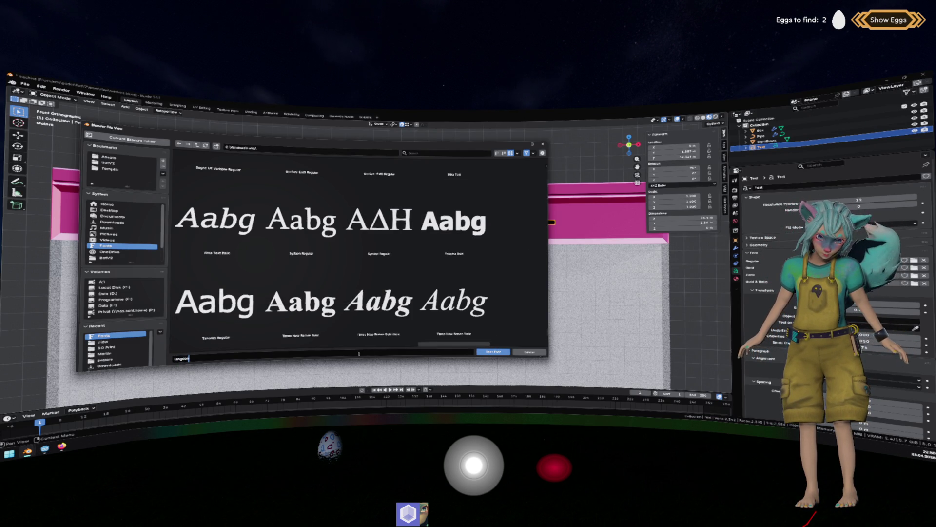
{"action": "key", "text": "Return"}
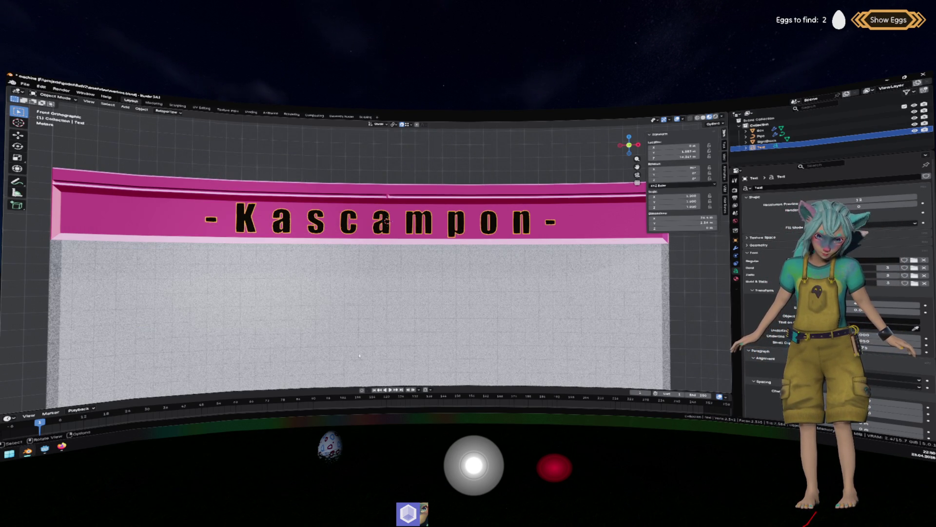
- Reopen the font browser, scroll the C:\Windows\Fonts previews, and go to the BotV2 folder
{"action": "left_click", "coordinate": [914, 261]}
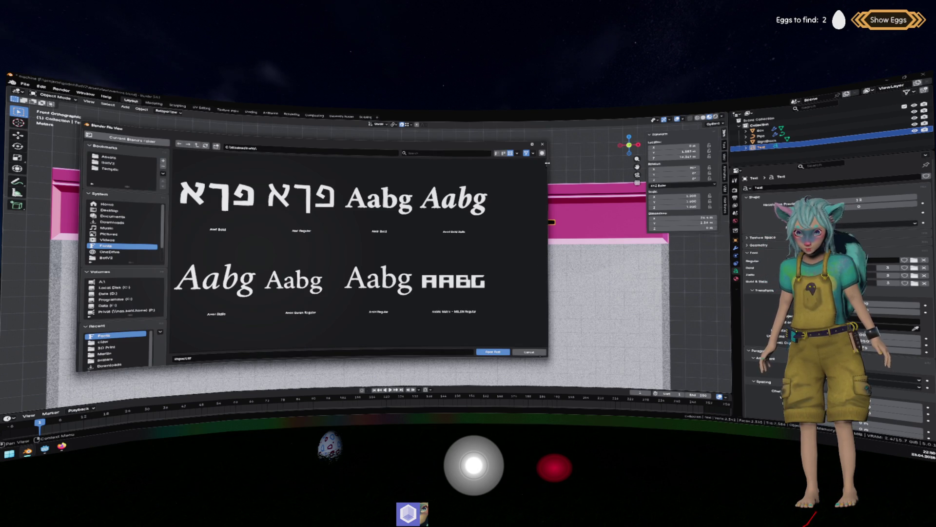
{"action": "key", "text": "n"}
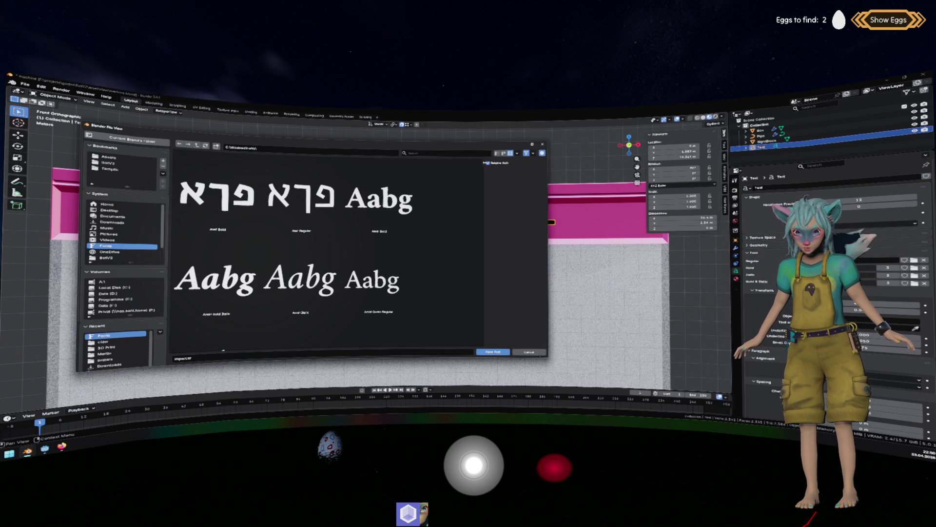
{"action": "left_click", "coordinate": [542, 152]}
{"action": "left_click_drag", "start_coordinate": [545, 164], "coordinate": [547, 245]}
{"action": "scroll", "coordinate": [547, 245], "scroll_direction": "up", "scroll_amount": 5}
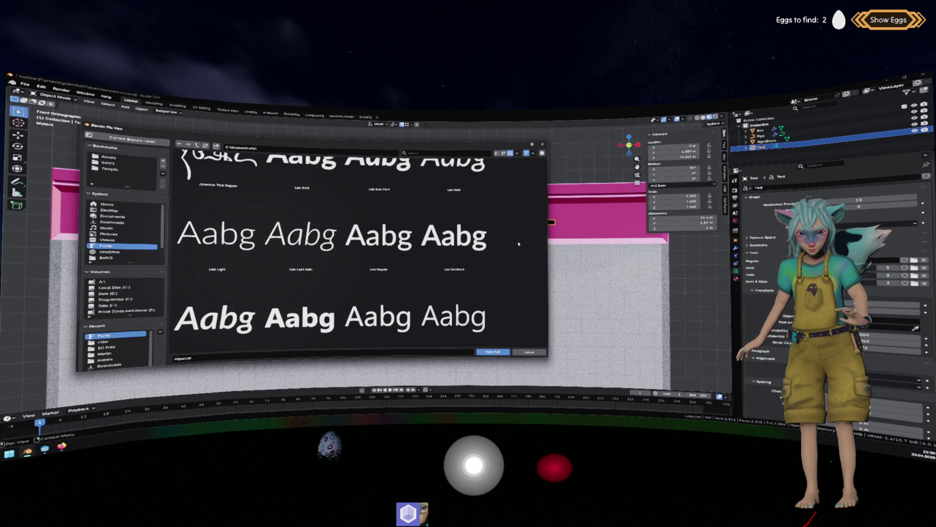
{"action": "scroll", "coordinate": [519, 244], "scroll_direction": "up", "scroll_amount": 2}
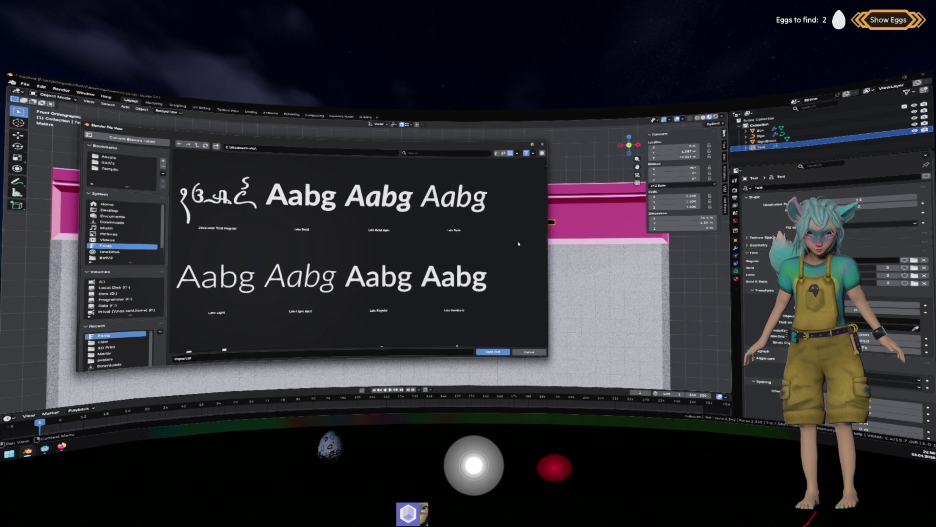
{"action": "scroll", "coordinate": [519, 243], "scroll_direction": "up", "scroll_amount": 2}
{"action": "scroll", "coordinate": [519, 243], "scroll_direction": "down", "scroll_amount": 3}
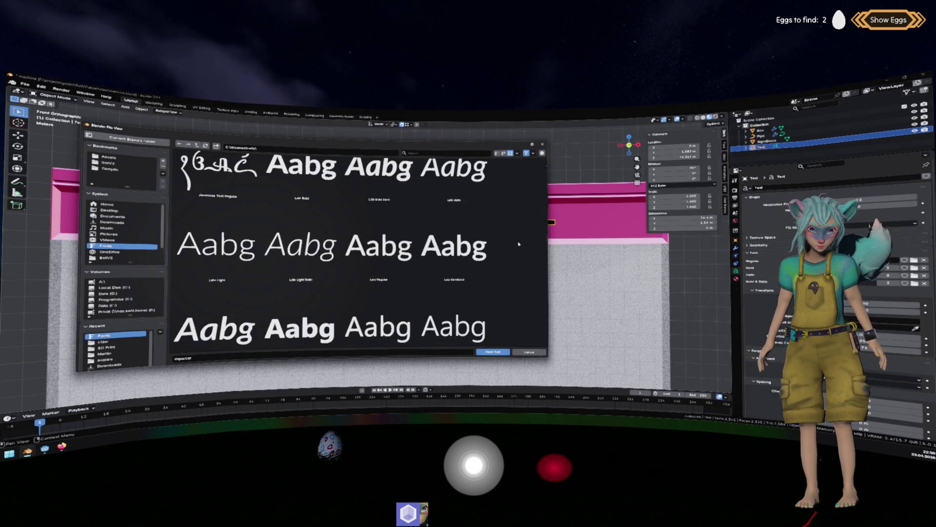
{"action": "scroll", "coordinate": [519, 243], "scroll_direction": "down", "scroll_amount": 2}
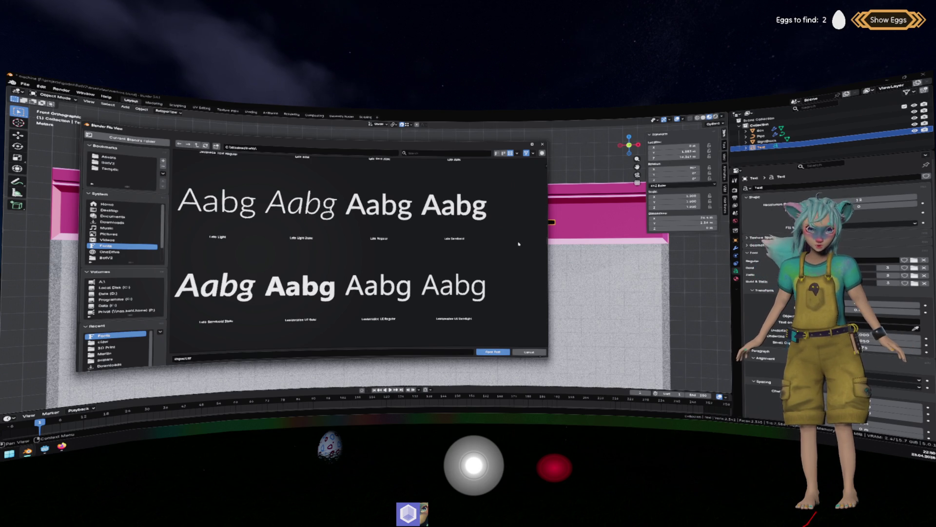
{"action": "scroll", "coordinate": [519, 244], "scroll_direction": "up", "scroll_amount": 2}
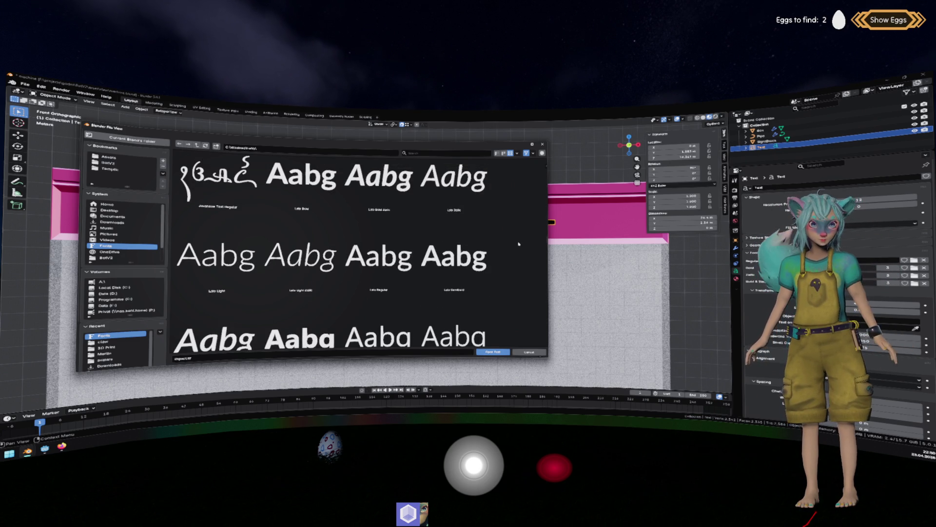
{"action": "left_click", "coordinate": [108, 163]}
- Apply the Langren font from BotV2's fonts folder and retype the leading K
{"action": "double_click", "coordinate": [379, 198]}
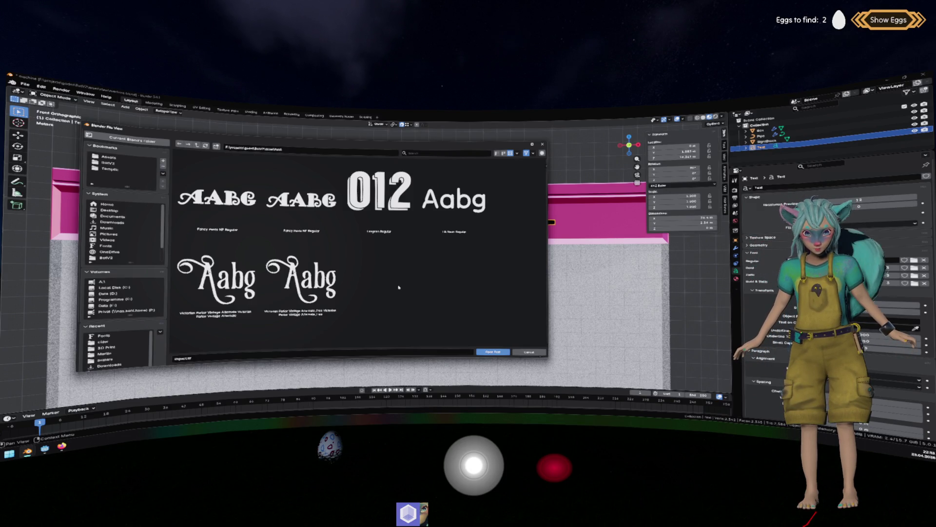
{"action": "double_click", "coordinate": [380, 193]}
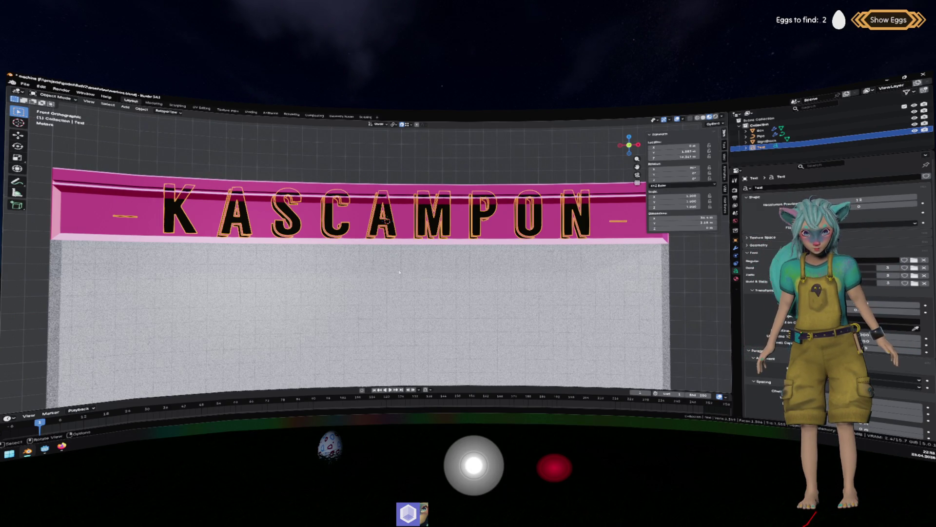
{"action": "key", "text": "s"}
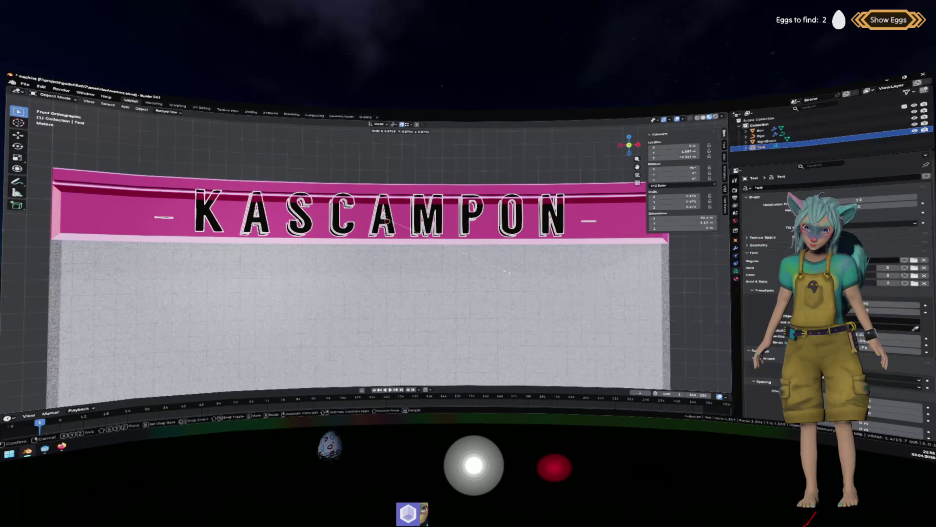
{"action": "key", "text": "Escape"}
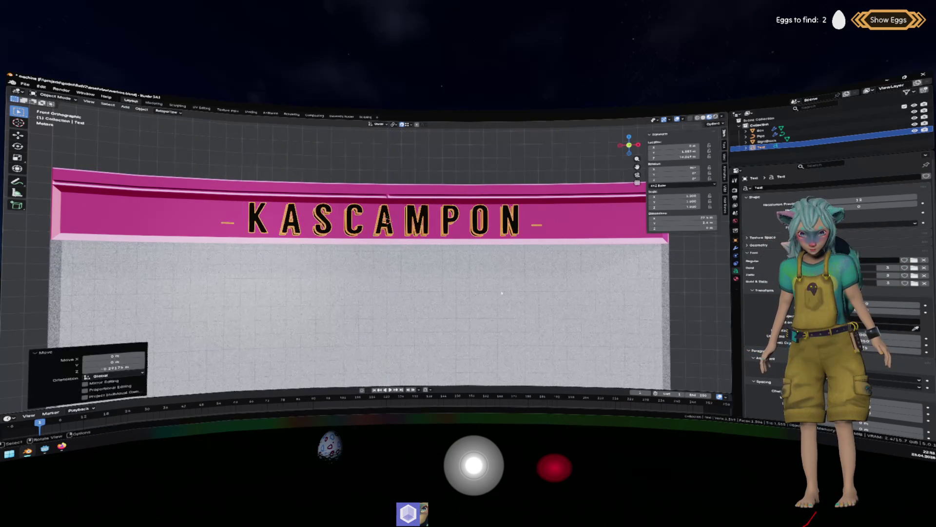
{"action": "key", "text": "Tab"}
{"action": "key", "text": "Delete"}
{"action": "type", "text": "K"}
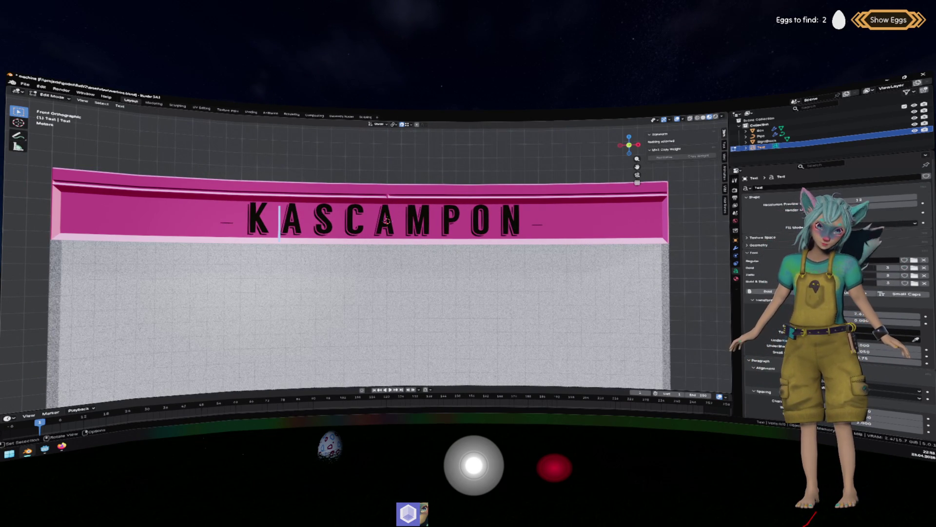
{"action": "key", "text": "Tab"}
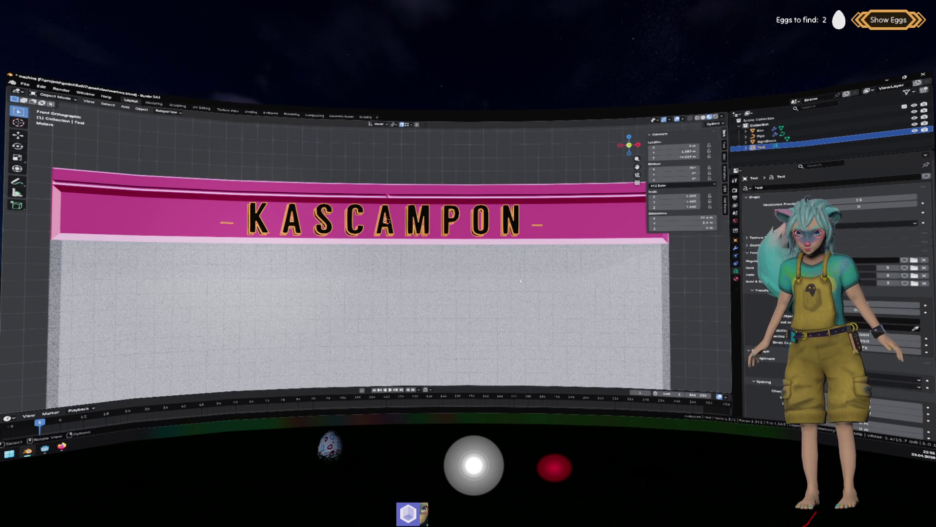
{"action": "key", "text": "alt+a"}
- Adjust the text's Z and Y location values in the N-panel
{"action": "left_click_drag", "start_coordinate": [520, 280], "coordinate": [441, 235]}
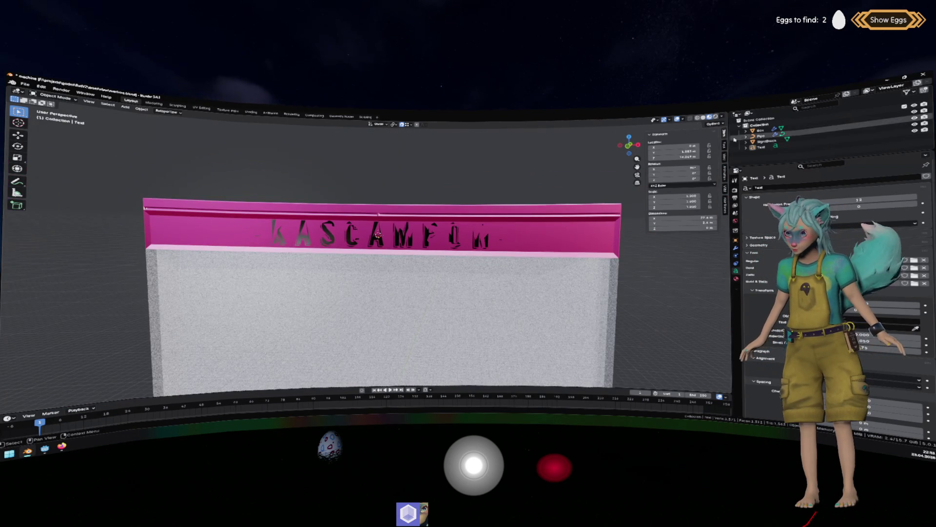
{"action": "left_click", "coordinate": [757, 147]}
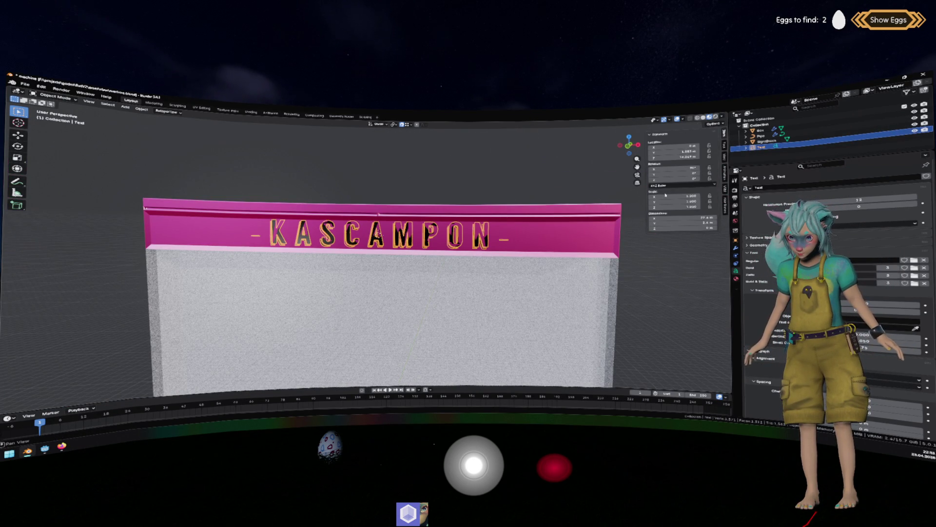
{"action": "double_click", "coordinate": [679, 158]}
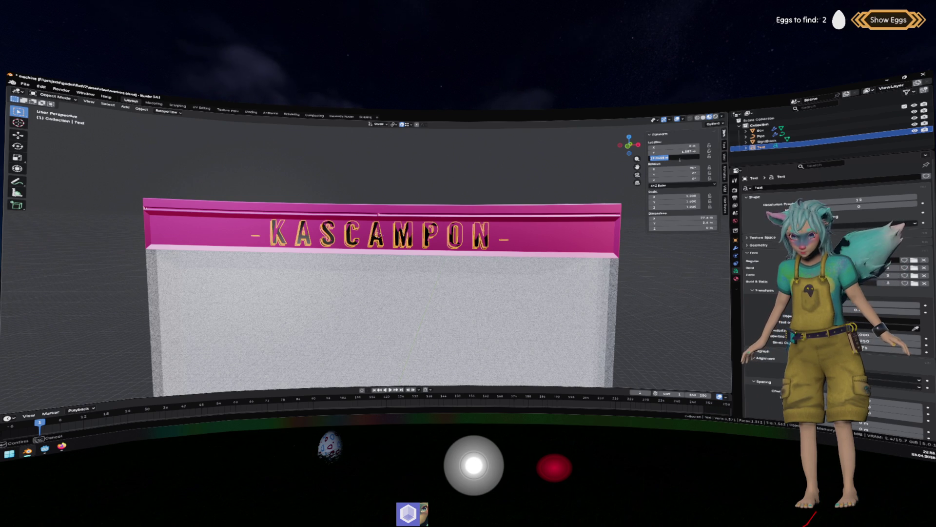
{"action": "key", "text": "Return"}
{"action": "double_click", "coordinate": [680, 152]}
{"action": "key", "text": "End"}
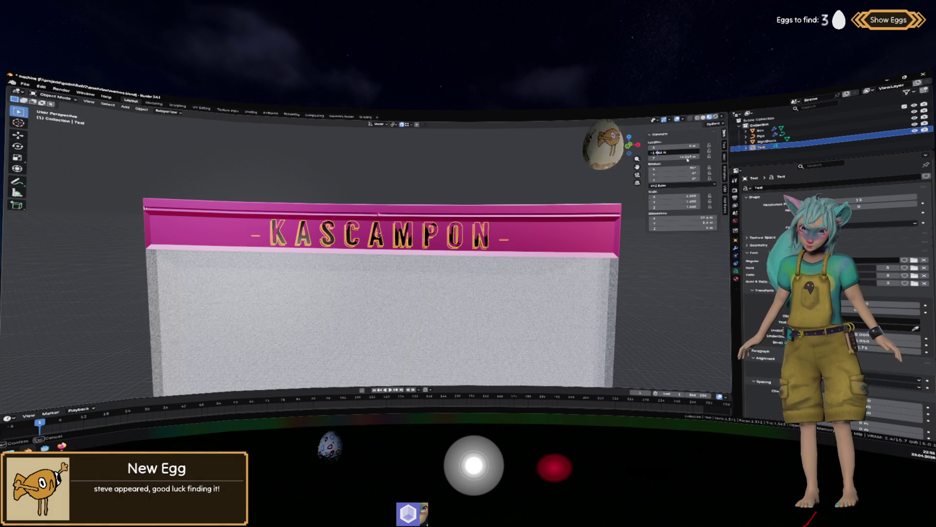
{"action": "key", "text": "Return"}
- View the sign from the front and start moving the KASCAMPON text
{"action": "left_click", "coordinate": [476, 137]}
{"action": "mouse_move", "coordinate": [475, 137]}
{"action": "left_mouse_down"}
{"action": "mouse_move", "coordinate": [510, 175]}
{"action": "mouse_move", "coordinate": [469, 176]}
{"action": "left_mouse_up"}
{"action": "key", "text": "KP_1"}
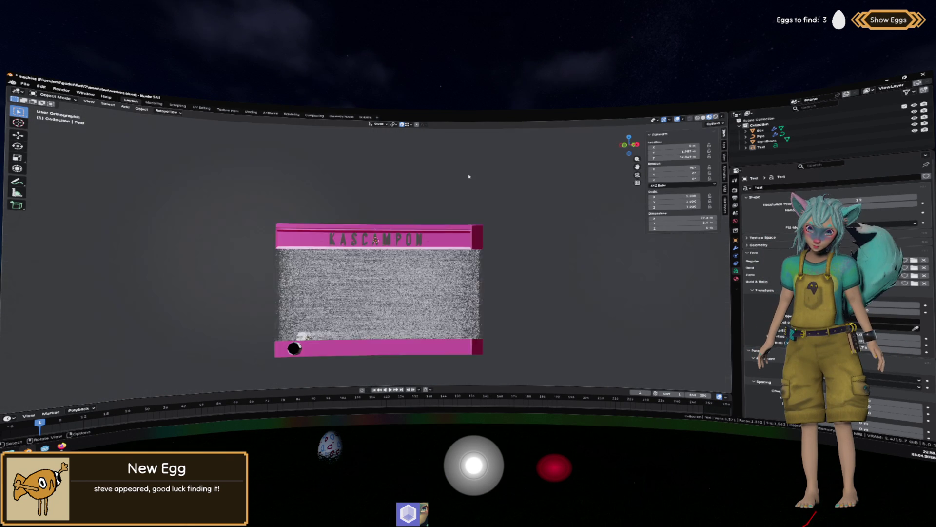
{"action": "scroll", "coordinate": [469, 176], "scroll_direction": "up", "scroll_amount": 3}
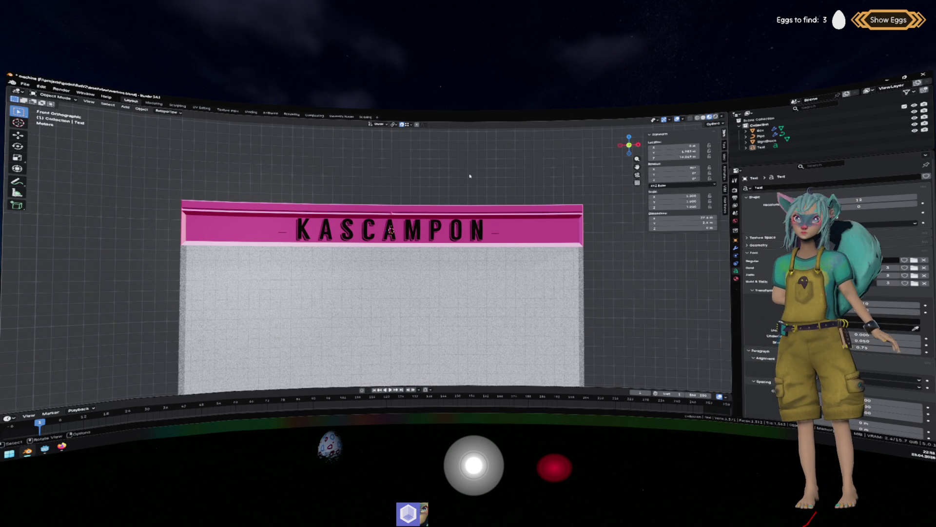
{"action": "scroll", "coordinate": [469, 175], "scroll_direction": "down", "scroll_amount": 3}
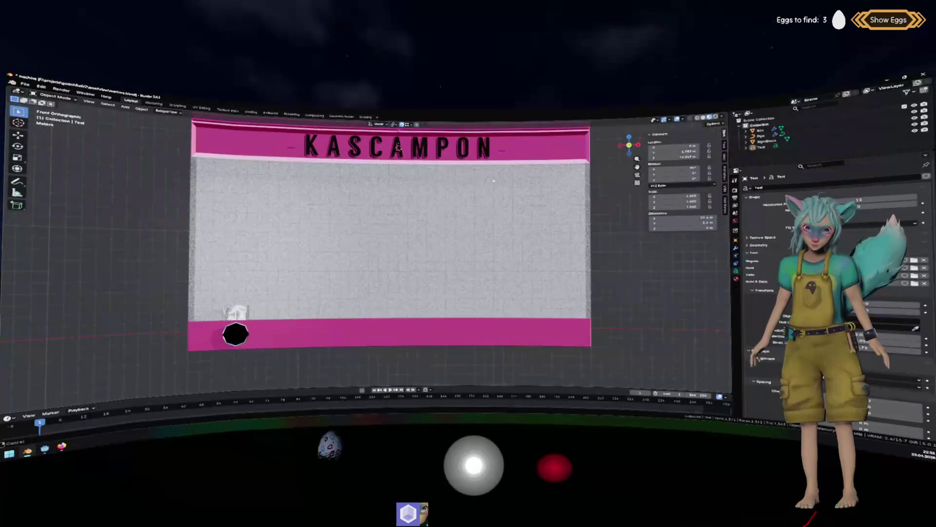
{"action": "left_click", "coordinate": [760, 147]}
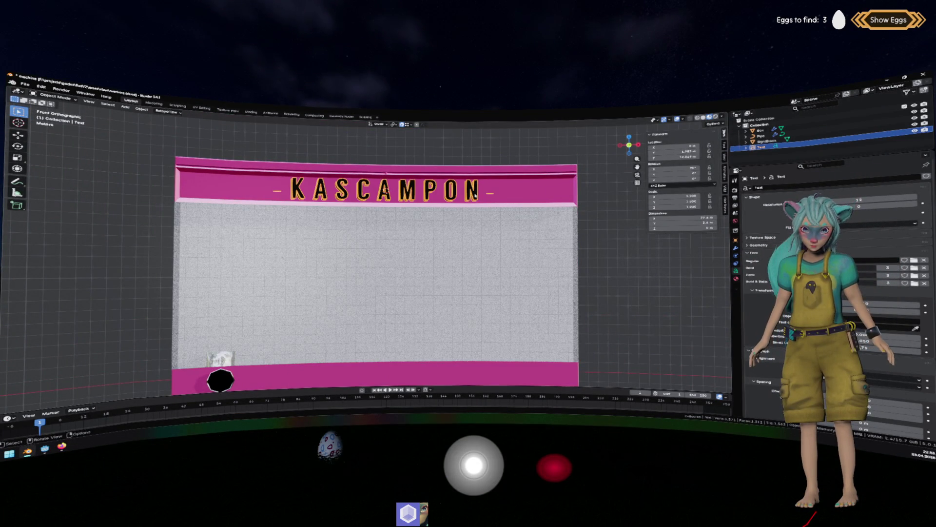
{"action": "key", "text": "g"}
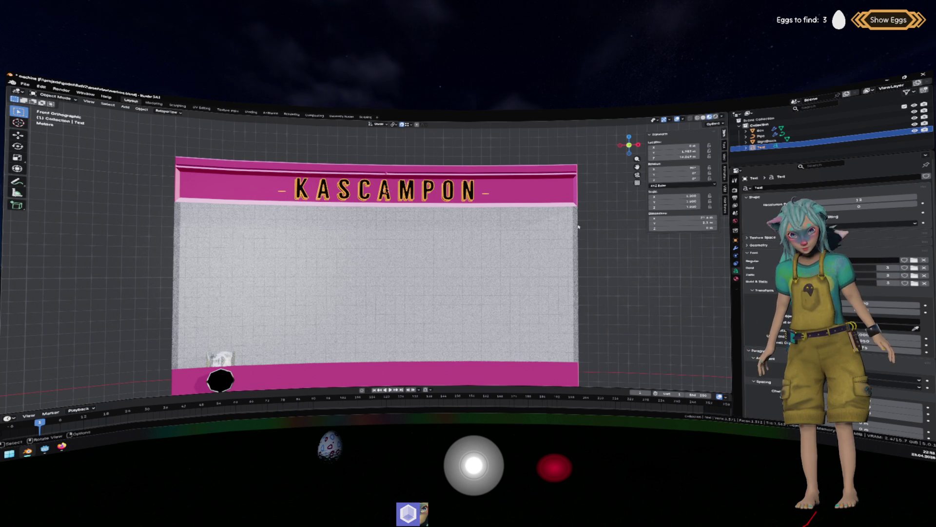
{"action": "scroll", "coordinate": [398, 190], "scroll_direction": "up", "scroll_amount": 6}
{"action": "scroll", "coordinate": [398, 189], "scroll_direction": "down", "scroll_amount": 4}
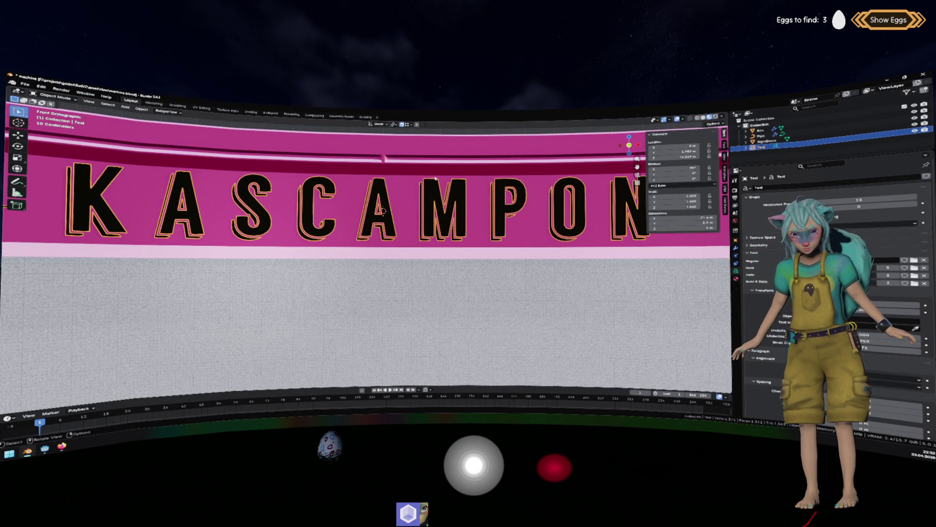
- Move the KASCAMPON text along Z to centre it on the pink banner, then reselect it
{"action": "key", "text": "g"}
{"action": "key", "text": "z"}
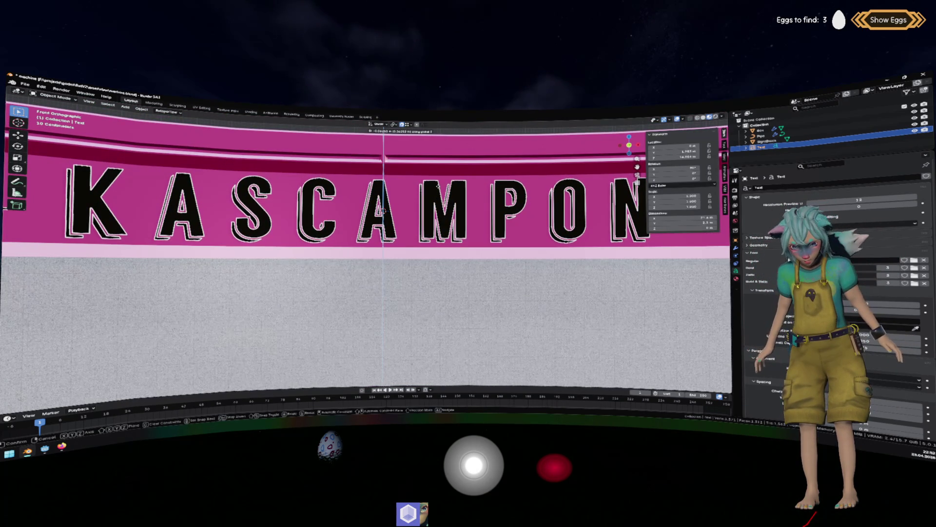
{"action": "left_click", "coordinate": [384, 211]}
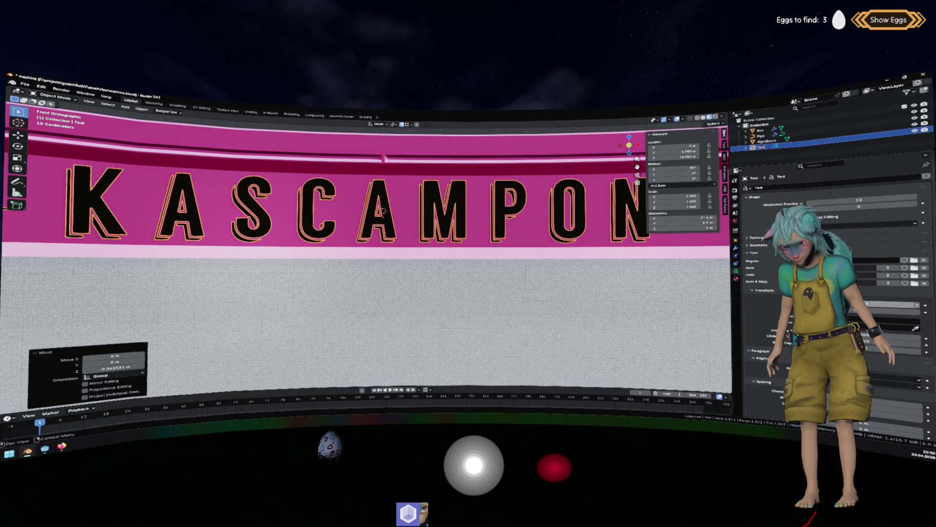
{"action": "key", "text": "g"}
{"action": "left_click", "coordinate": [384, 210]}
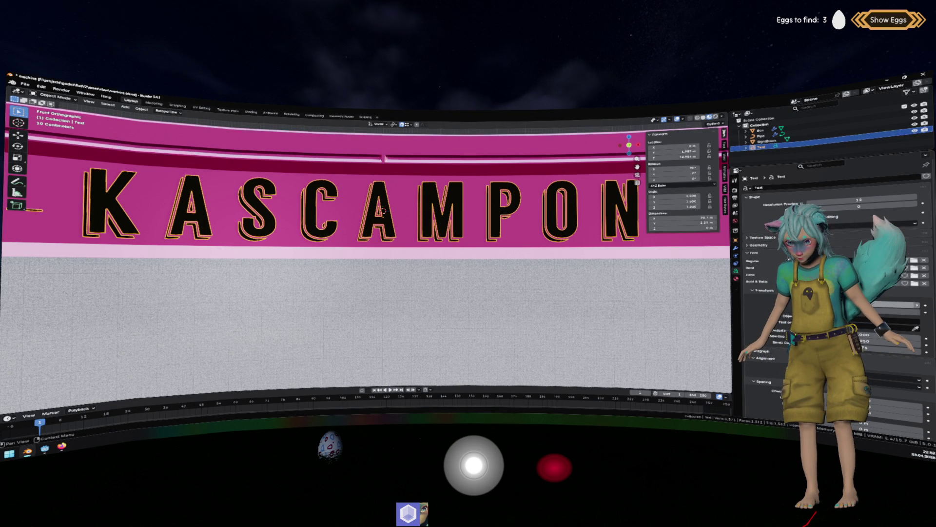
{"action": "scroll", "coordinate": [384, 210], "scroll_direction": "down", "scroll_amount": 3}
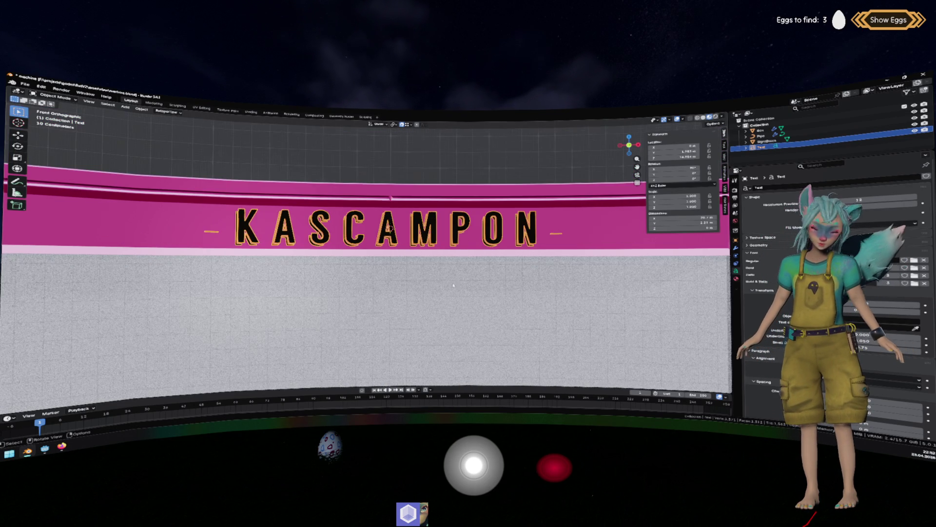
{"action": "left_click", "coordinate": [419, 183]}
{"action": "scroll", "coordinate": [439, 190], "scroll_direction": "down", "scroll_amount": 5}
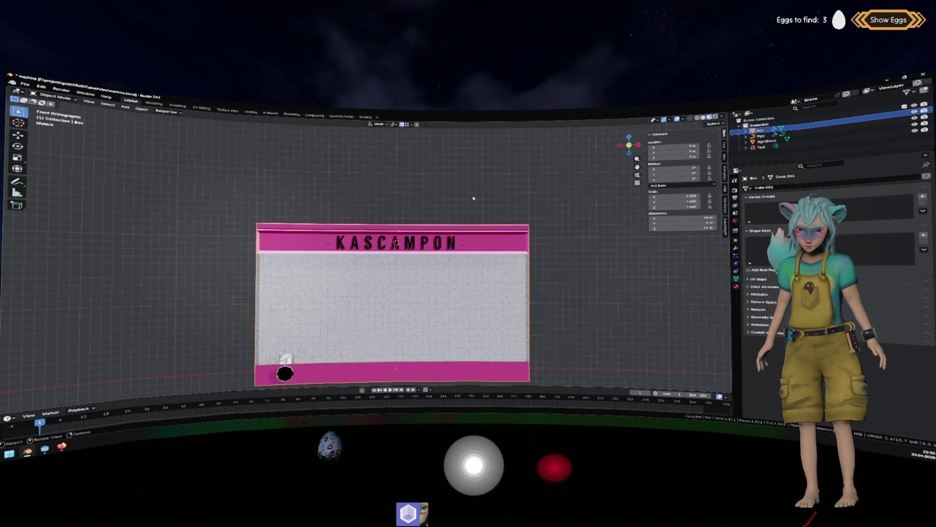
{"action": "left_click", "coordinate": [494, 192]}
{"action": "scroll", "coordinate": [495, 192], "scroll_direction": "up", "scroll_amount": 1}
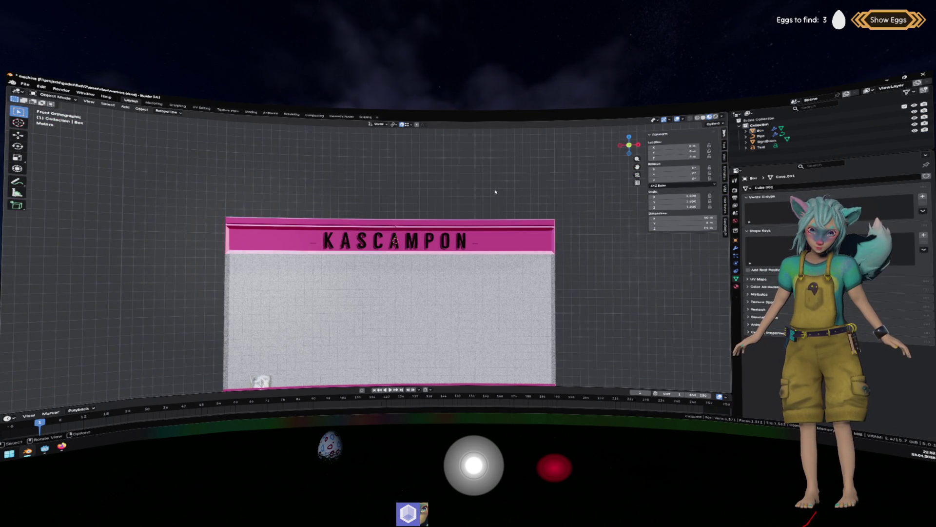
{"action": "left_click", "coordinate": [466, 240]}
- Delete the trailing space after KASCAMPON and save machine.blend
{"action": "key", "text": "Tab"}
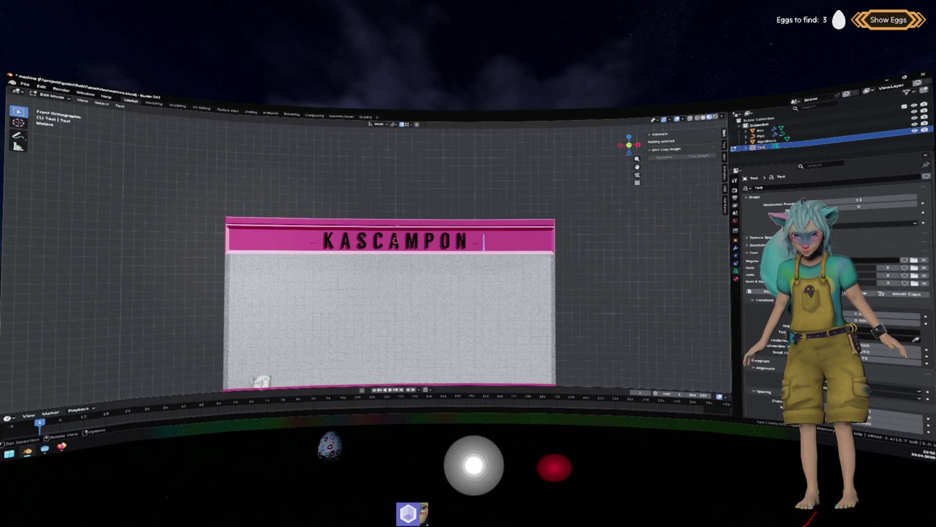
{"action": "key", "text": "BackSpace"}
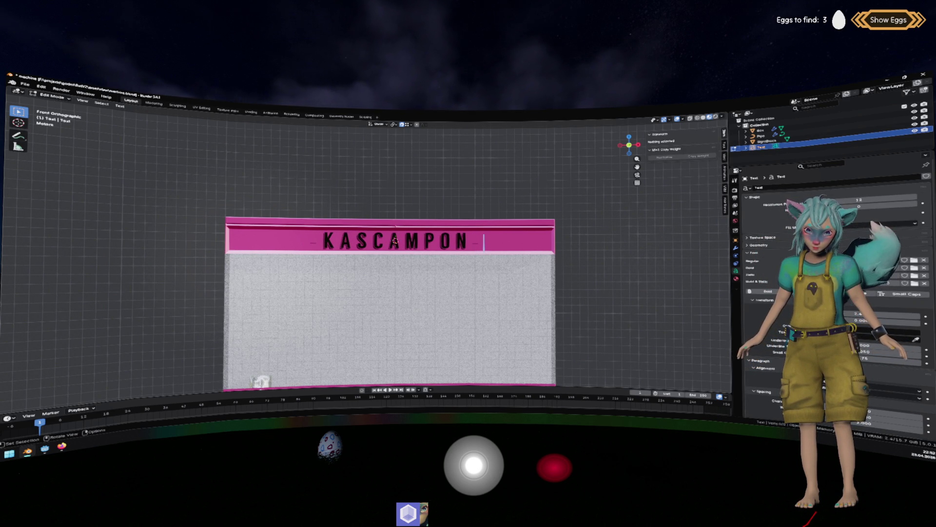
{"action": "key", "text": "Home"}
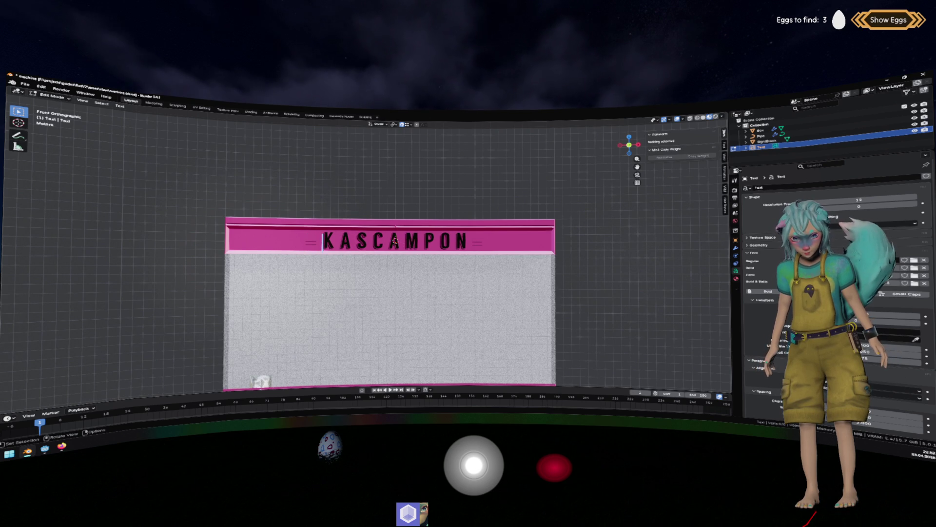
{"action": "key", "text": "Tab"}
{"action": "left_click", "coordinate": [511, 215]}
{"action": "scroll", "coordinate": [555, 252], "scroll_direction": "up", "scroll_amount": 4}
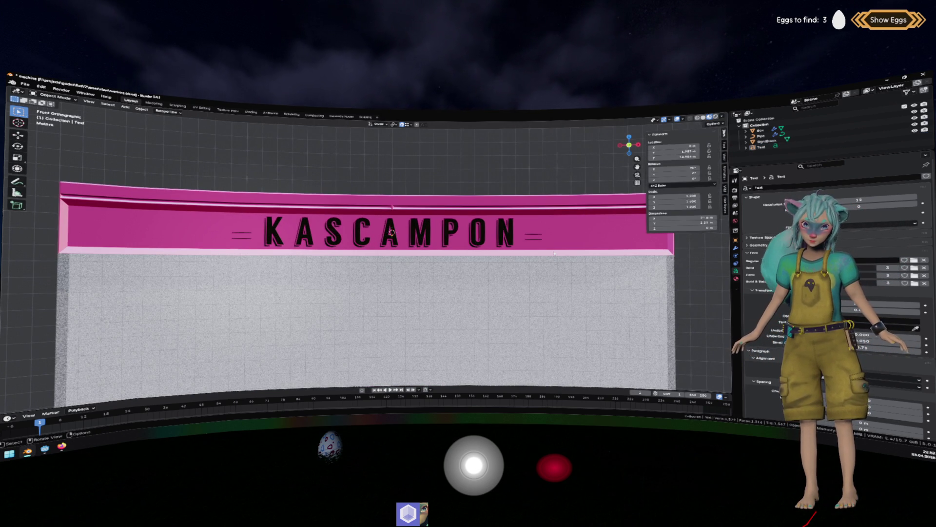
{"action": "key", "text": "ctrl+s"}
{"action": "scroll", "coordinate": [429, 217], "scroll_direction": "down", "scroll_amount": 5}
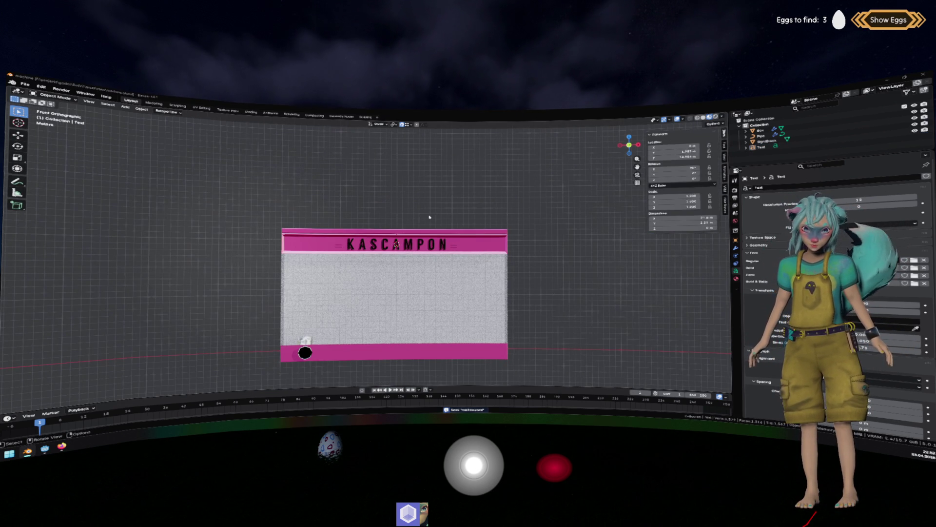
{"action": "key", "text": "alt+Tab"}
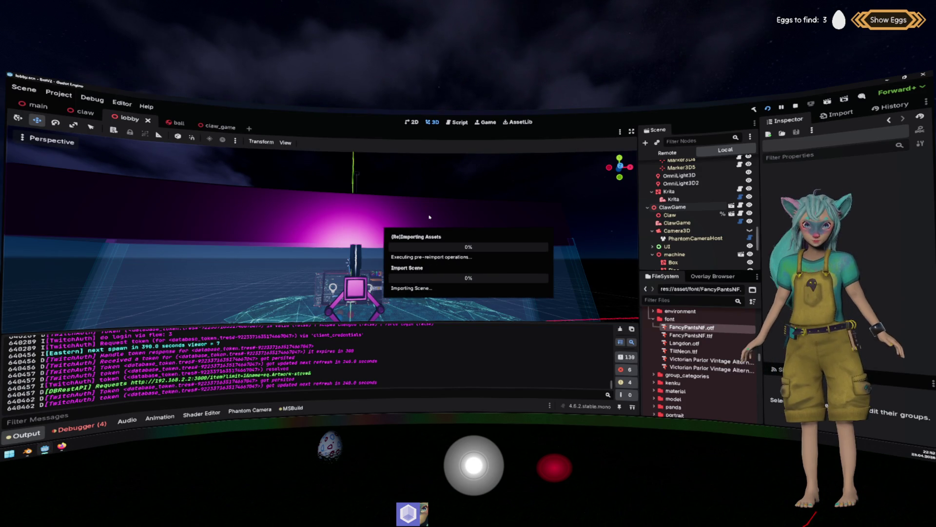
- Open the claw_game scene and orbit to a front-on view of the reimported KASCAMPON sign
{"action": "scroll", "coordinate": [389, 226], "scroll_direction": "down", "scroll_amount": 8}
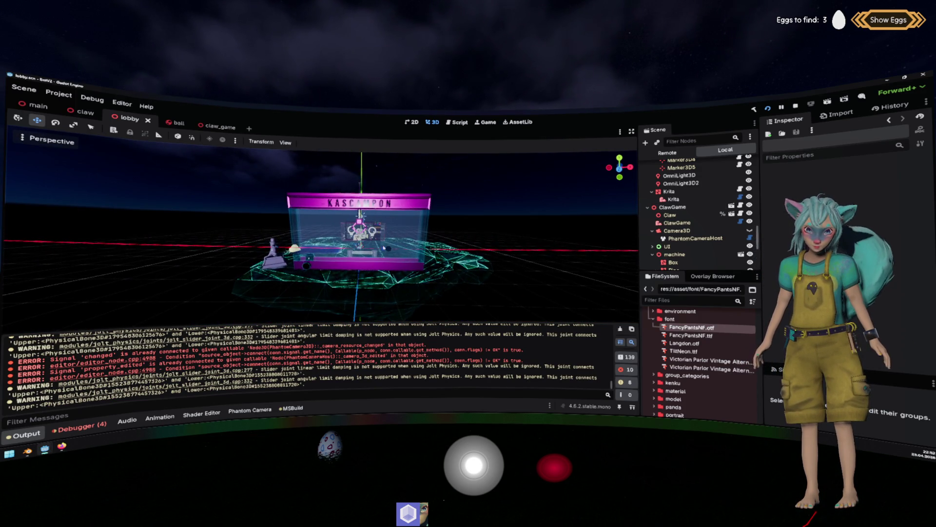
{"action": "key", "text": "w"}
{"action": "key", "text": "w"}
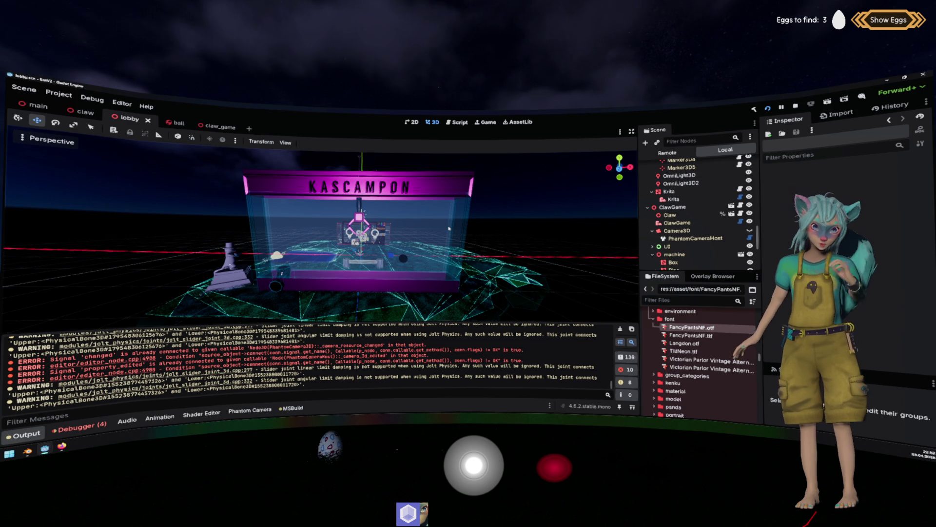
{"action": "left_click", "coordinate": [207, 125]}
{"action": "left_click_drag", "start_coordinate": [312, 244], "coordinate": [354, 308]}
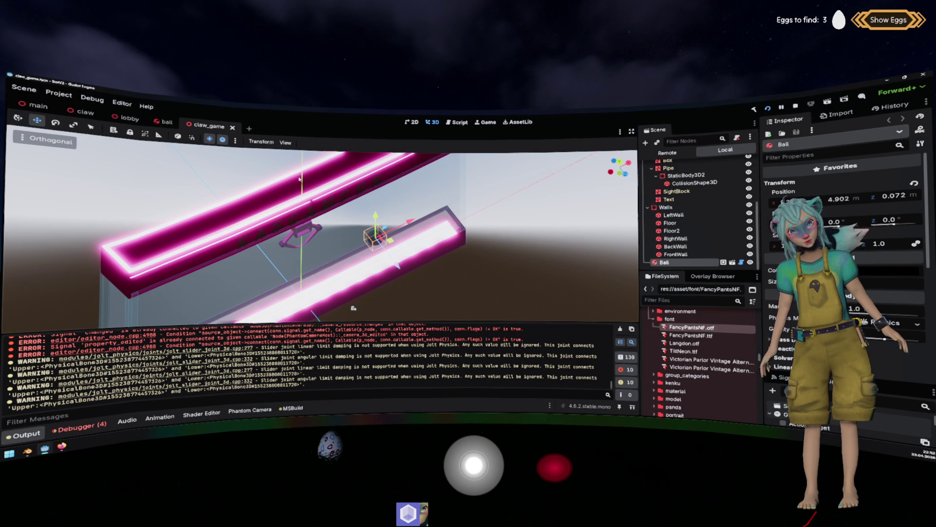
{"action": "scroll", "coordinate": [281, 187], "scroll_direction": "down", "scroll_amount": 5}
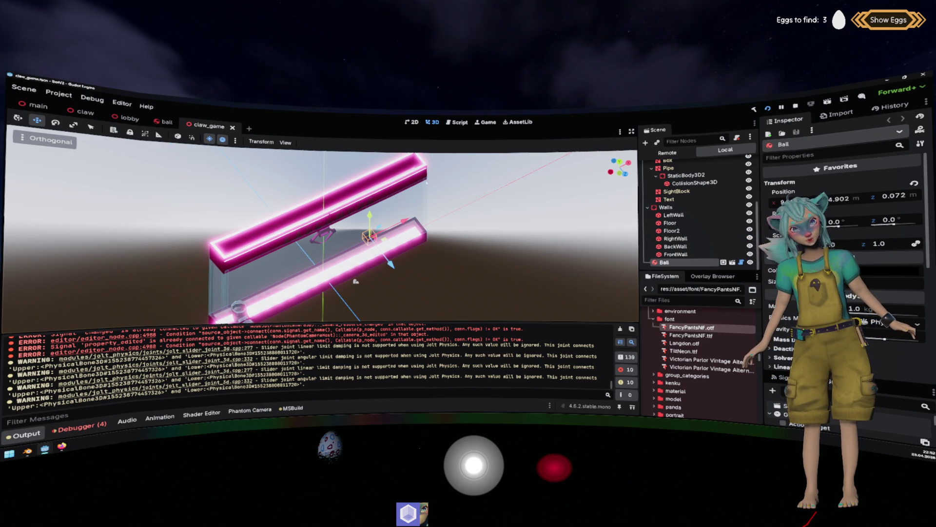
{"action": "mouse_move", "coordinate": [355, 282]}
{"action": "left_mouse_down"}
{"action": "mouse_move", "coordinate": [397, 267]}
{"action": "mouse_move", "coordinate": [377, 259]}
{"action": "mouse_move", "coordinate": [349, 271]}
{"action": "left_mouse_up"}
{"action": "mouse_move", "coordinate": [467, 195]}
{"action": "left_mouse_down"}
{"action": "mouse_move", "coordinate": [343, 217]}
{"action": "mouse_move", "coordinate": [421, 219]}
{"action": "mouse_move", "coordinate": [432, 234]}
{"action": "mouse_move", "coordinate": [425, 241]}
{"action": "left_mouse_up"}
{"action": "scroll", "coordinate": [376, 211], "scroll_direction": "up", "scroll_amount": 5}
{"action": "left_click", "coordinate": [404, 267]}
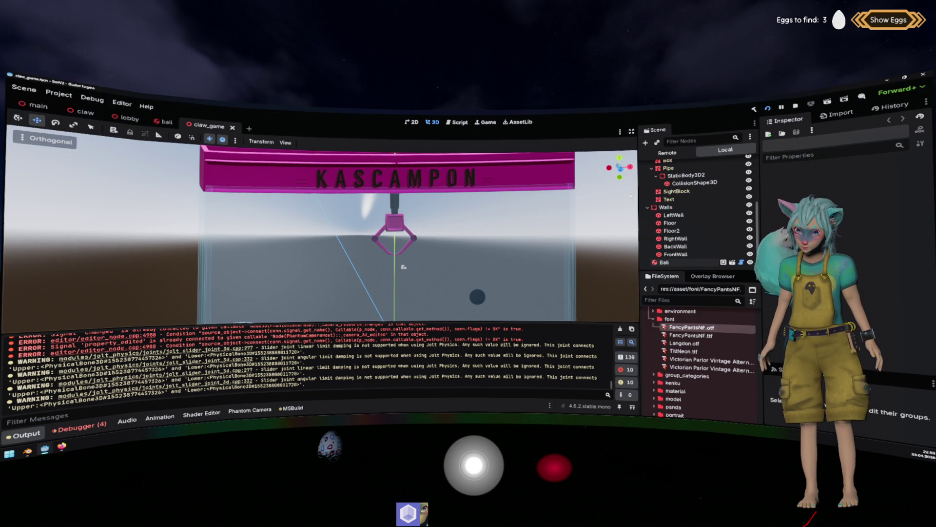
{"action": "scroll", "coordinate": [679, 231], "scroll_direction": "up", "scroll_amount": 3}
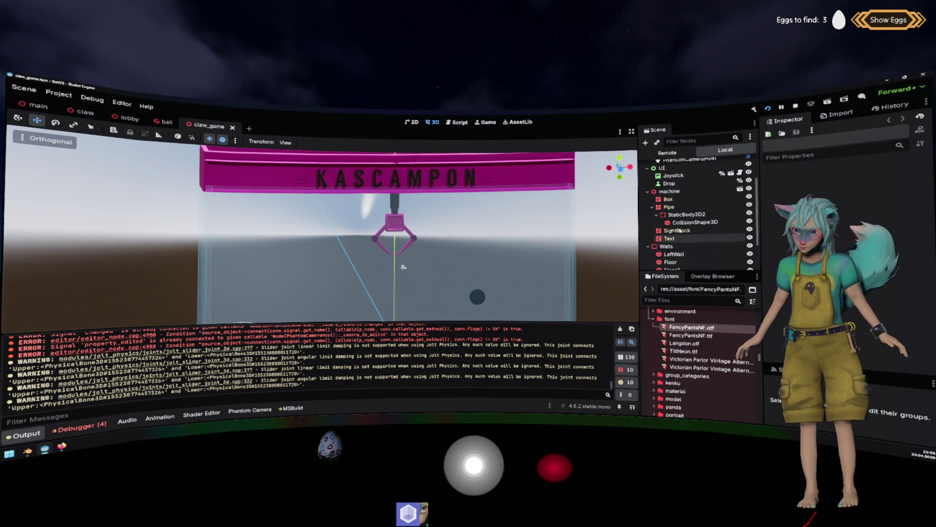
{"action": "scroll", "coordinate": [596, 222], "scroll_direction": "down", "scroll_amount": 5}
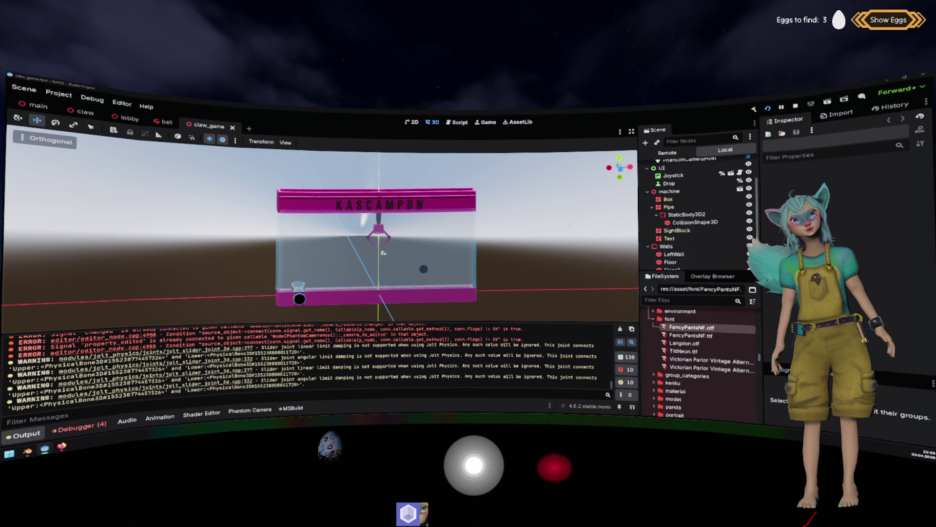
{"action": "key", "text": "alt+Tab"}
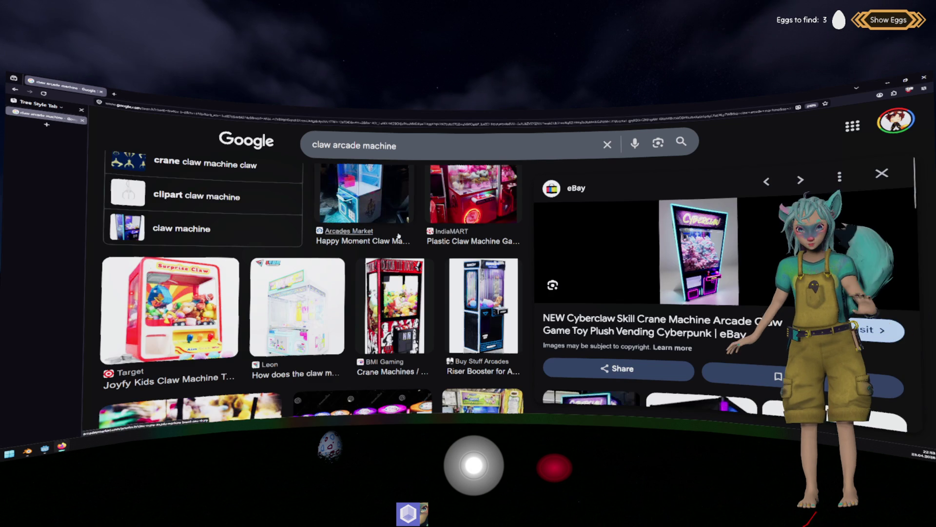
- Glance over the claw arcade machine image results and return to Godot
{"action": "scroll", "coordinate": [398, 322], "scroll_direction": "up", "scroll_amount": 3}
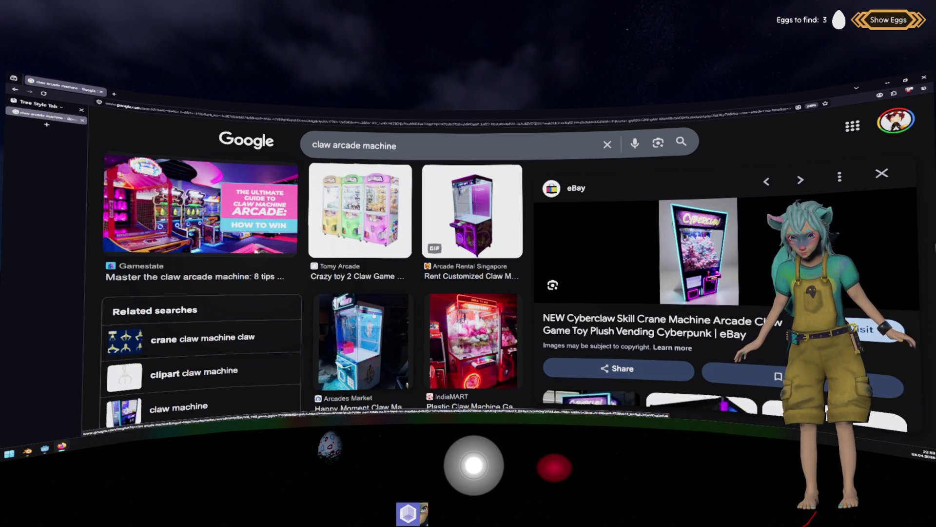
{"action": "key", "text": "alt+Tab"}
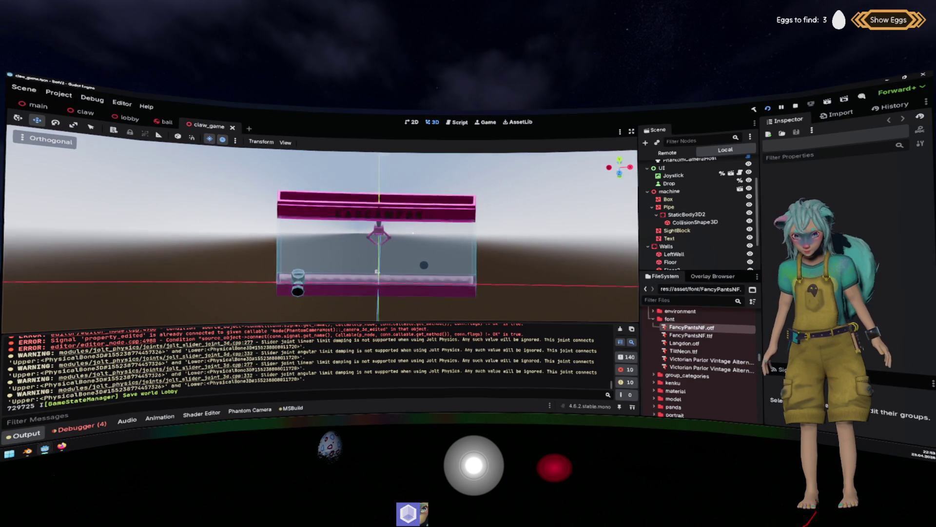
{"action": "scroll", "coordinate": [411, 265], "scroll_direction": "up", "scroll_amount": 5}
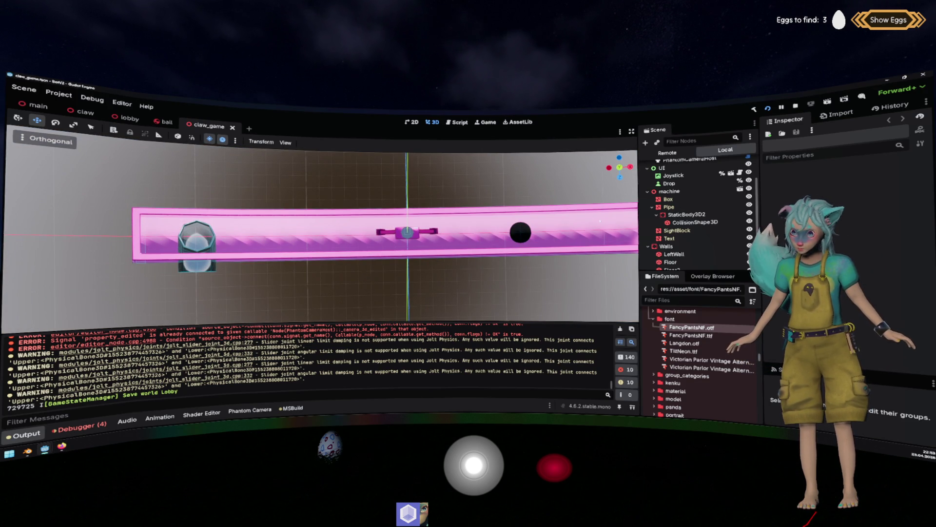
{"action": "key", "text": "KP_1"}
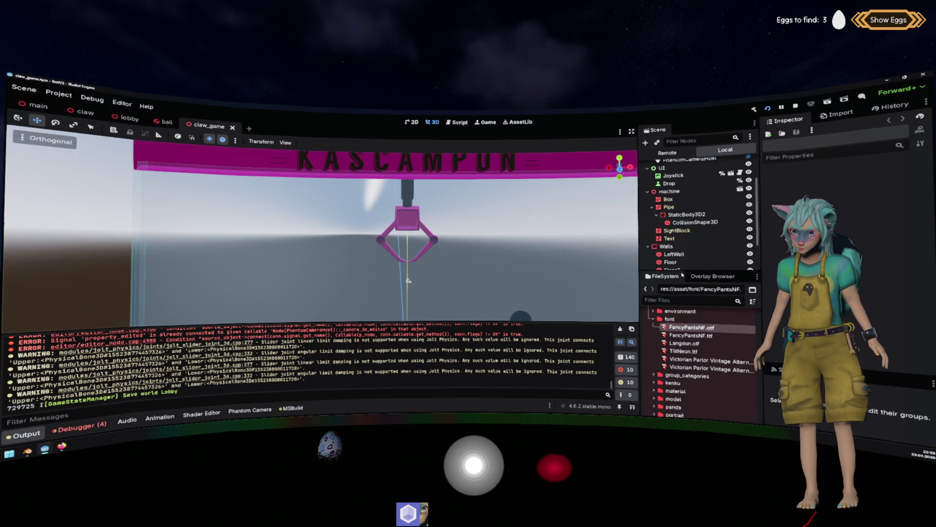
{"action": "scroll", "coordinate": [680, 249], "scroll_direction": "up", "scroll_amount": 3}
{"action": "right_click", "coordinate": [670, 228]}
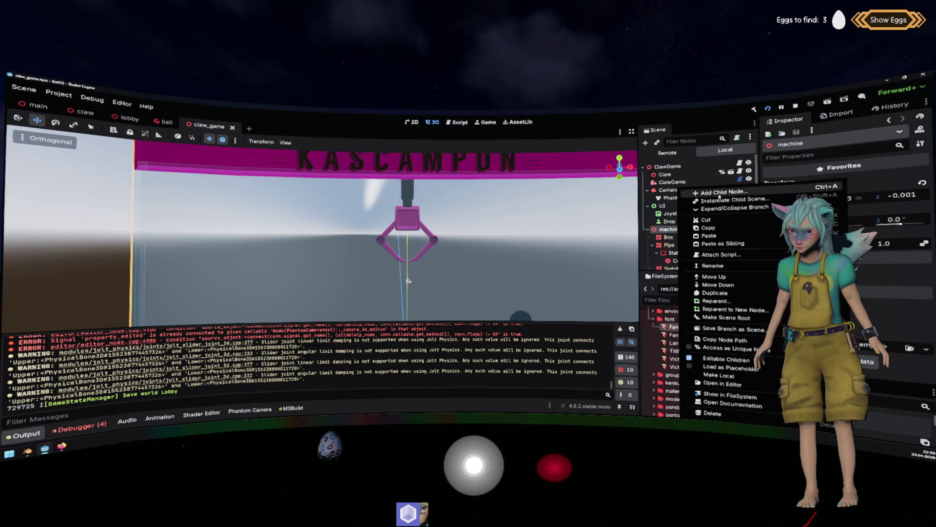
{"action": "left_click", "coordinate": [702, 193]}
{"action": "type", "text": "spot"}
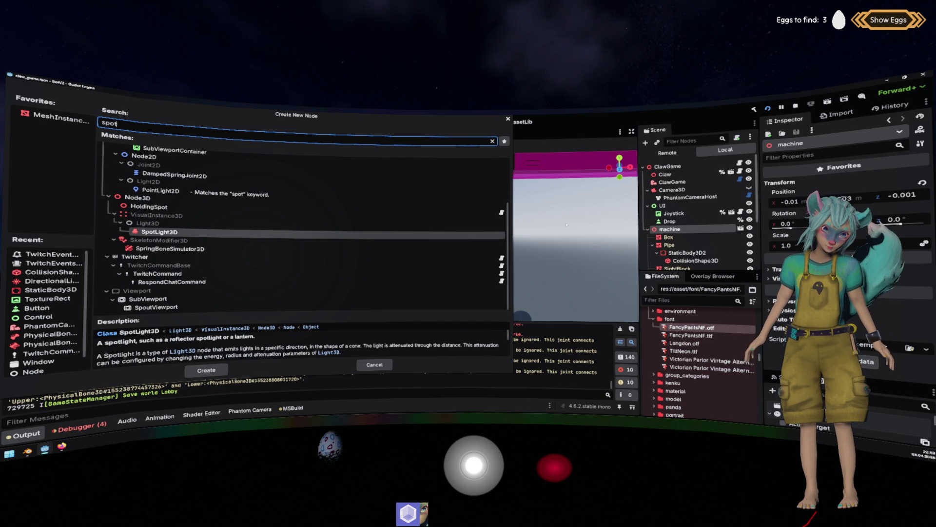
{"action": "key", "text": "BackSpace"}
{"action": "key", "text": "BackSpace"}
{"action": "key", "text": "BackSpace"}
{"action": "type", "text": "omni"}
{"action": "key", "text": "Return"}
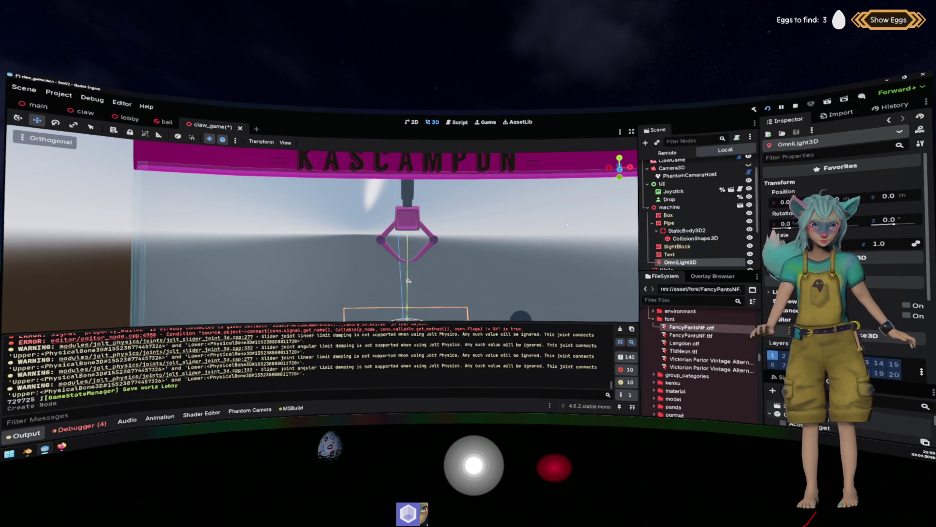
{"action": "scroll", "coordinate": [510, 275], "scroll_direction": "down", "scroll_amount": 3}
{"action": "left_click_drag", "start_coordinate": [380, 252], "coordinate": [388, 167]}
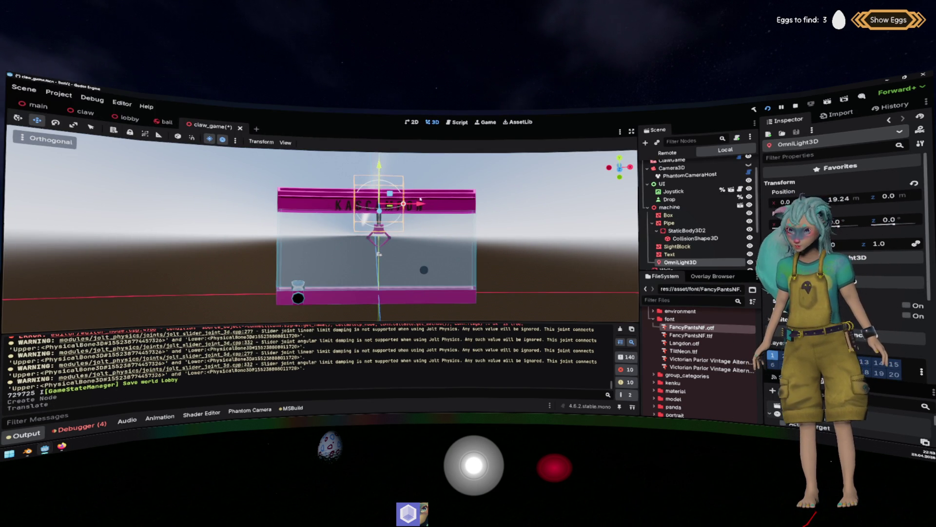
{"action": "mouse_move", "coordinate": [403, 203]}
{"action": "left_mouse_down"}
{"action": "mouse_move", "coordinate": [424, 210]}
{"action": "mouse_move", "coordinate": [407, 240]}
{"action": "left_mouse_up"}
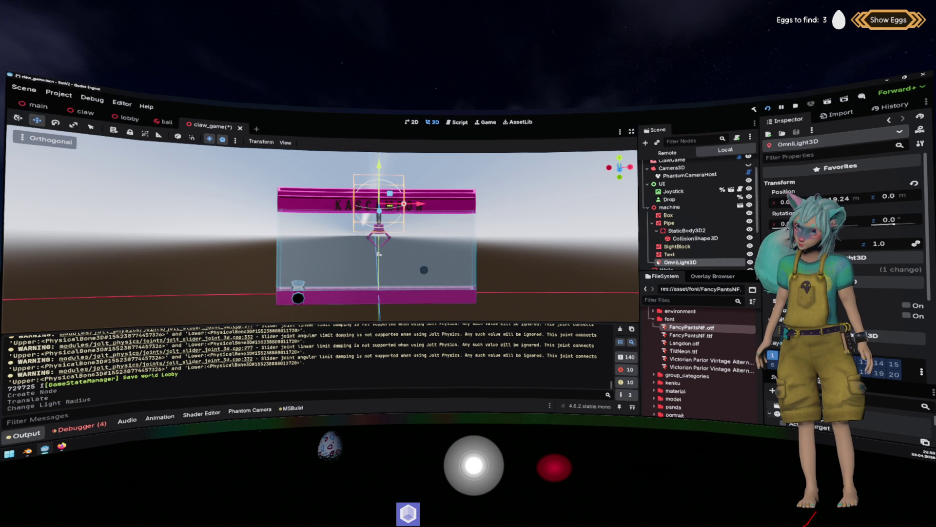
{"action": "key", "text": "Delete"}
- Add a SpotLight3D under machine, raise it to the sign, aim it down and widen its cone
{"action": "right_click", "coordinate": [675, 207]}
{"action": "left_click", "coordinate": [696, 195]}
{"action": "type", "text": "spot"}
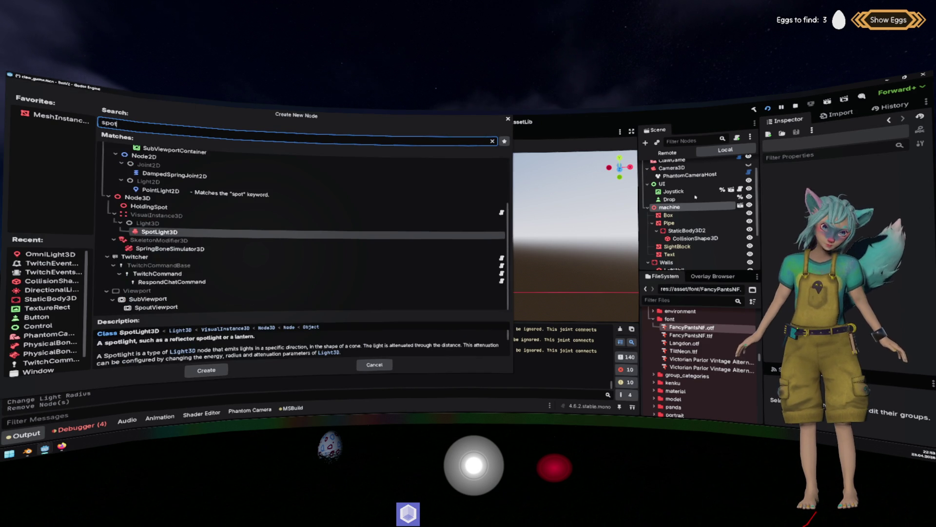
{"action": "key", "text": "Return"}
{"action": "left_click_drag", "start_coordinate": [379, 256], "coordinate": [392, 166]}
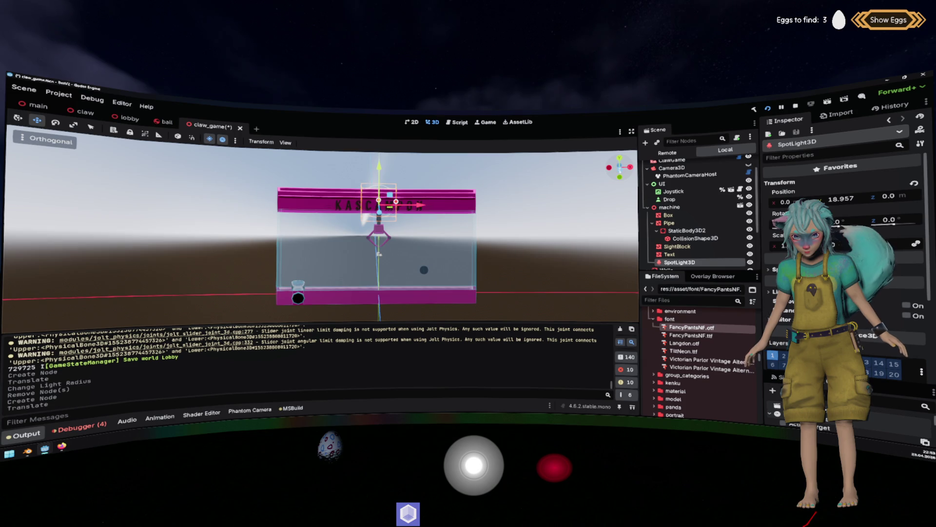
{"action": "key", "text": "KP_1"}
{"action": "left_click_drag", "start_coordinate": [396, 203], "coordinate": [328, 203]}
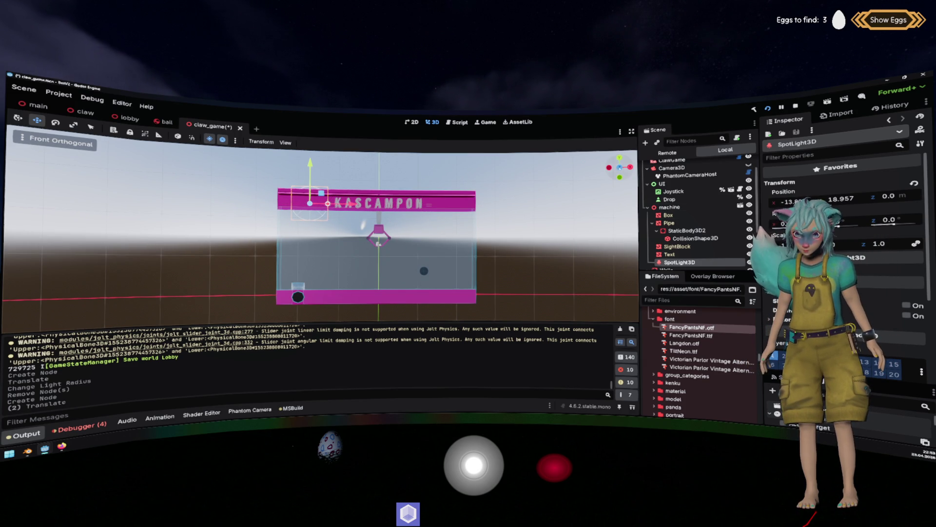
{"action": "left_click_drag", "start_coordinate": [790, 222], "coordinate": [809, 222]}
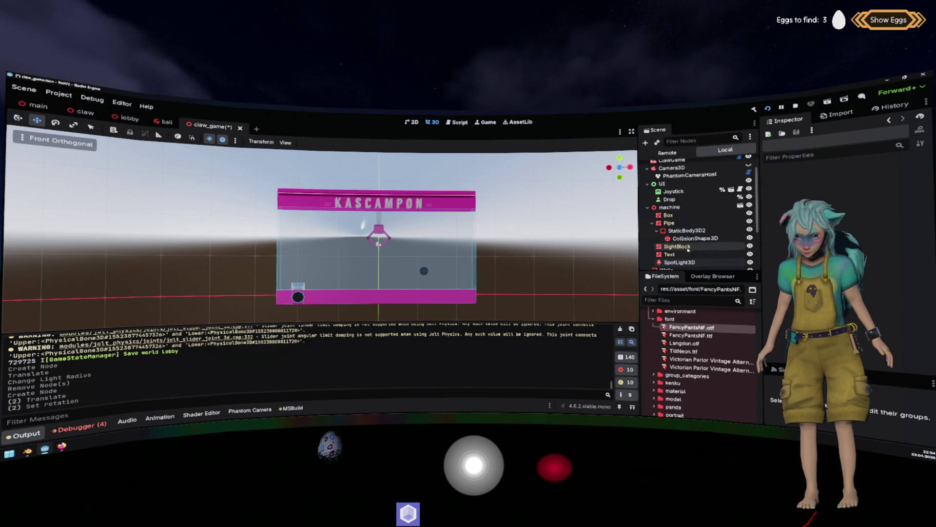
{"action": "mouse_move", "coordinate": [327, 220]}
{"action": "left_mouse_down"}
{"action": "mouse_move", "coordinate": [356, 253]}
{"action": "mouse_move", "coordinate": [308, 291]}
{"action": "mouse_move", "coordinate": [341, 286]}
{"action": "left_mouse_up"}
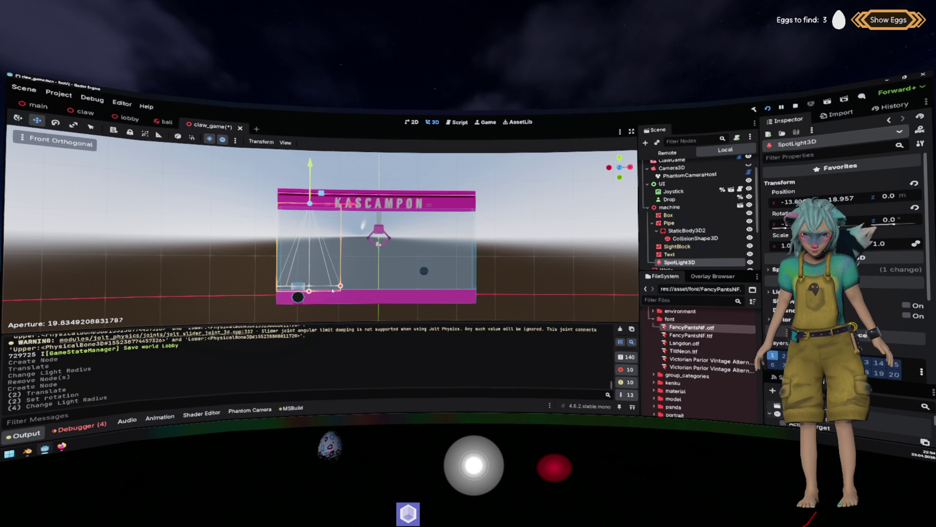
{"action": "left_click", "coordinate": [308, 294]}
- Fine-tune the spotlight's cone and position, setting its height to 19
{"action": "left_click", "coordinate": [680, 262]}
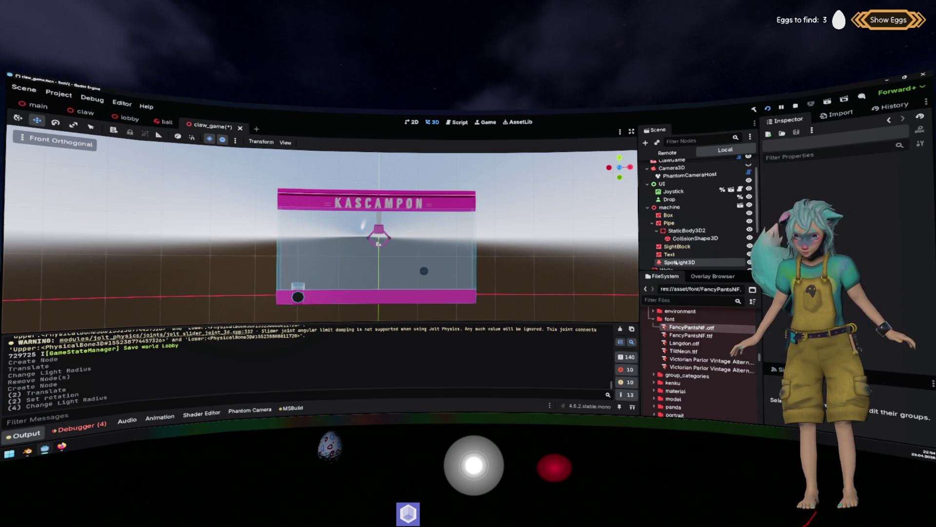
{"action": "left_click_drag", "start_coordinate": [313, 293], "coordinate": [308, 299]}
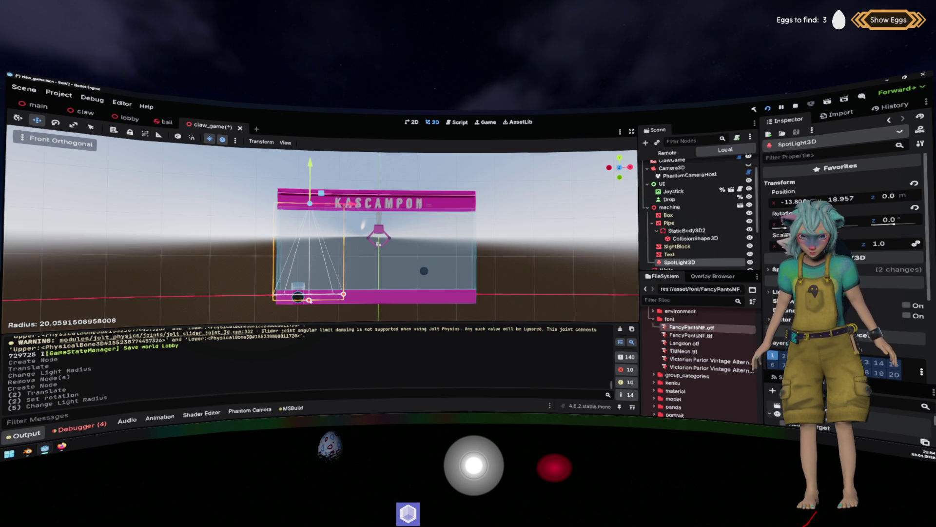
{"action": "left_click_drag", "start_coordinate": [350, 203], "coordinate": [365, 204]}
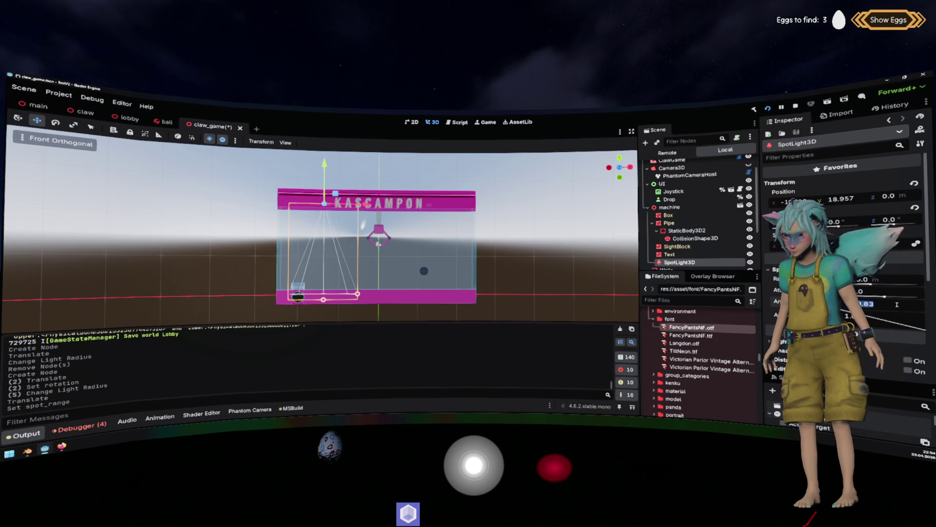
{"action": "type", "text": "1"}
{"action": "key", "text": "Return"}
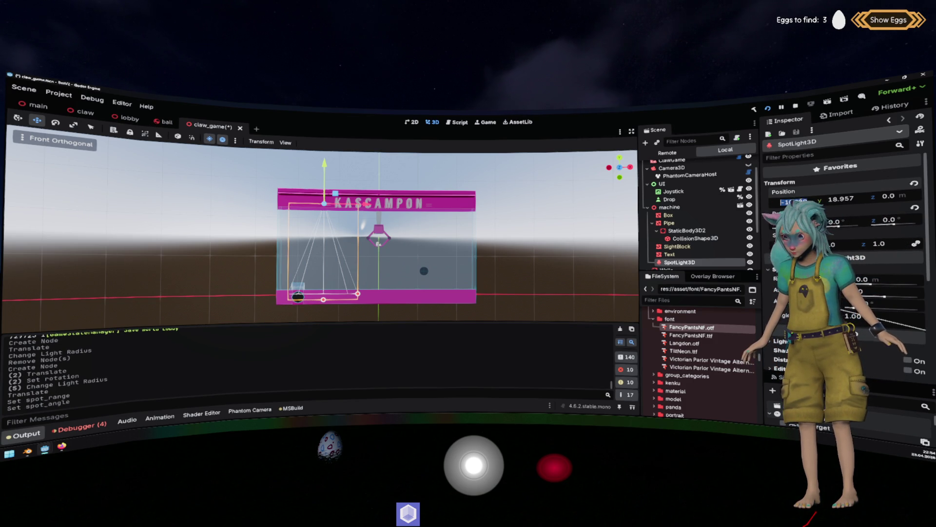
{"action": "key", "text": "Return"}
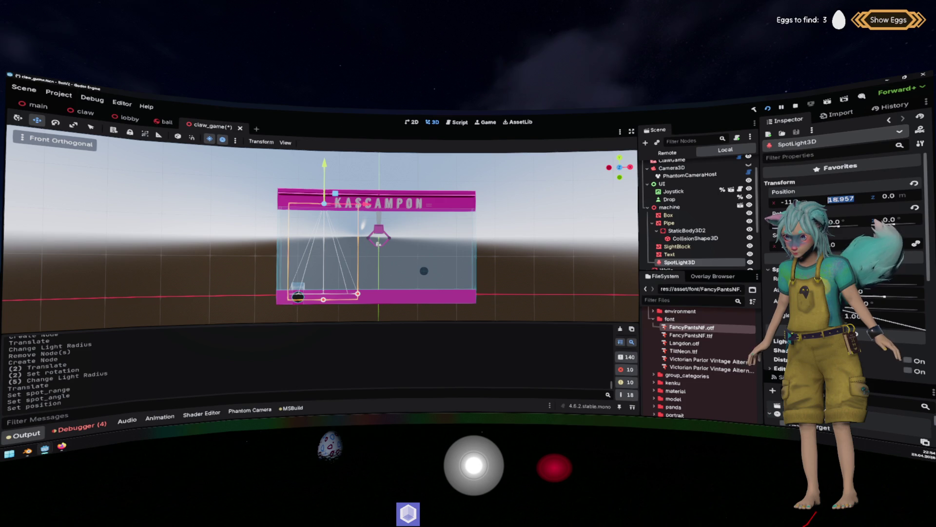
{"action": "type", "text": "19"}
{"action": "key", "text": "Return"}
- Pick a tinted colour instead of white for the spotlight's light Color
{"action": "left_click_drag", "start_coordinate": [399, 180], "coordinate": [410, 215]}
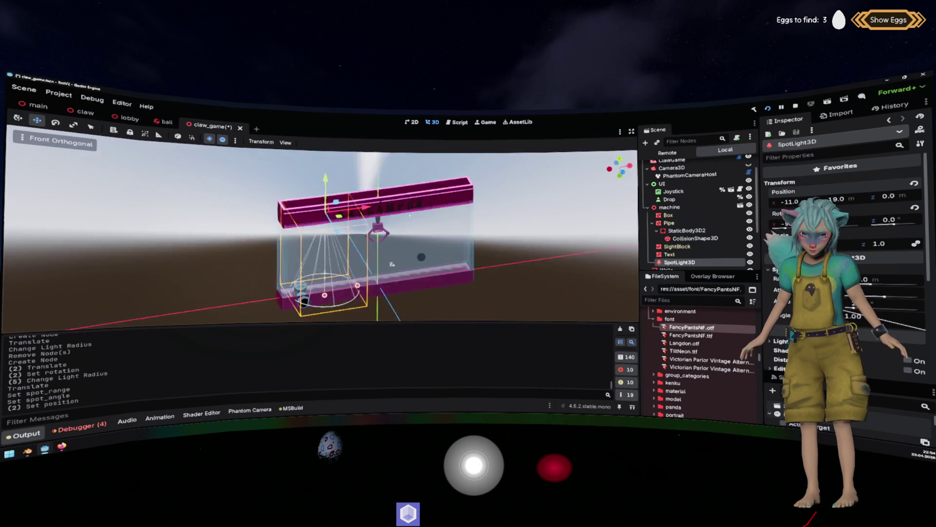
{"action": "scroll", "coordinate": [834, 238], "scroll_direction": "down", "scroll_amount": 3}
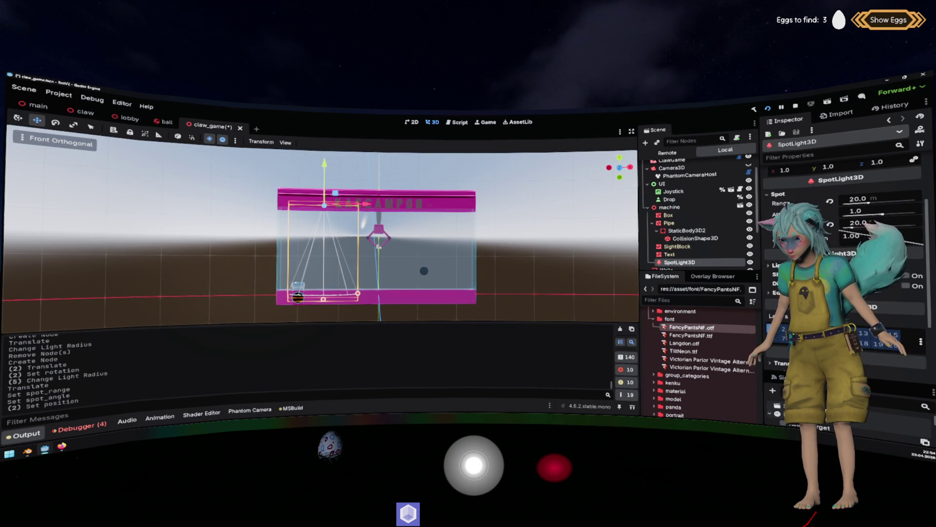
{"action": "left_click", "coordinate": [878, 279]}
{"action": "left_click", "coordinate": [790, 141]}
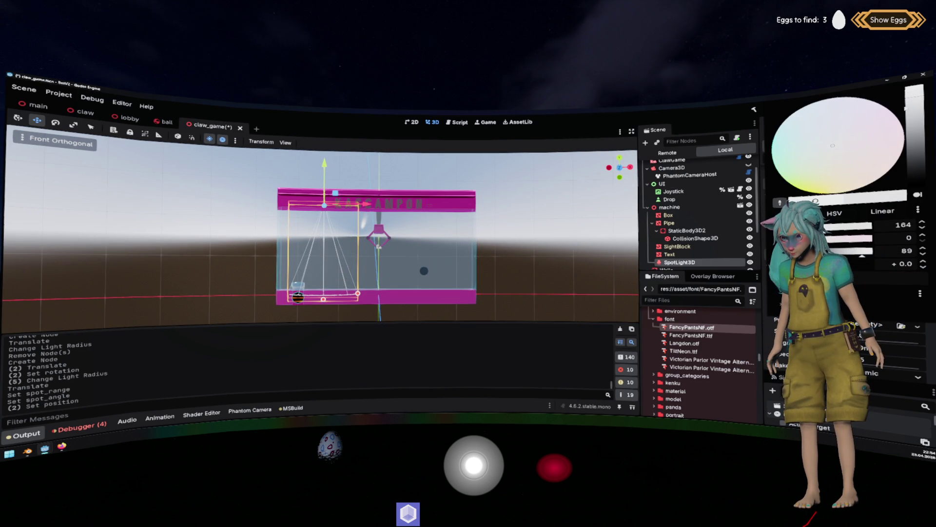
- Tint the spotlight's colour blue
{"action": "left_click_drag", "start_coordinate": [775, 133], "coordinate": [779, 128]}
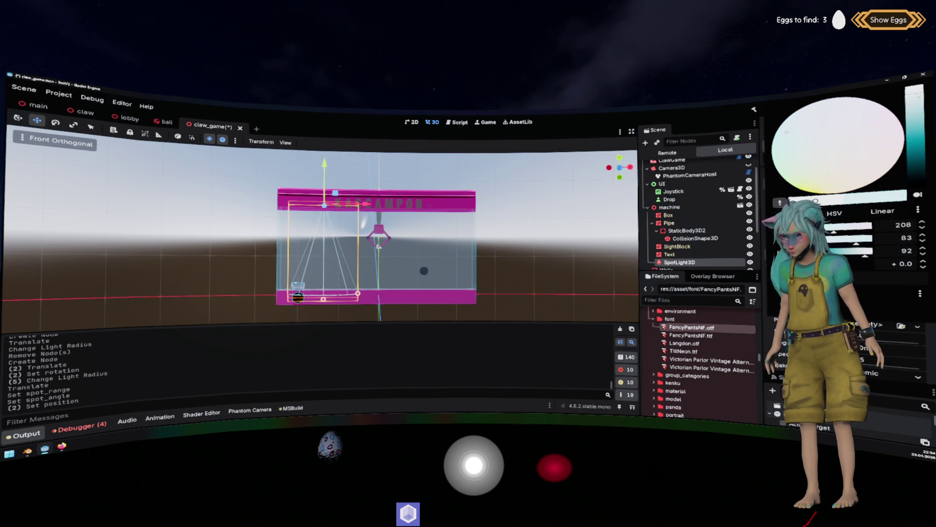
{"action": "left_click", "coordinate": [545, 194]}
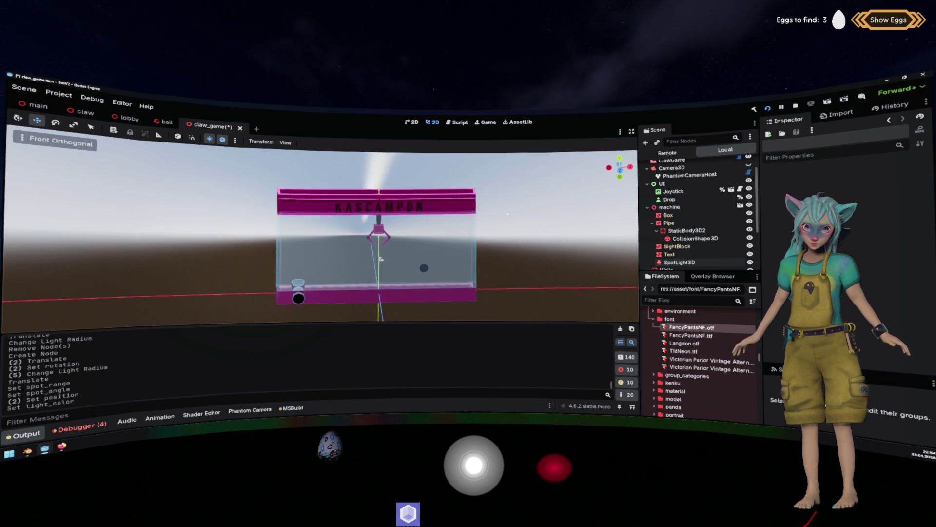
{"action": "scroll", "coordinate": [506, 199], "scroll_direction": "up", "scroll_amount": 3}
- Duplicate SpotLight3D as SpotLight3D2 at x 11, save claw_game and run the project
{"action": "left_click", "coordinate": [678, 263]}
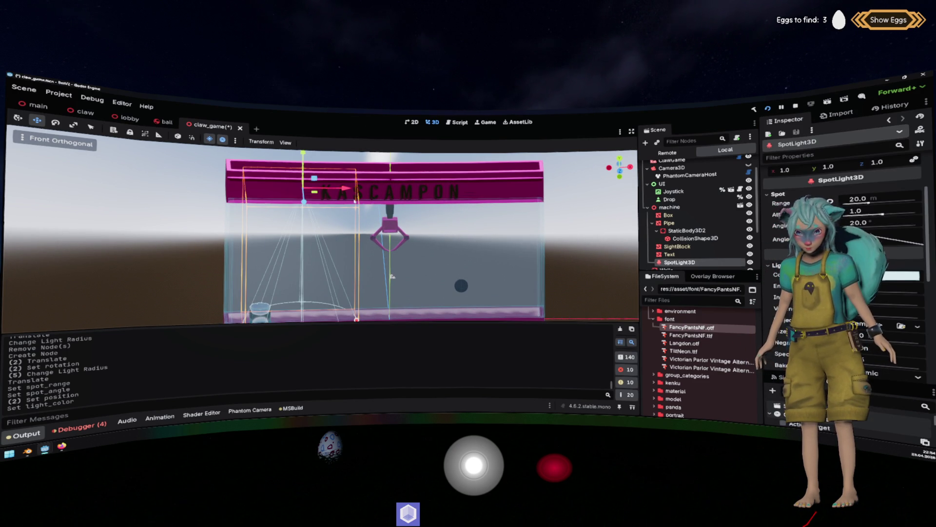
{"action": "key", "text": "ctrl+d"}
{"action": "double_click", "coordinate": [786, 201]}
{"action": "type", "text": "11"}
{"action": "key", "text": "Return"}
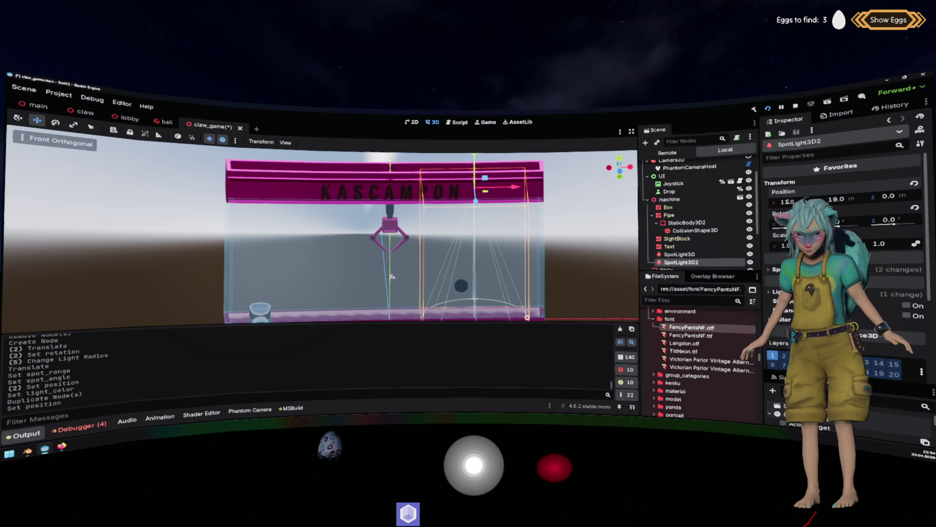
{"action": "key", "text": "ctrl+s"}
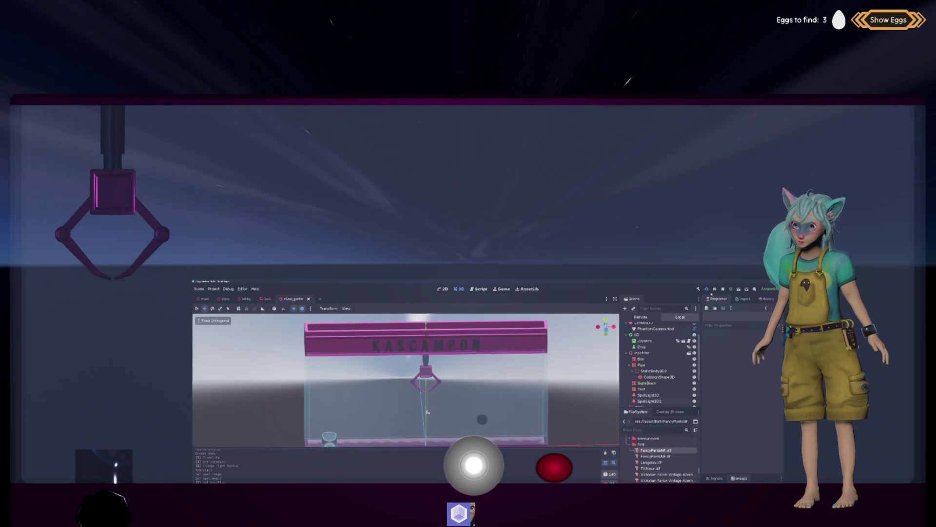
{"action": "key", "text": "F5"}
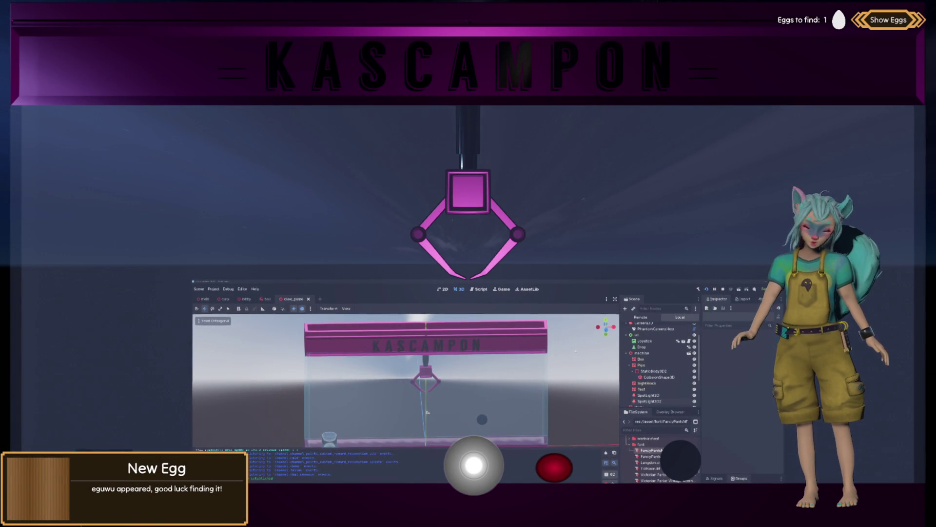
- Soften SpotLight3D's attenuation from -10 to about -1.4 for a hazy beam
{"action": "left_click", "coordinate": [648, 394]}
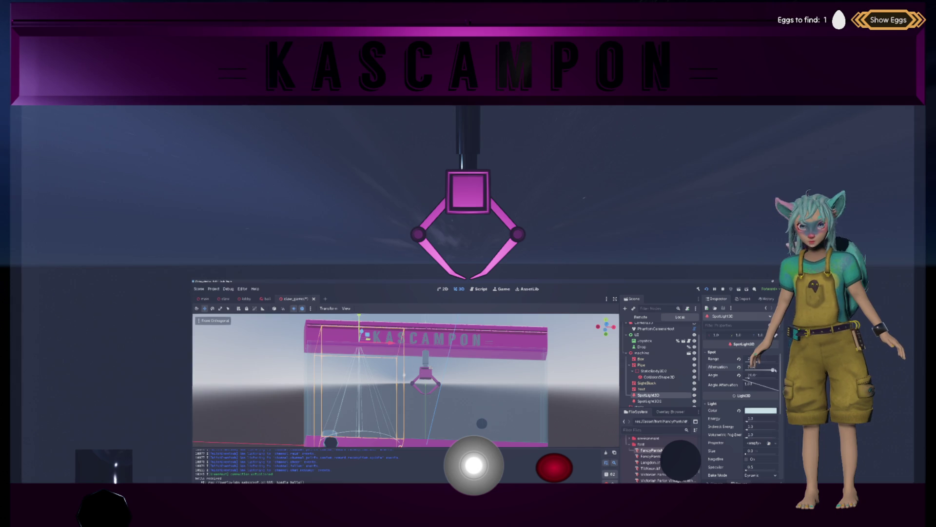
{"action": "left_click_drag", "start_coordinate": [746, 370], "coordinate": [759, 370]}
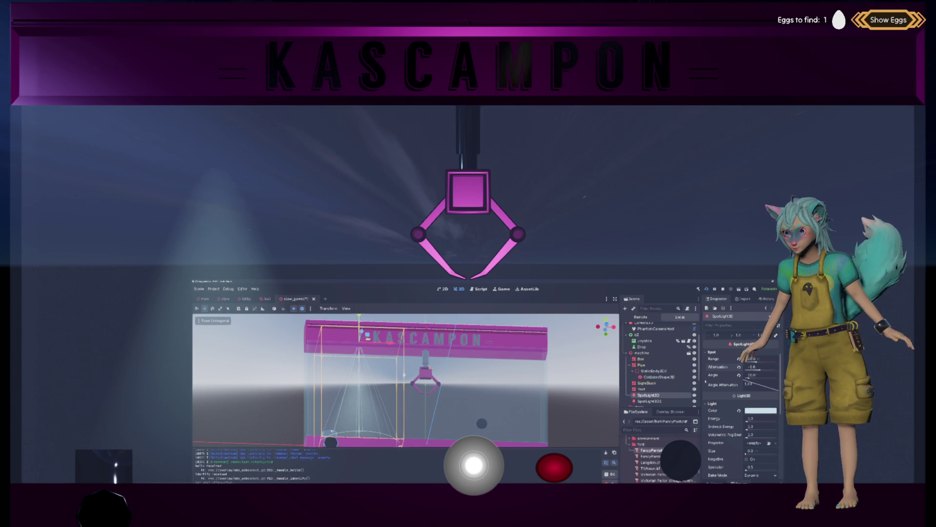
- Set SpotLight3D2's attenuation to -0.6
{"action": "left_click", "coordinate": [650, 401]}
{"action": "scroll", "coordinate": [721, 398], "scroll_direction": "down", "scroll_amount": 2}
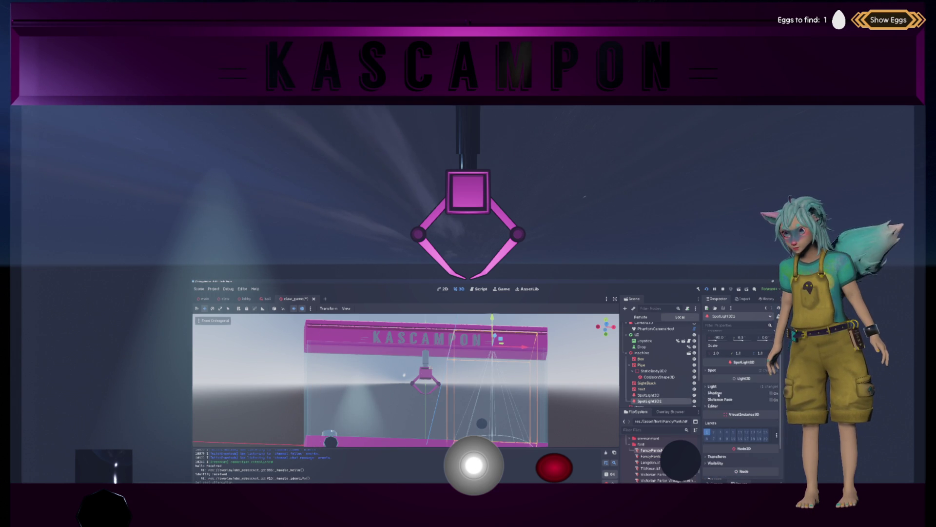
{"action": "left_click", "coordinate": [715, 386]}
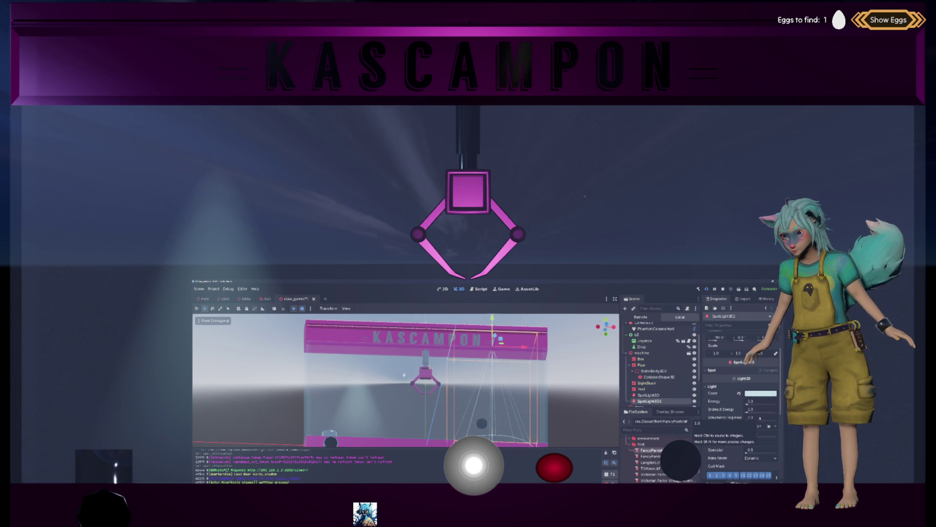
{"action": "scroll", "coordinate": [658, 363], "scroll_direction": "down", "scroll_amount": 1}
{"action": "left_click", "coordinate": [642, 379]}
{"action": "left_click", "coordinate": [649, 385]}
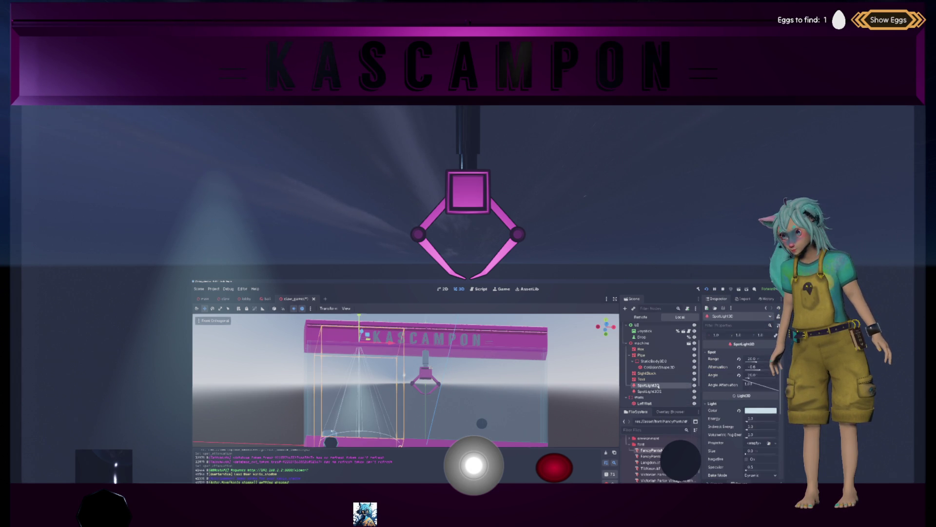
{"action": "scroll", "coordinate": [736, 399], "scroll_direction": "up", "scroll_amount": 3}
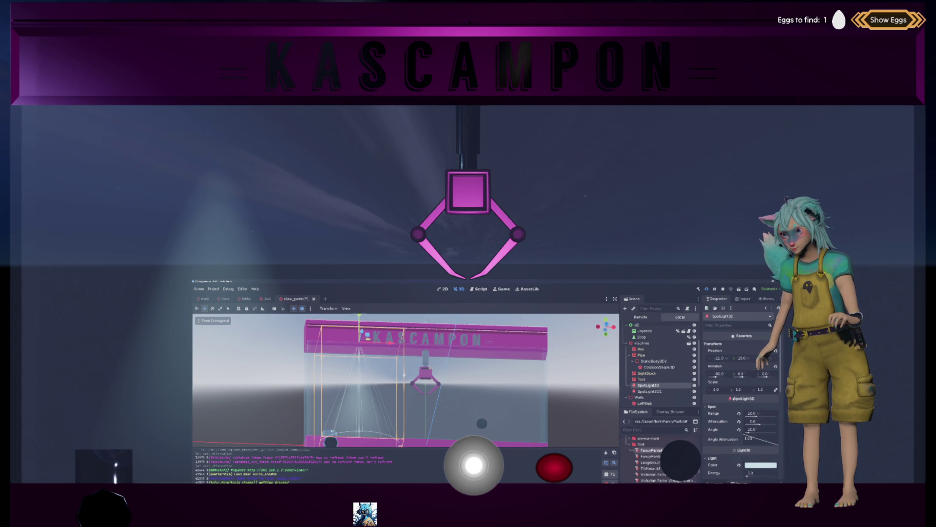
{"action": "left_click", "coordinate": [663, 391]}
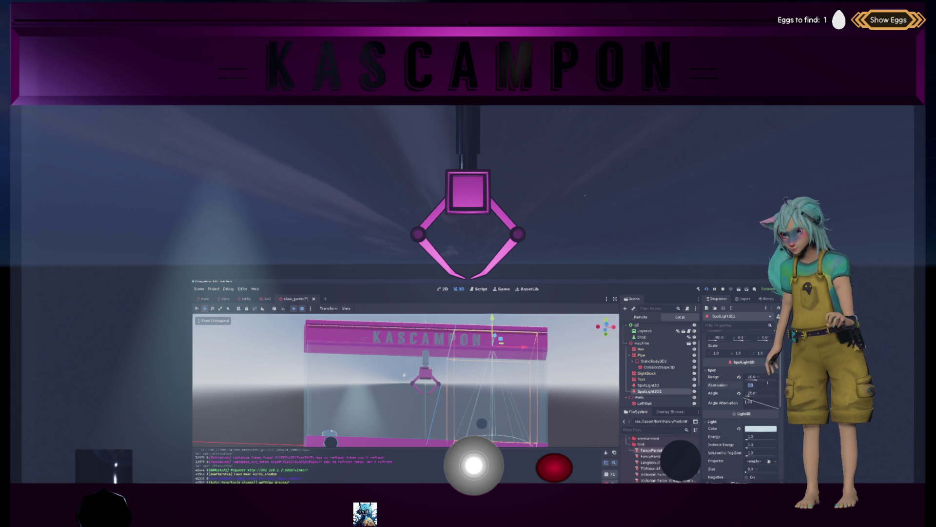
{"action": "type", "text": "-0.6"}
{"action": "key", "text": "Return"}
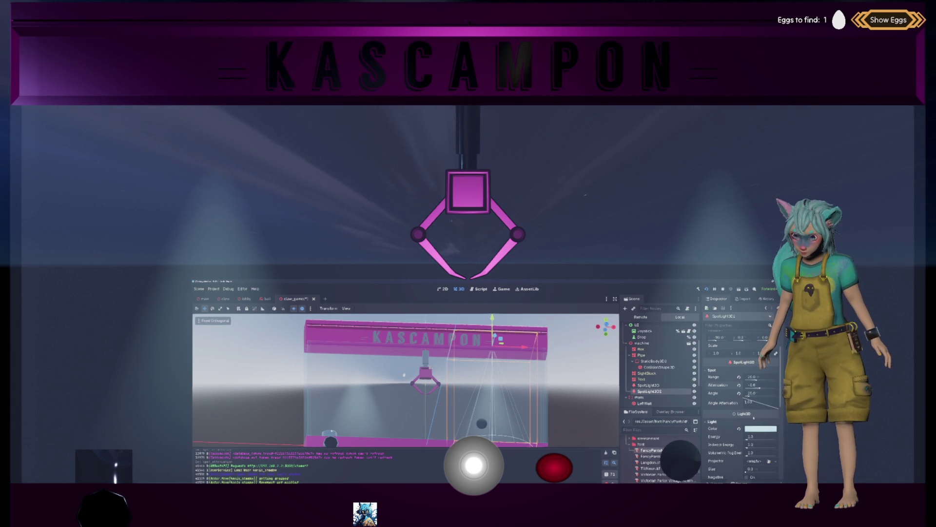
- Adjust both spotlights' angle attenuation, save, then select the cabinet panel in Blender
{"action": "left_click_drag", "start_coordinate": [757, 398], "coordinate": [755, 417]}
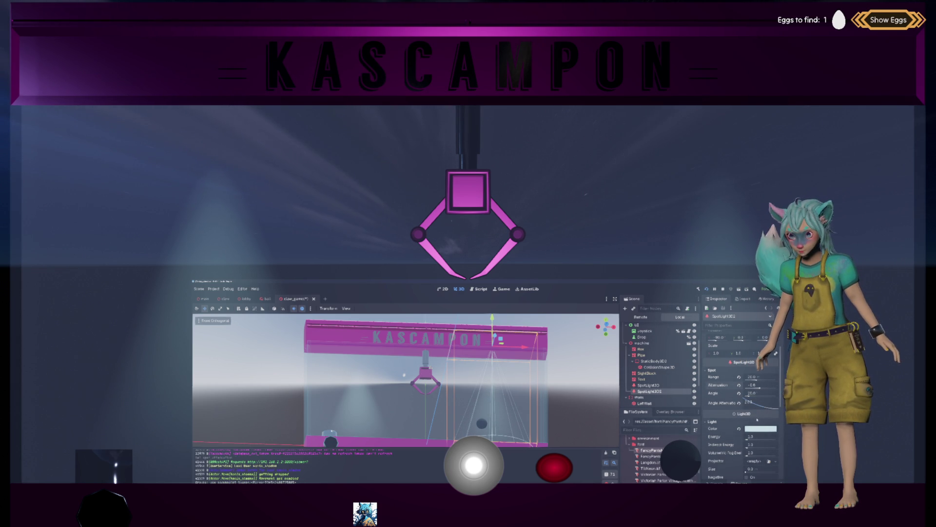
{"action": "left_click", "coordinate": [649, 385]}
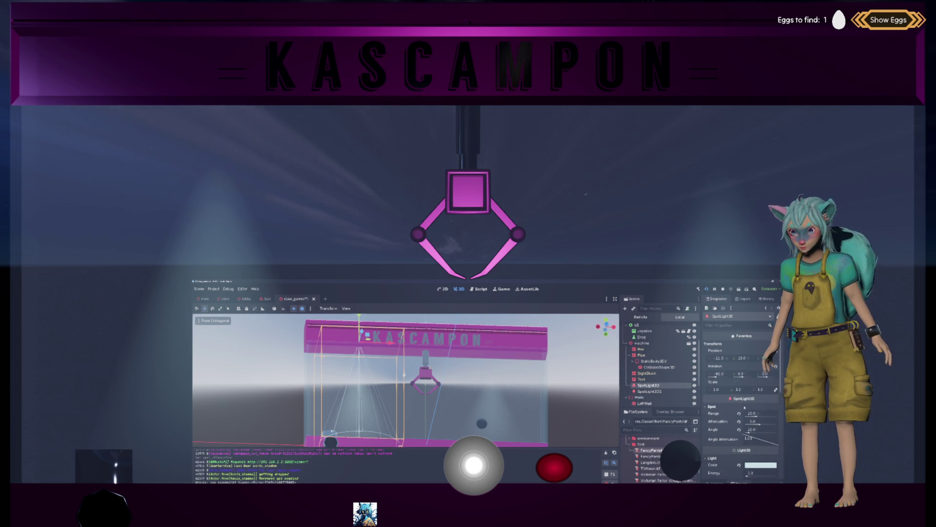
{"action": "left_click_drag", "start_coordinate": [757, 440], "coordinate": [756, 442]}
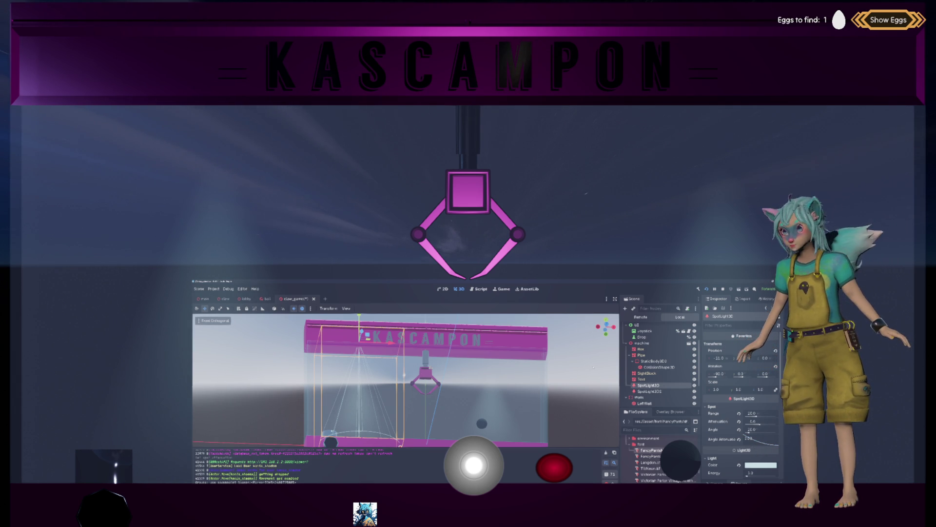
{"action": "key", "text": "ctrl+s"}
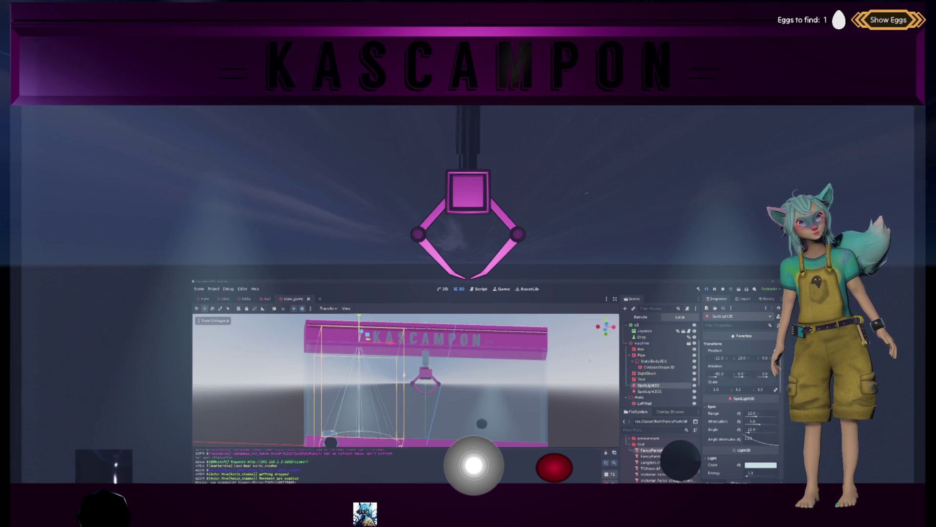
{"action": "key", "text": "alt+Tab"}
{"action": "left_click", "coordinate": [703, 304]}
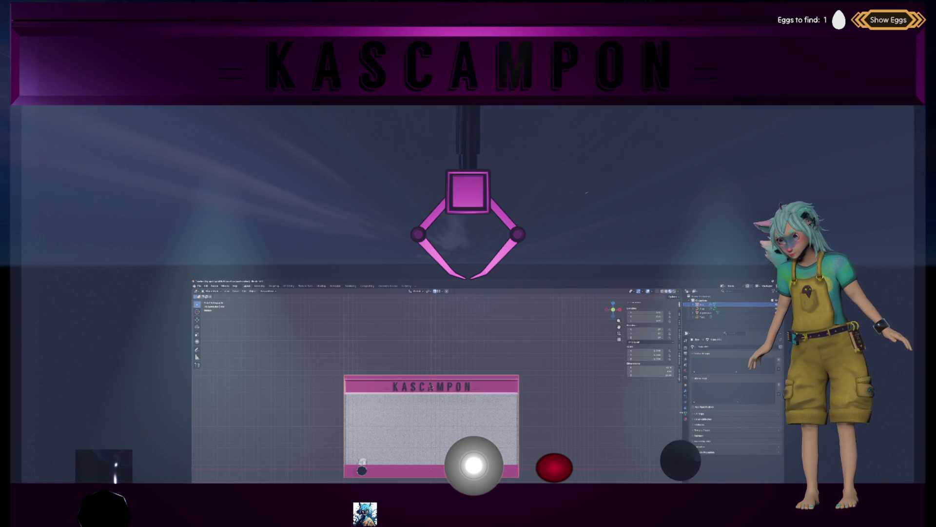
- Darken the noise on the panel's first white material slot, then return to Godot
{"action": "left_click", "coordinate": [686, 419]}
{"action": "left_click", "coordinate": [710, 347]}
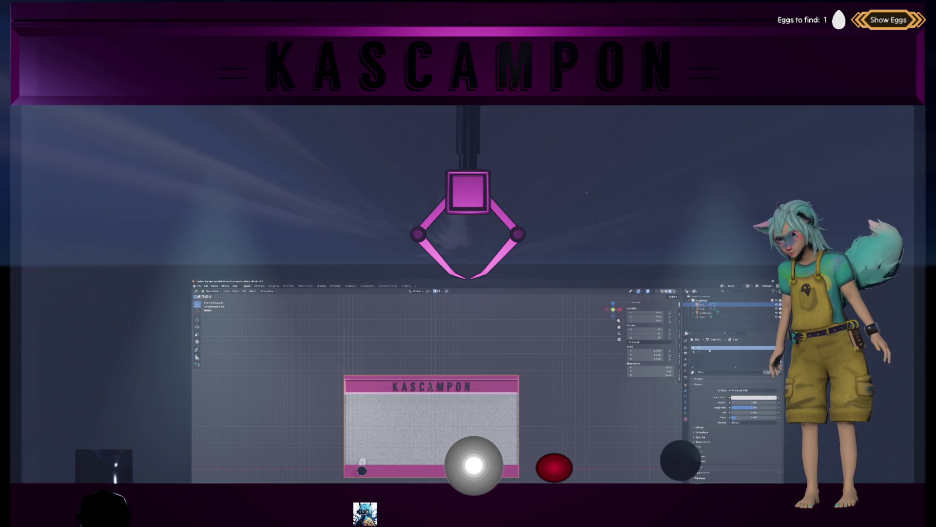
{"action": "left_click", "coordinate": [771, 415]}
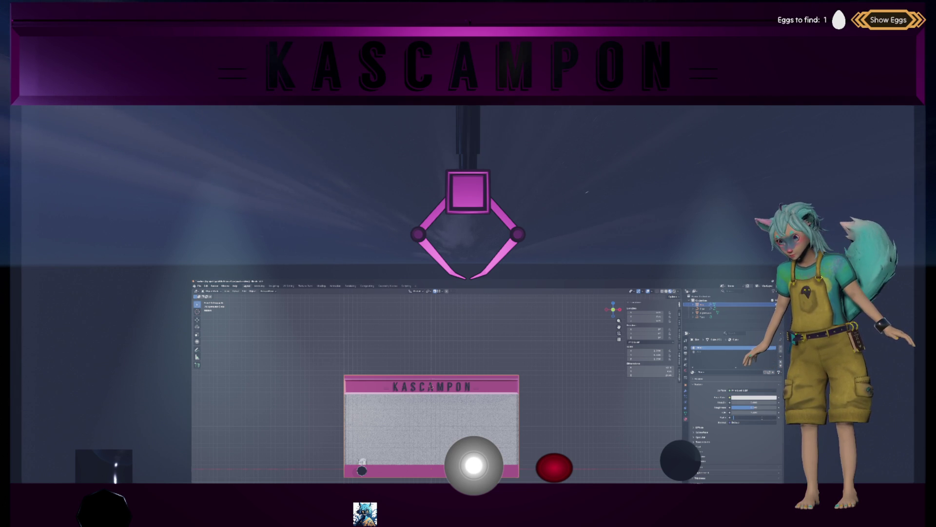
{"action": "key", "text": "Return"}
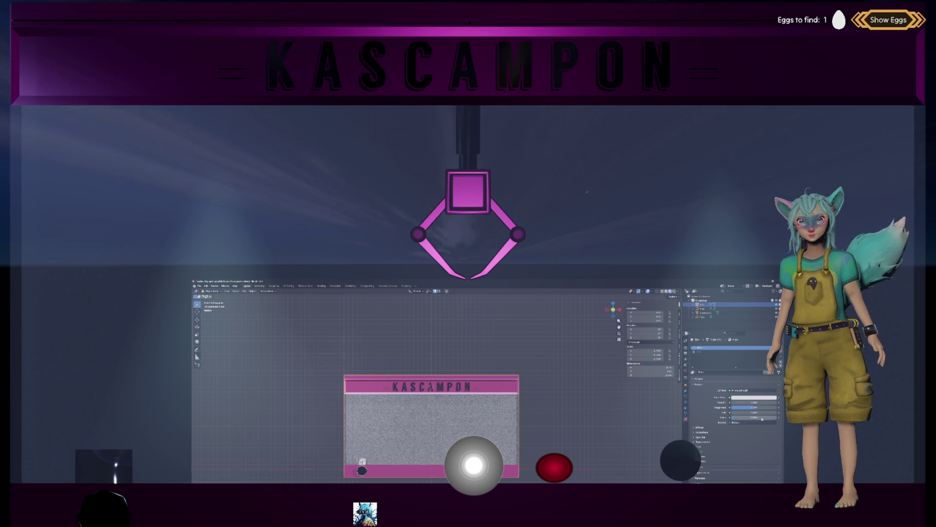
{"action": "key", "text": "alt+Tab"}
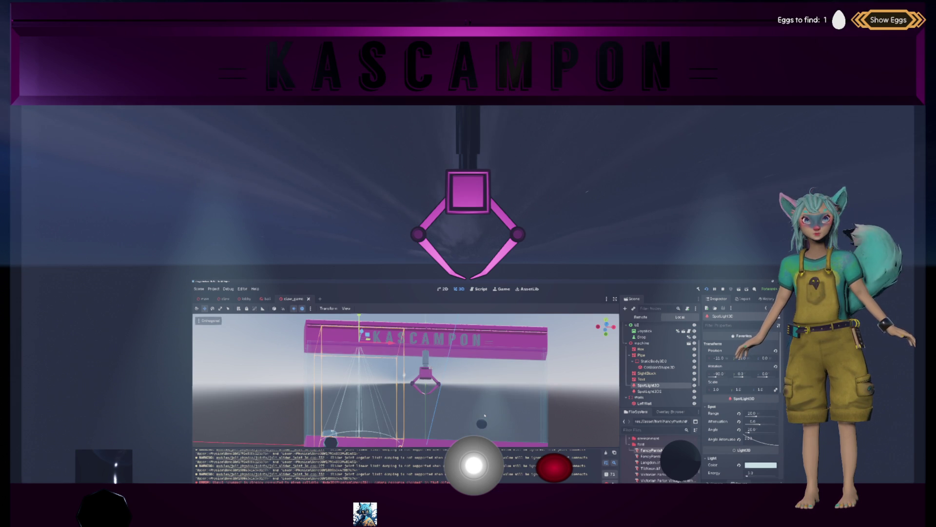
- Run the project again to view the reimported cabinet under the new lighting
{"action": "left_click", "coordinate": [706, 289]}
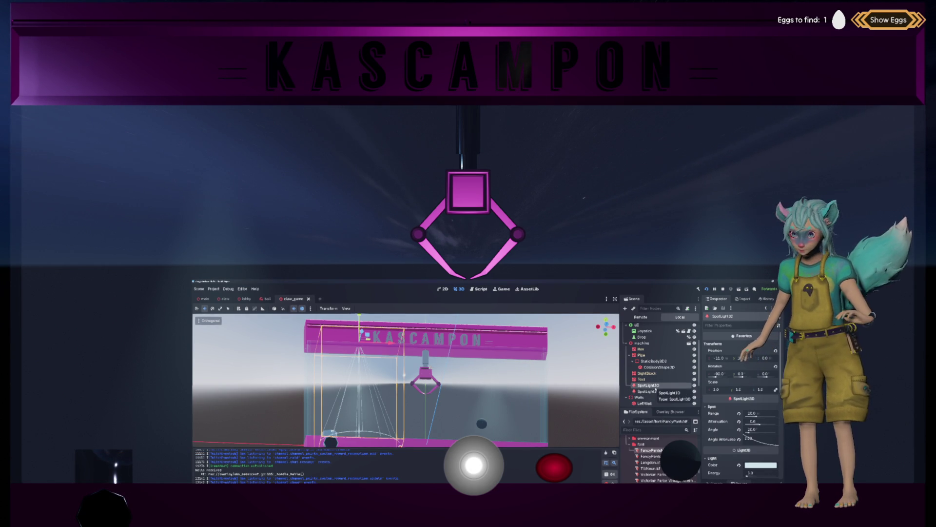
- Add an OmniLight3D as a child of the machine node
{"action": "right_click", "coordinate": [655, 344]}
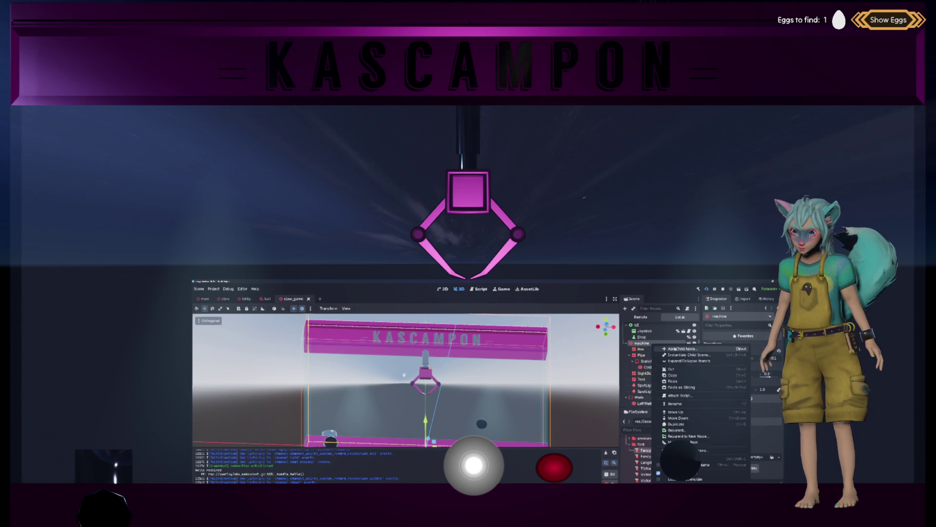
{"action": "left_click", "coordinate": [677, 348]}
{"action": "type", "text": "omni"}
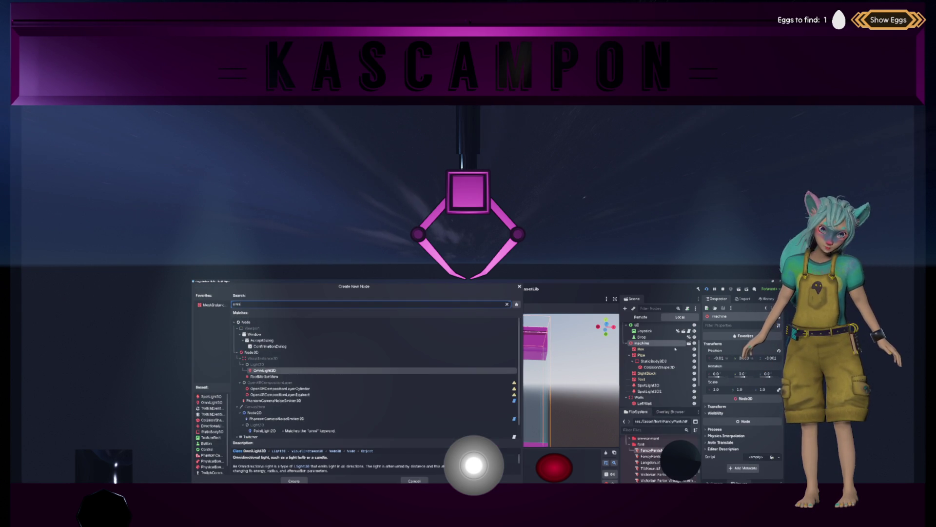
{"action": "key", "text": "Return"}
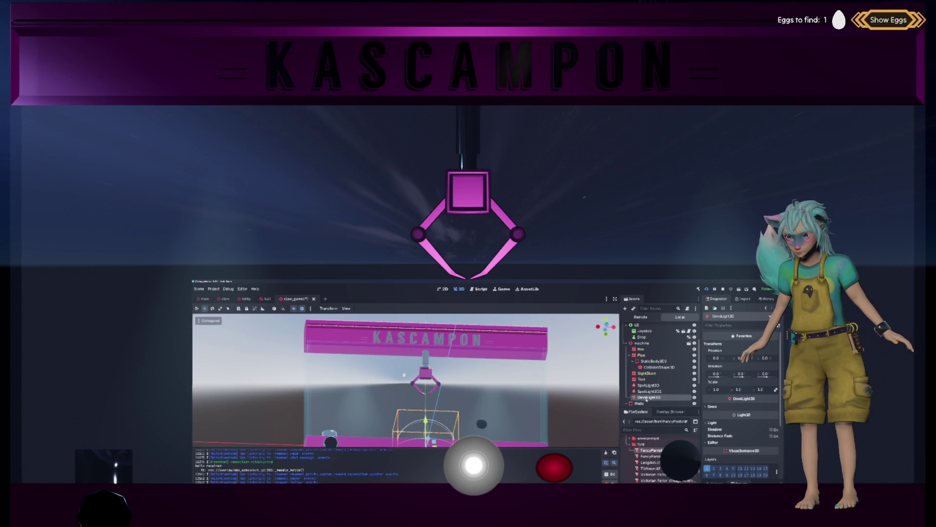
- Raise the omni light to the KASCAMPON sign's centre, about 21.5 m up
{"action": "left_click_drag", "start_coordinate": [426, 420], "coordinate": [425, 335]}
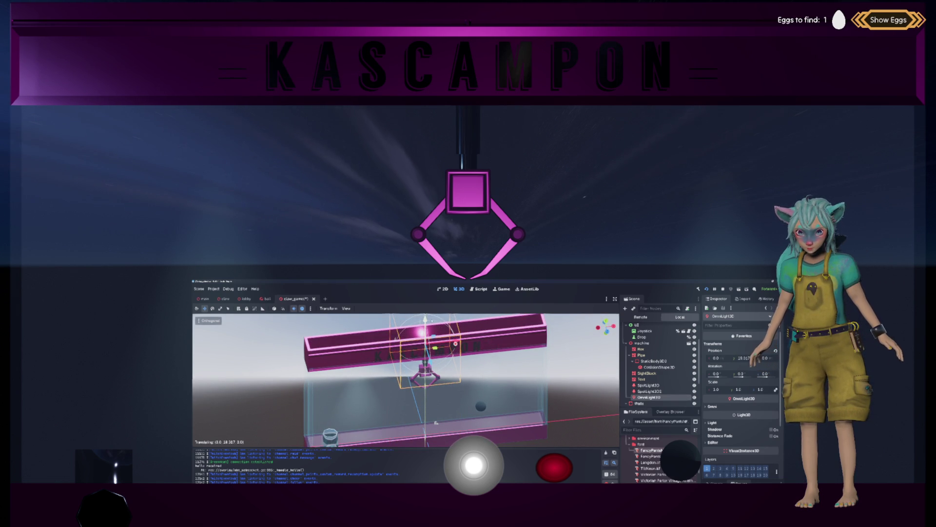
{"action": "mouse_move", "coordinate": [436, 422]}
{"action": "left_mouse_down"}
{"action": "mouse_move", "coordinate": [468, 396]}
{"action": "mouse_move", "coordinate": [461, 409]}
{"action": "left_mouse_up"}
{"action": "key", "text": "KP_1"}
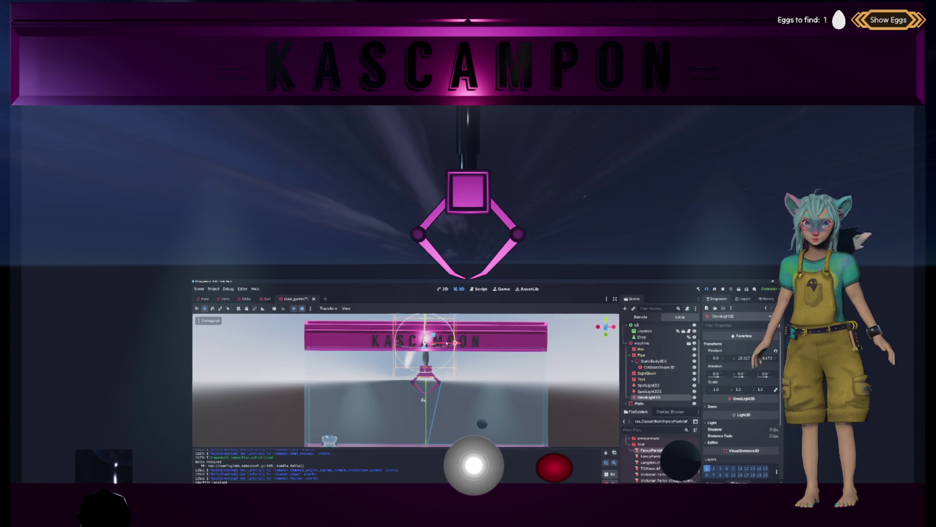
{"action": "scroll", "coordinate": [406, 380], "scroll_direction": "down", "scroll_amount": 2}
{"action": "left_click_drag", "start_coordinate": [420, 344], "coordinate": [420, 339]}
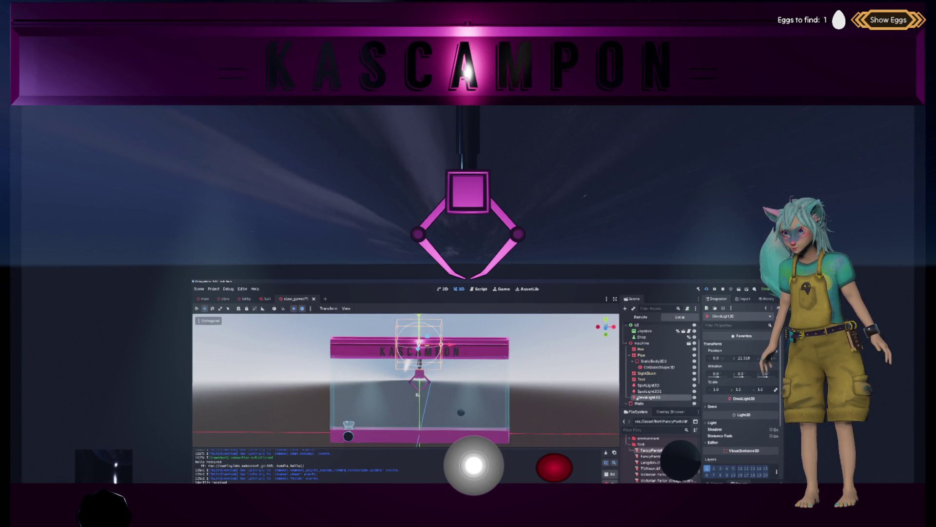
{"action": "scroll", "coordinate": [725, 347], "scroll_direction": "down", "scroll_amount": 1}
{"action": "left_click", "coordinate": [717, 405]}
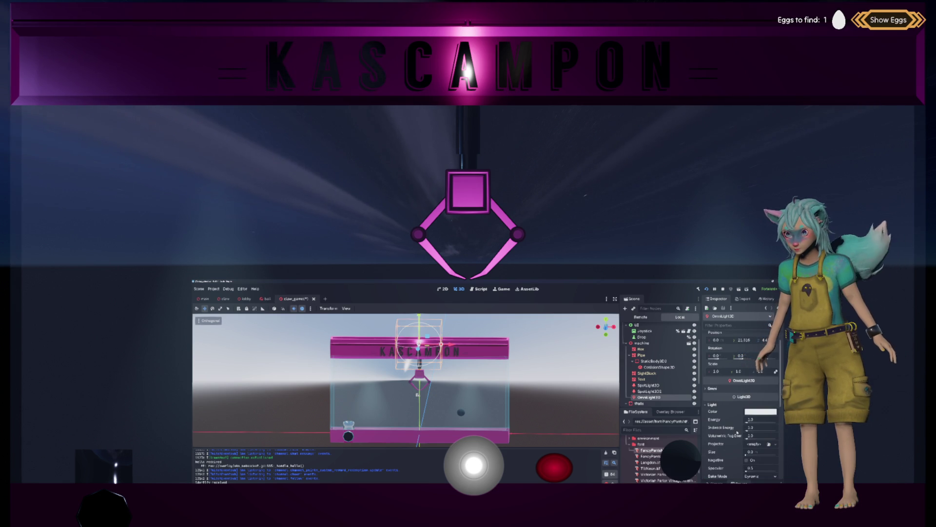
- Try omni light size, range, attenuation and energy values, set Dual Paraboloid shadows, then reset
{"action": "scroll", "coordinate": [737, 432], "scroll_direction": "down", "scroll_amount": 1}
{"action": "mouse_move", "coordinate": [745, 436]}
{"action": "left_mouse_down"}
{"action": "mouse_move", "coordinate": [759, 438]}
{"action": "mouse_move", "coordinate": [748, 438]}
{"action": "left_mouse_up"}
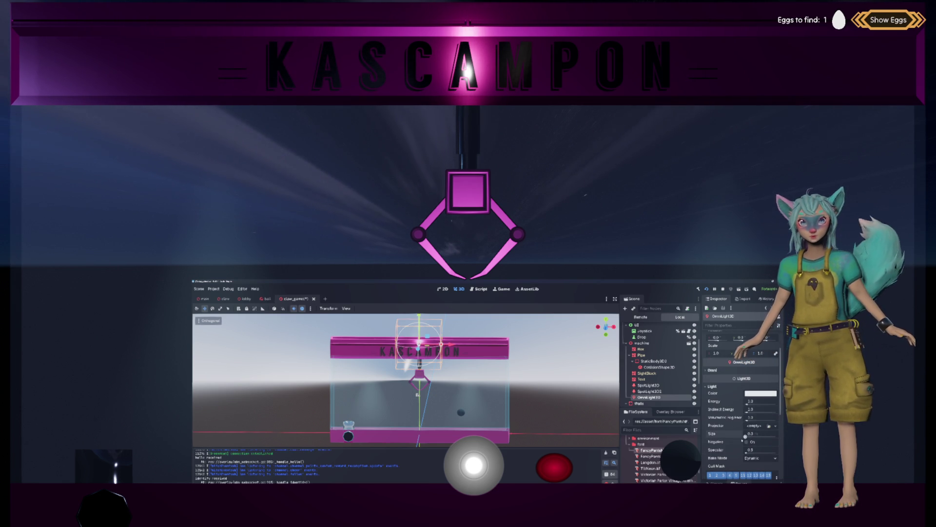
{"action": "left_click", "coordinate": [738, 433]}
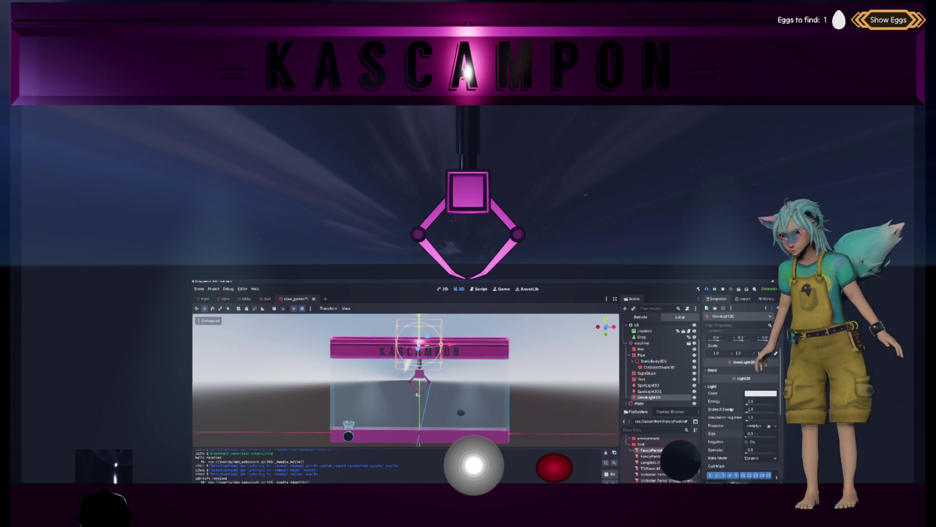
{"action": "left_click", "coordinate": [746, 369]}
{"action": "left_click_drag", "start_coordinate": [751, 379], "coordinate": [762, 387]}
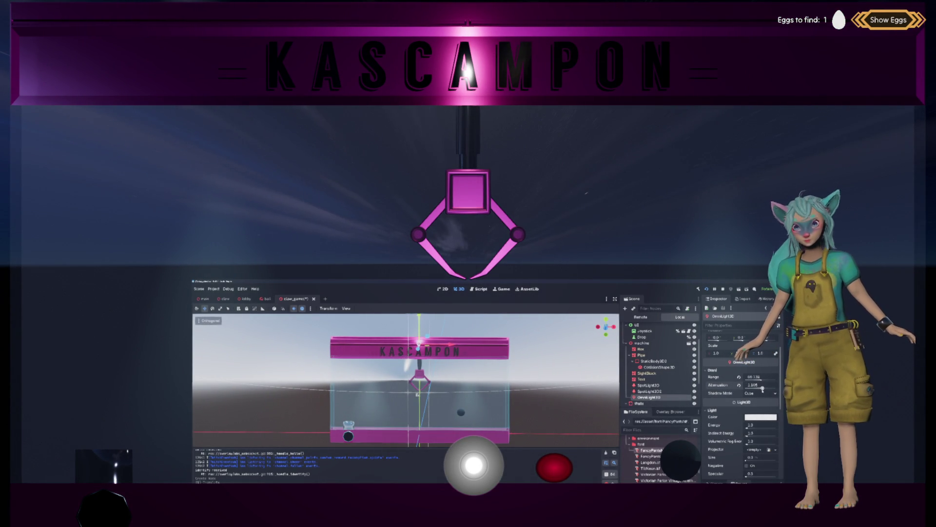
{"action": "left_click", "coordinate": [739, 384]}
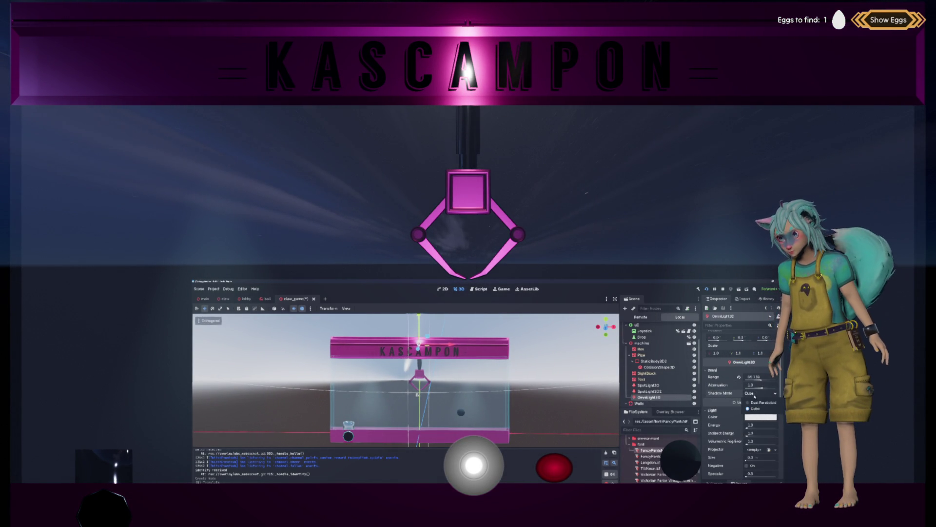
{"action": "left_click", "coordinate": [759, 402]}
{"action": "left_click_drag", "start_coordinate": [751, 388], "coordinate": [765, 387]}
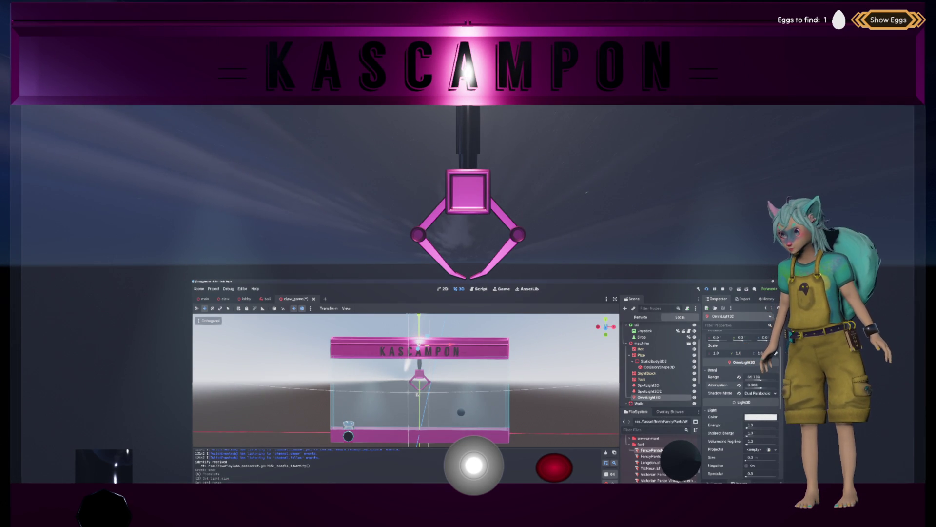
{"action": "left_click_drag", "start_coordinate": [748, 427], "coordinate": [751, 427]}
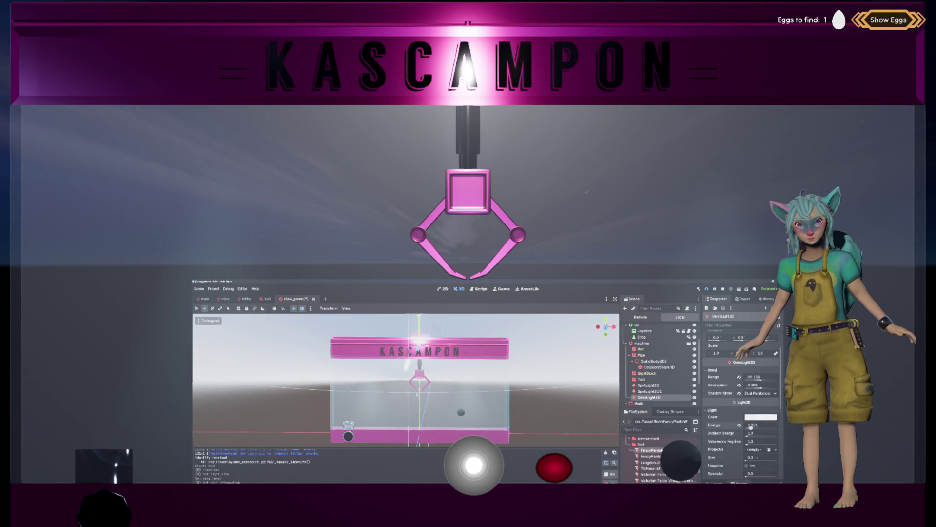
{"action": "left_click", "coordinate": [739, 385]}
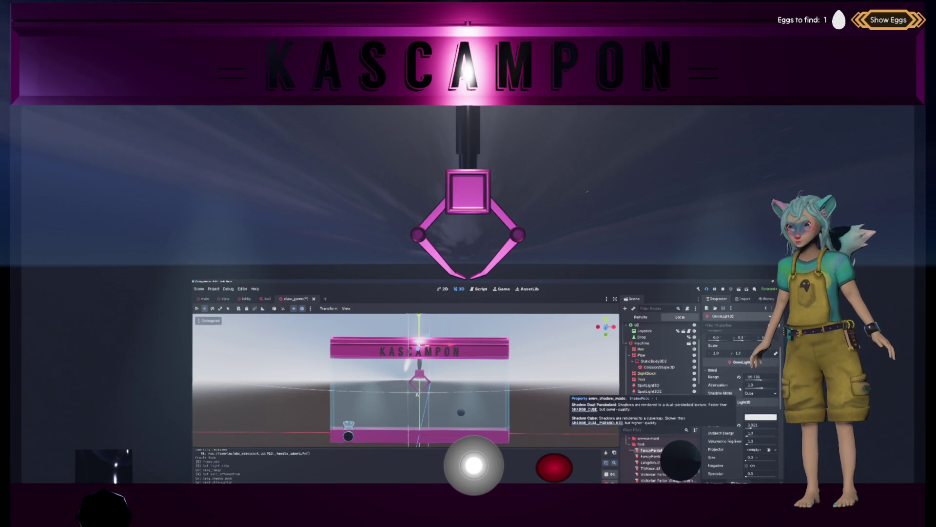
{"action": "left_click", "coordinate": [739, 377]}
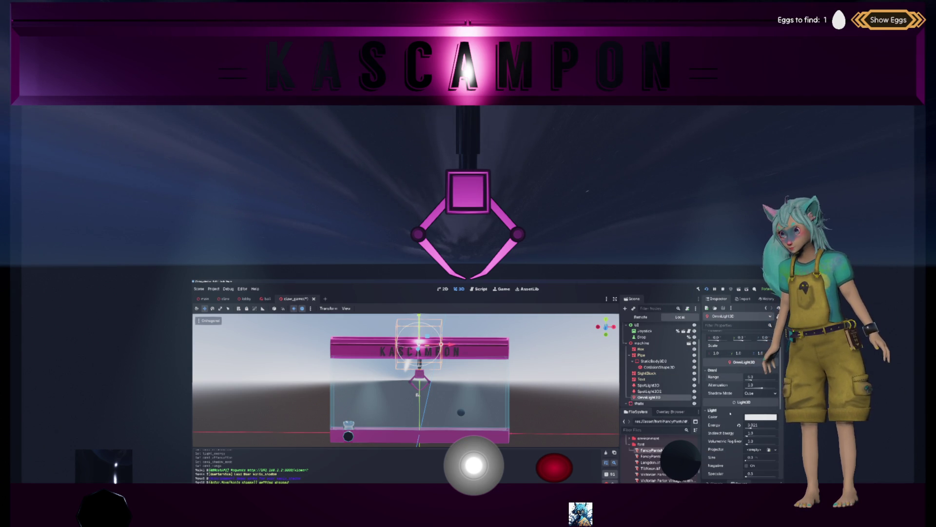
- Set indirect energy 0, energy 1.0, a small size and new range; toggle Negative
{"action": "scroll", "coordinate": [750, 410], "scroll_direction": "down", "scroll_amount": 1}
{"action": "left_click_drag", "start_coordinate": [749, 415], "coordinate": [760, 417]}
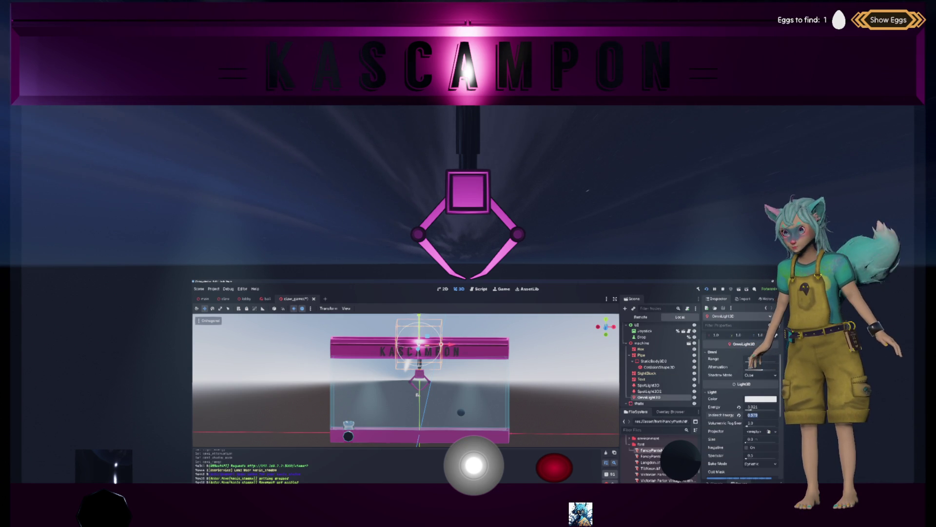
{"action": "left_click", "coordinate": [756, 409]}
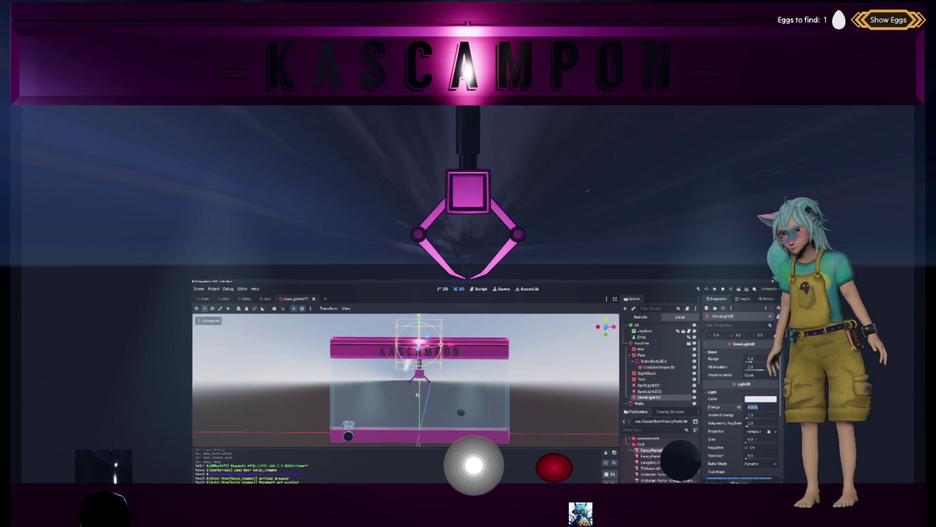
{"action": "type", "text": "1"}
{"action": "key", "text": "Return"}
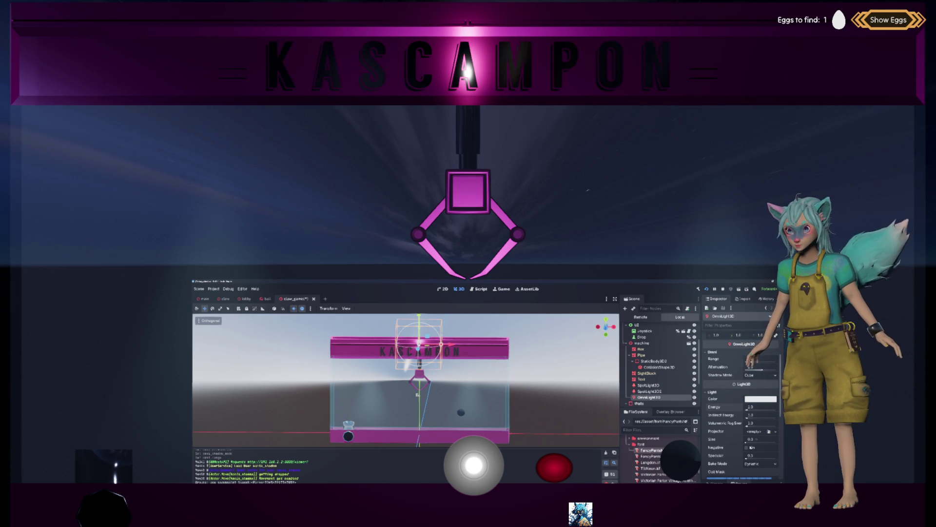
{"action": "left_click_drag", "start_coordinate": [746, 441], "coordinate": [758, 442]}
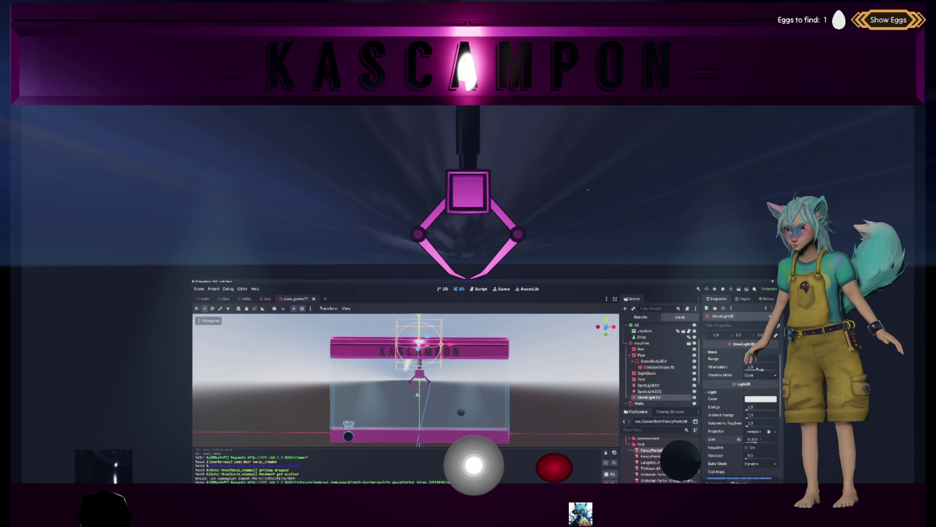
{"action": "mouse_move", "coordinate": [751, 360]}
{"action": "left_mouse_down"}
{"action": "mouse_move", "coordinate": [742, 362]}
{"action": "mouse_move", "coordinate": [750, 359]}
{"action": "left_mouse_up"}
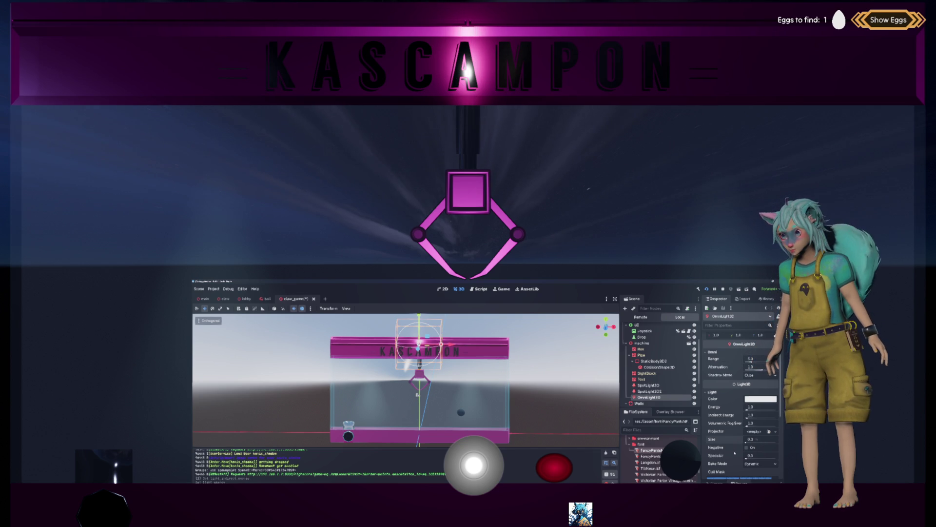
{"action": "left_click", "coordinate": [746, 447]}
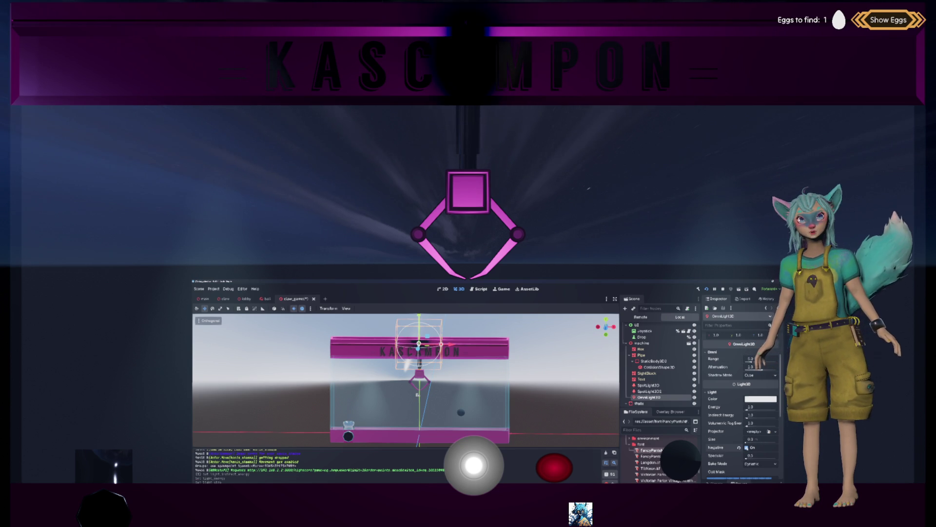
{"action": "left_click", "coordinate": [747, 447]}
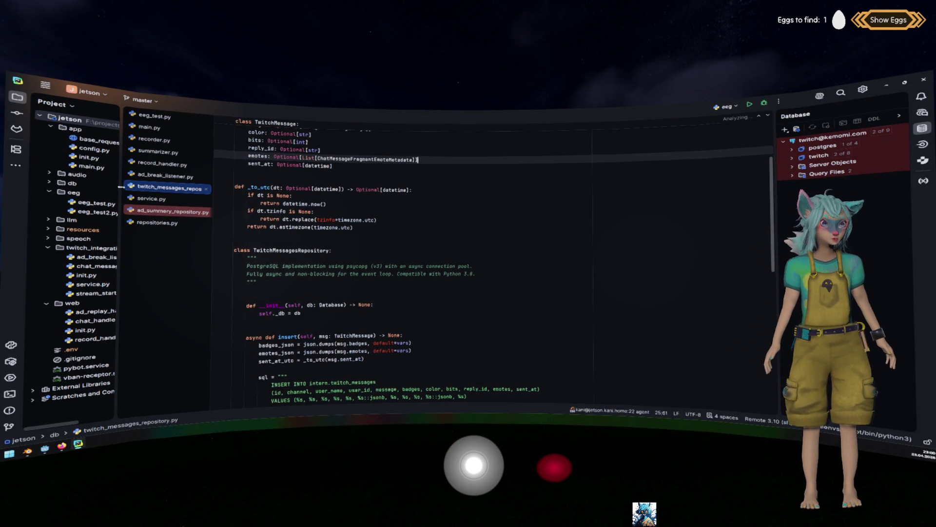
- Tidy the Project tree and open summarizer.py from the llm folder
{"action": "mouse_move", "coordinate": [120, 201]}
{"action": "left_mouse_down"}
{"action": "mouse_move", "coordinate": [191, 201]}
{"action": "mouse_move", "coordinate": [181, 202]}
{"action": "left_mouse_up"}
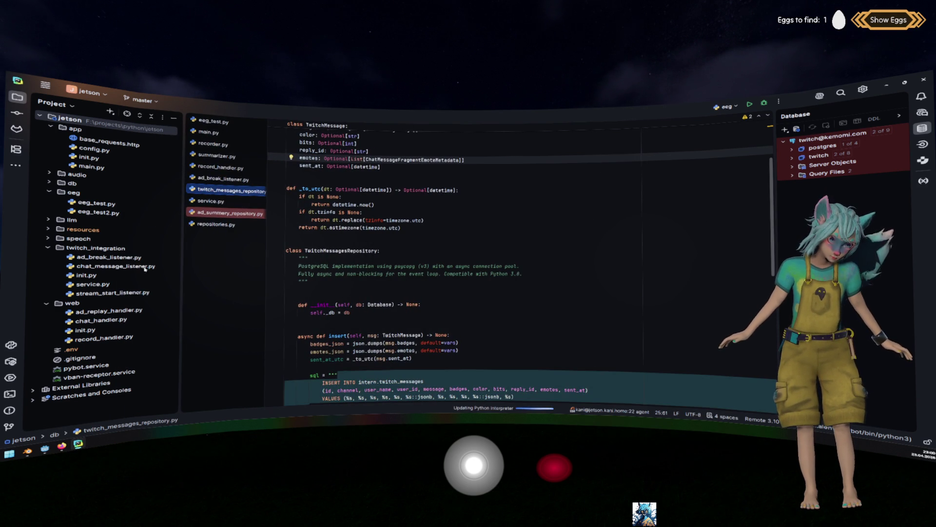
{"action": "left_click", "coordinate": [122, 259]}
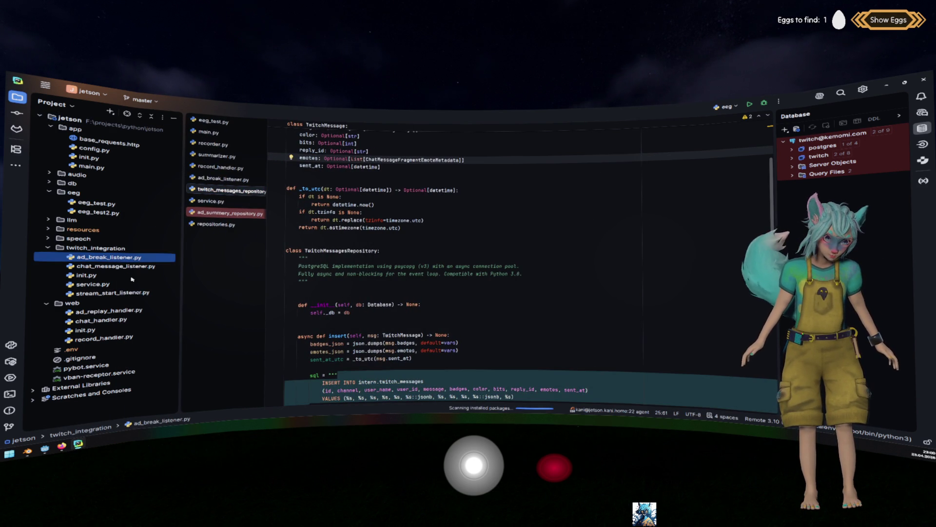
{"action": "double_click", "coordinate": [101, 303]}
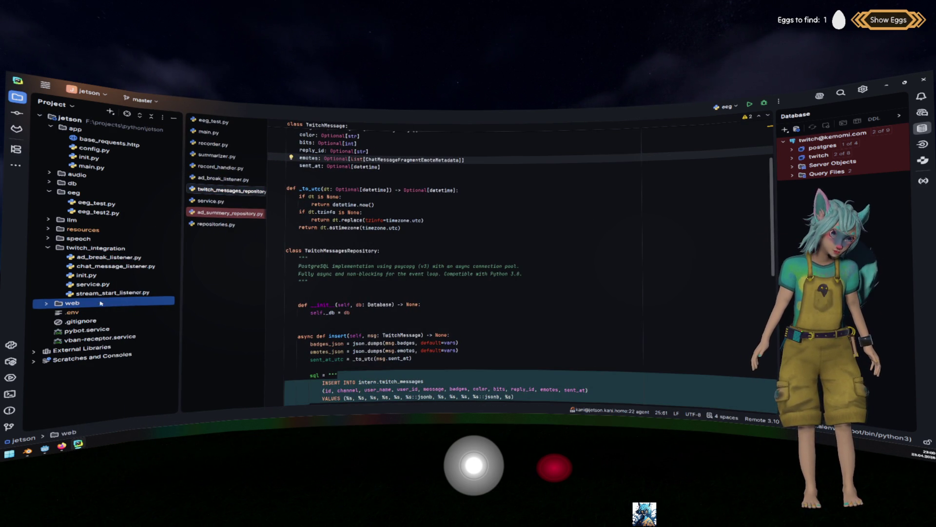
{"action": "left_click", "coordinate": [105, 256]}
{"action": "double_click", "coordinate": [97, 247]}
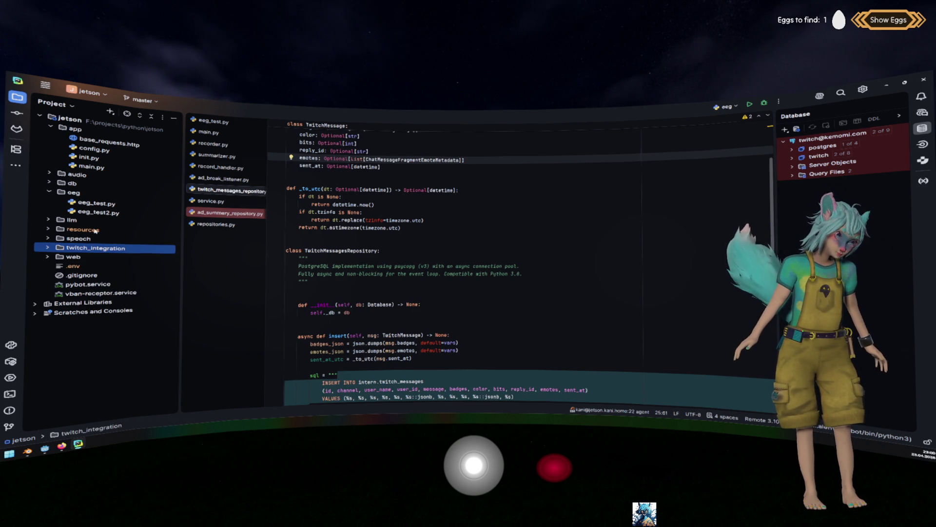
{"action": "left_click", "coordinate": [83, 221]}
{"action": "double_click", "coordinate": [84, 221]}
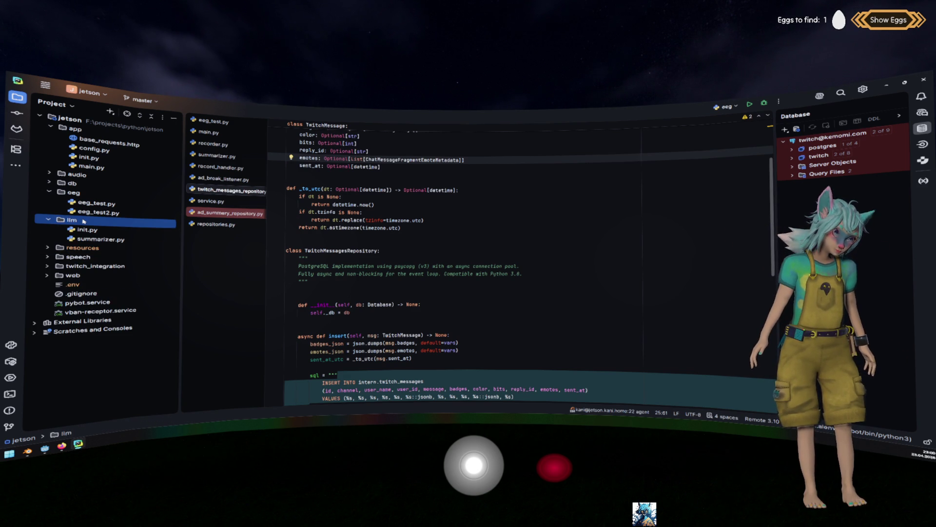
{"action": "double_click", "coordinate": [98, 239]}
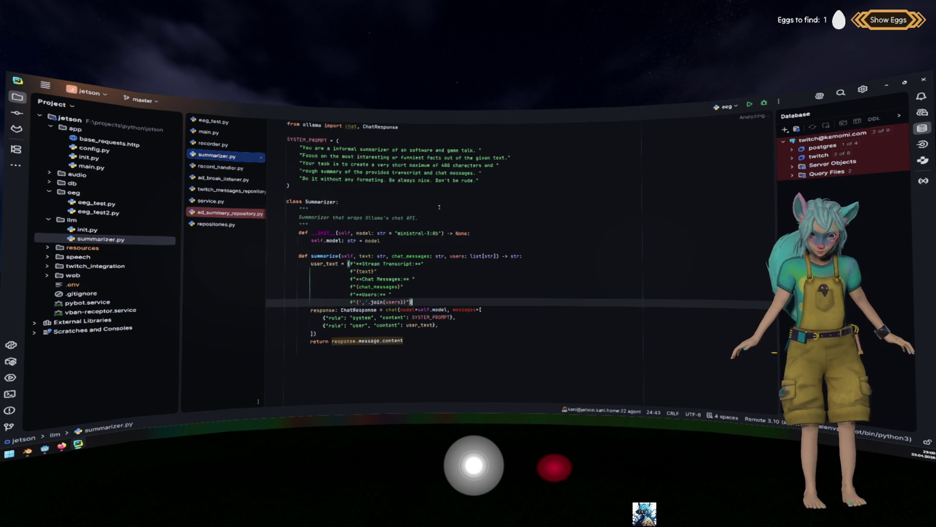
- Go from summarize's definition to its call in ad_break_listener.py and select chat_messages
{"action": "left_click", "coordinate": [411, 257]}
{"action": "key", "text": "Up"}
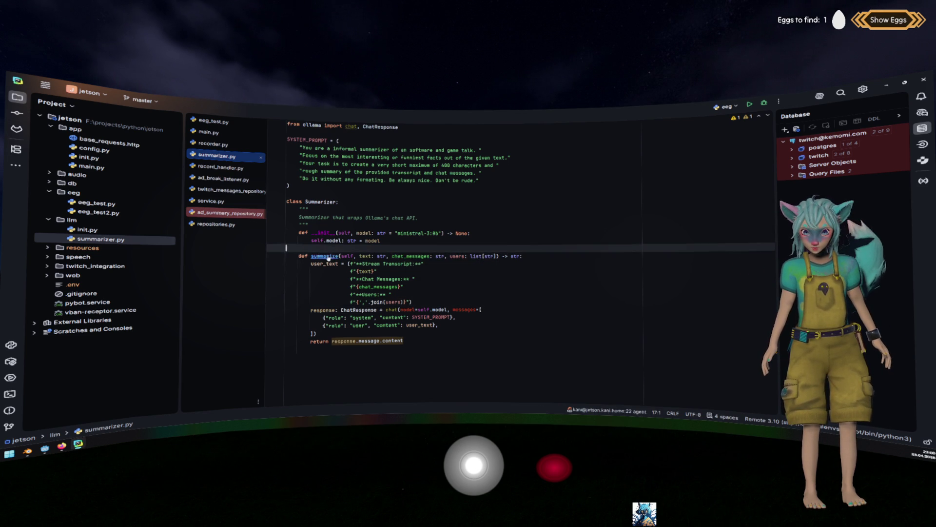
{"action": "left_click", "coordinate": [328, 257], "text": "ctrl"}
{"action": "key", "text": "Return"}
{"action": "double_click", "coordinate": [457, 280]}
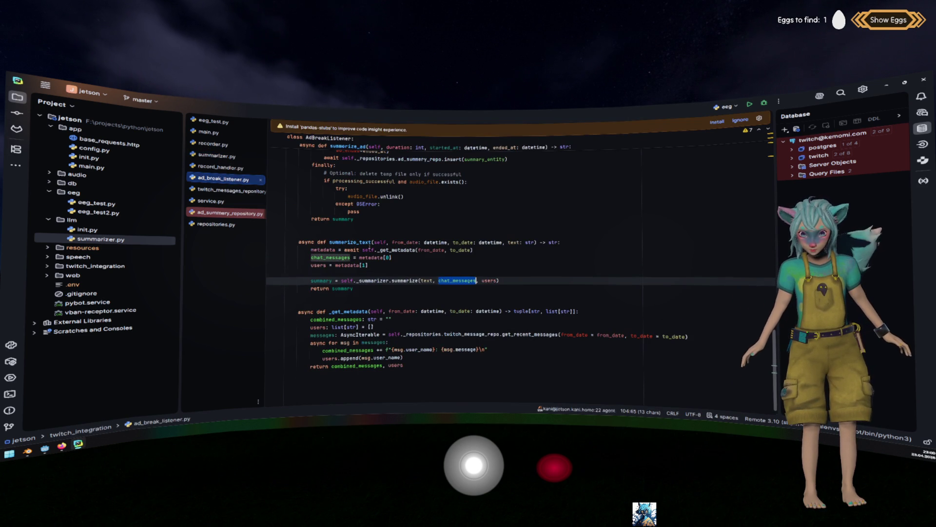
- Follow summarize_text into summarize_ad and _get_metadata, inspecting started_at, from_date and to_date
{"action": "left_click", "coordinate": [349, 242], "text": "ctrl"}
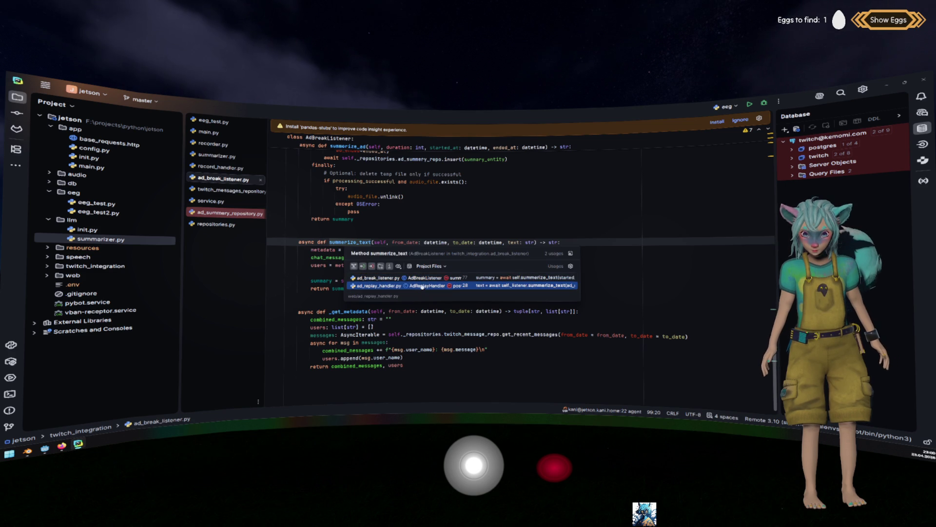
{"action": "left_click", "coordinate": [423, 277]}
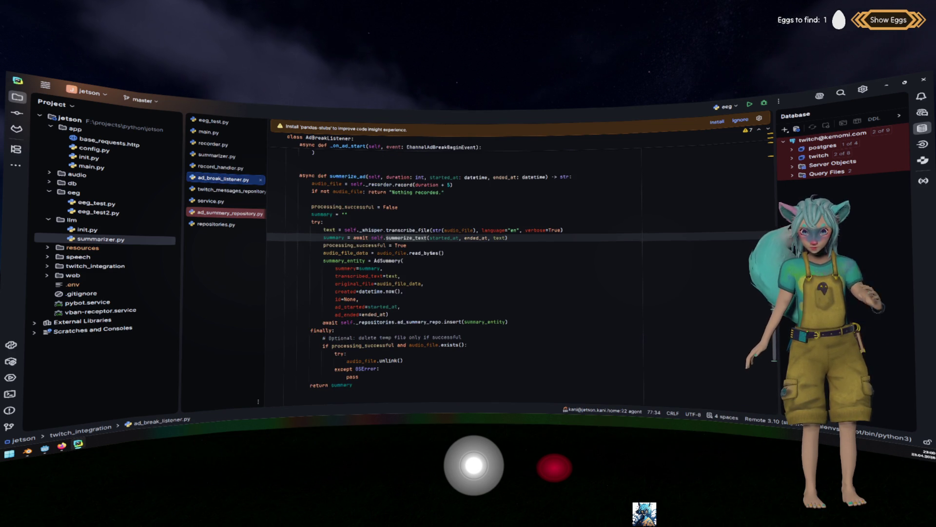
{"action": "double_click", "coordinate": [441, 239]}
{"action": "double_click", "coordinate": [499, 238]}
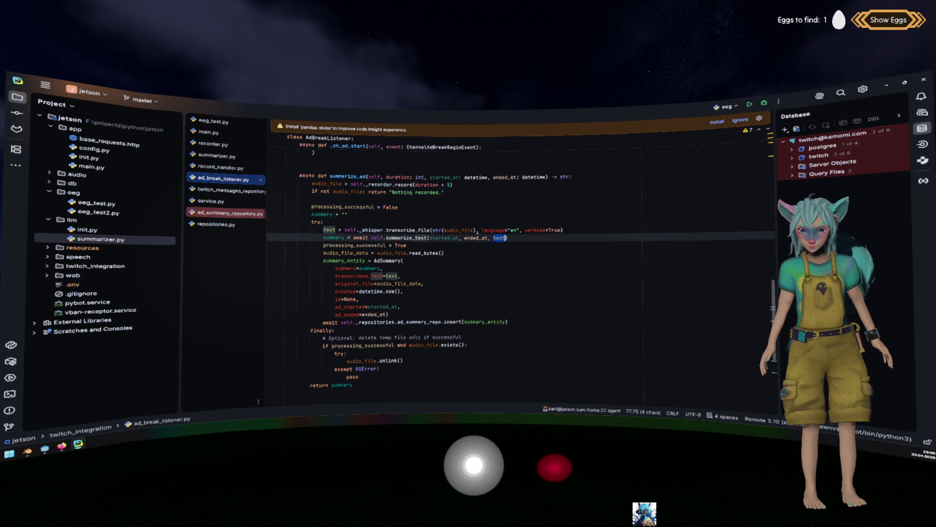
{"action": "left_click", "coordinate": [410, 238], "text": "ctrl"}
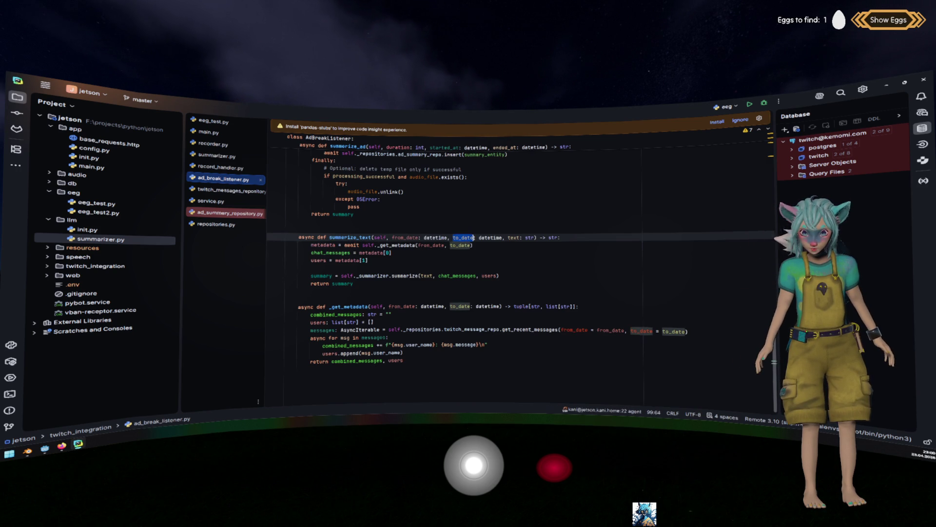
{"action": "double_click", "coordinate": [395, 245]}
{"action": "left_click", "coordinate": [395, 245], "text": "ctrl"}
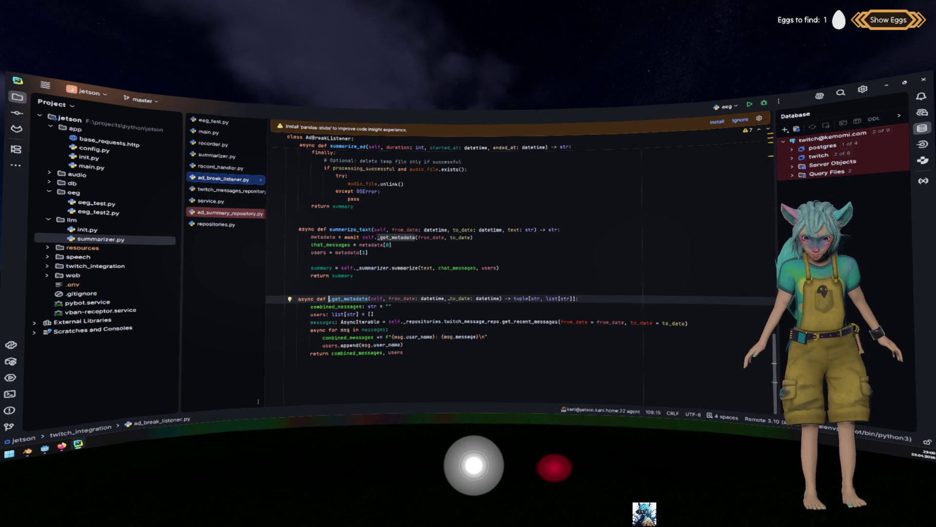
{"action": "left_click", "coordinate": [463, 322]}
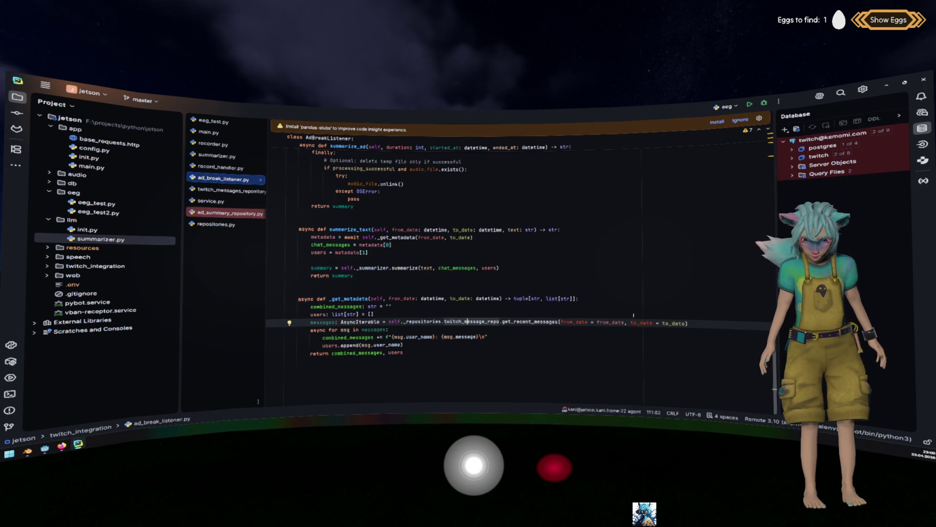
{"action": "left_click_drag", "start_coordinate": [689, 322], "coordinate": [558, 322]}
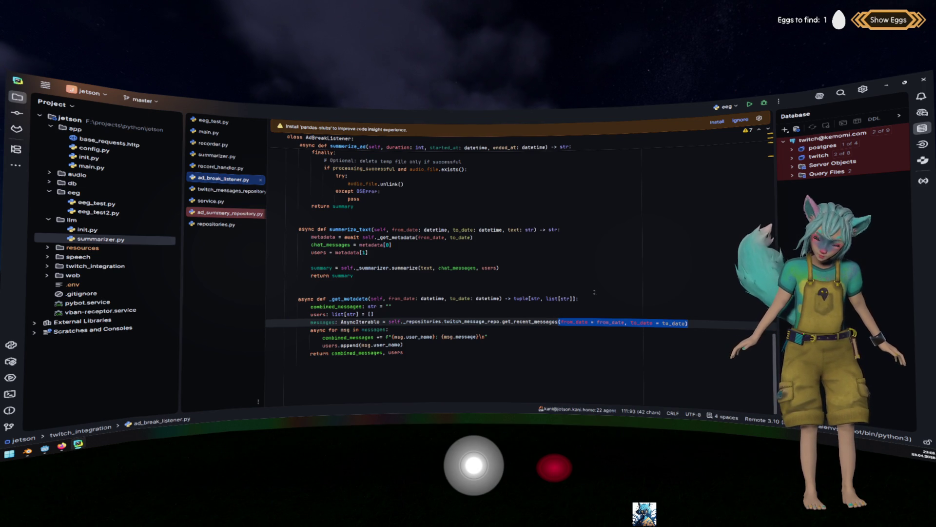
{"action": "double_click", "coordinate": [461, 230]}
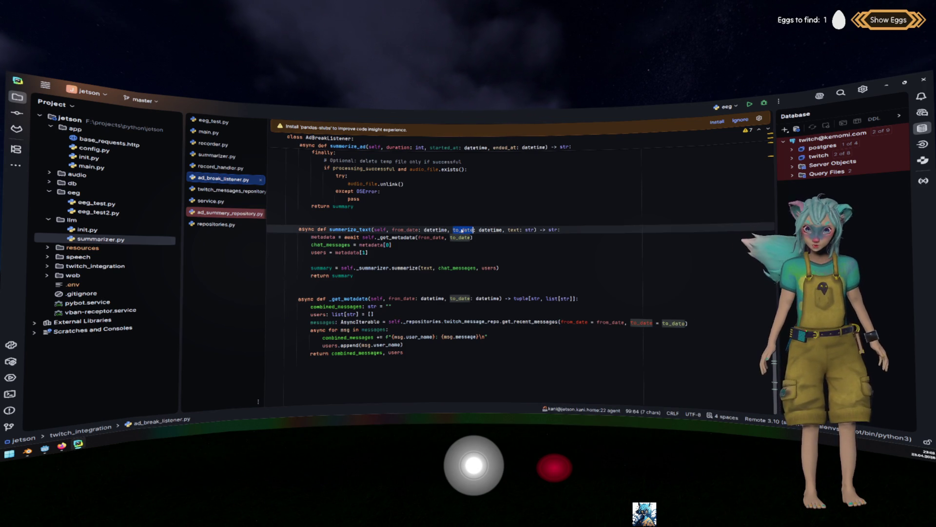
- Trace summarize_ad to its call in _on_ad_start and show documentation for started_at
{"action": "left_click", "coordinate": [347, 229], "text": "ctrl"}
{"action": "left_click", "coordinate": [470, 283]}
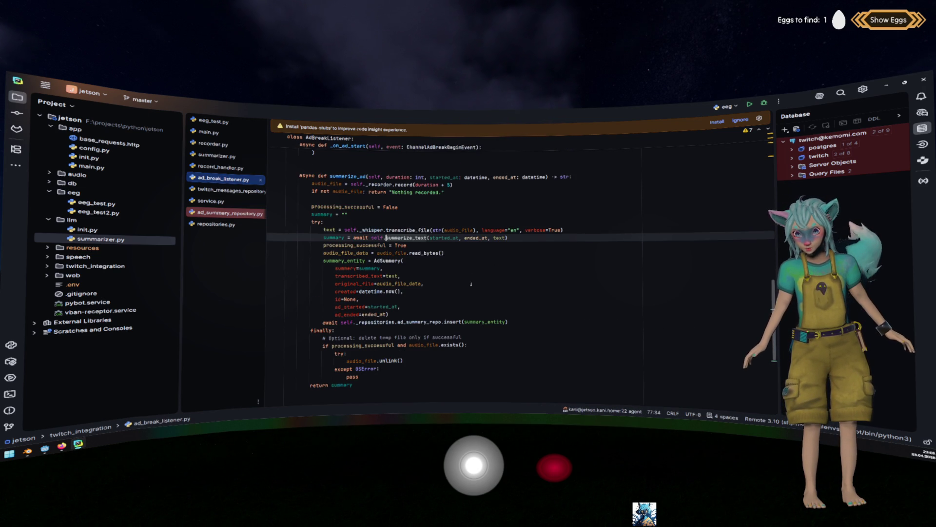
{"action": "double_click", "coordinate": [443, 238]}
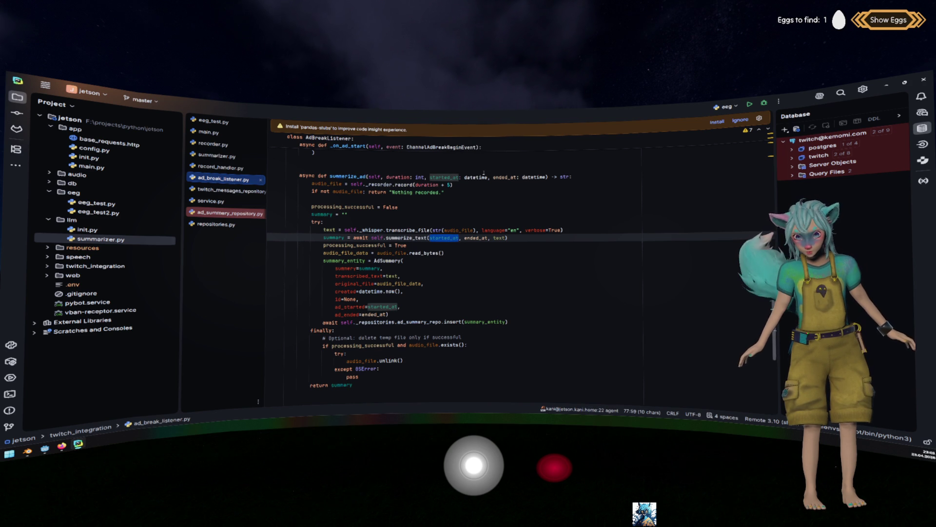
{"action": "left_click", "coordinate": [344, 177], "text": "ctrl"}
{"action": "left_click", "coordinate": [440, 214]}
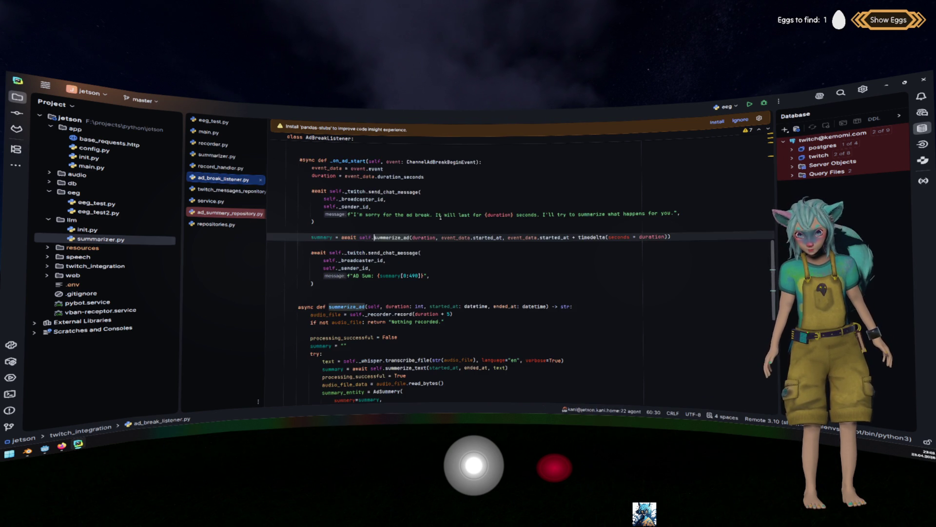
{"action": "double_click", "coordinate": [486, 238]}
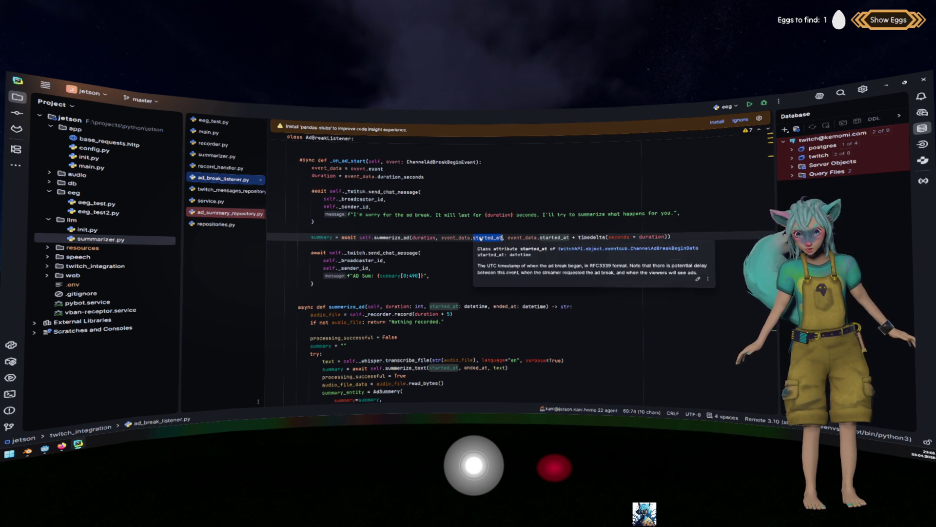
{"action": "left_click", "coordinate": [479, 238]}
{"action": "mouse_move", "coordinate": [478, 237]}
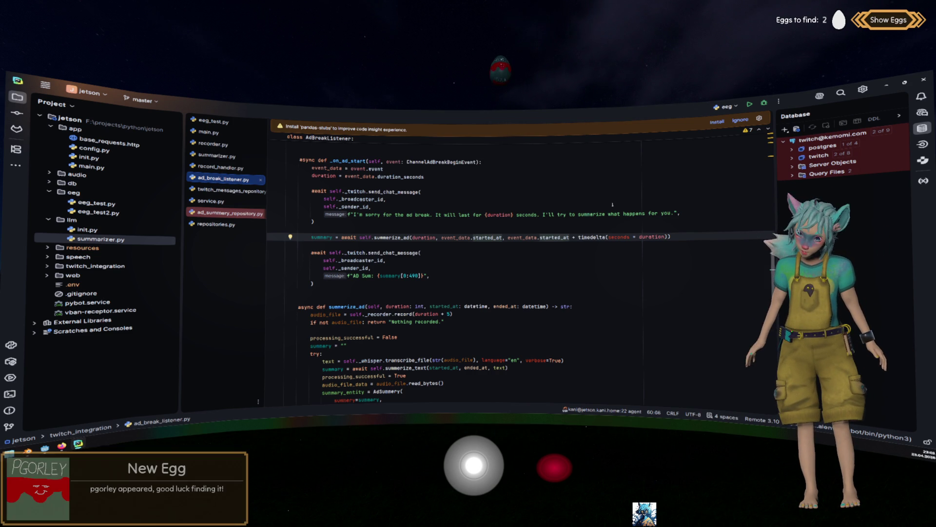
{"action": "left_click", "coordinate": [792, 157]}
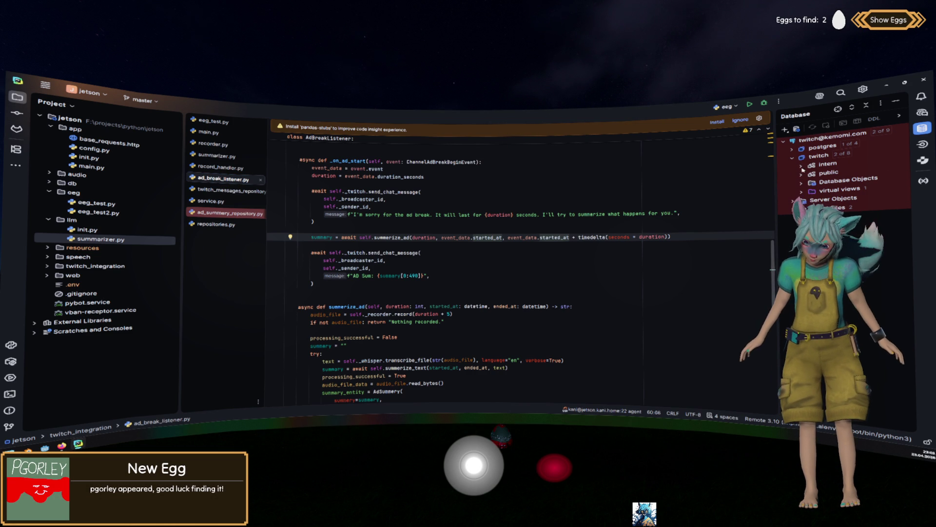
- Open twitch_messages in Modify Table, confirm sent_at is timestamp with time zone, and discard changes
{"action": "left_click", "coordinate": [802, 167]}
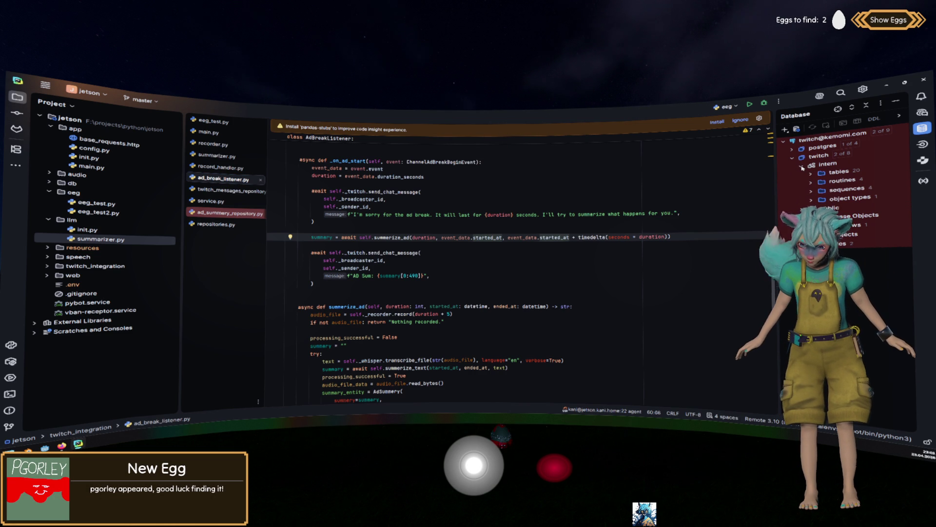
{"action": "left_click", "coordinate": [812, 173]}
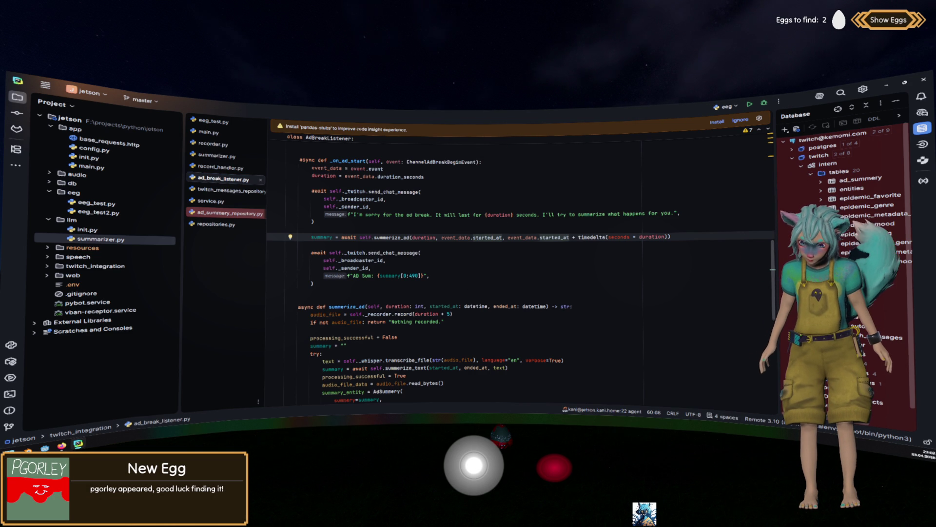
{"action": "right_click", "coordinate": [863, 336]}
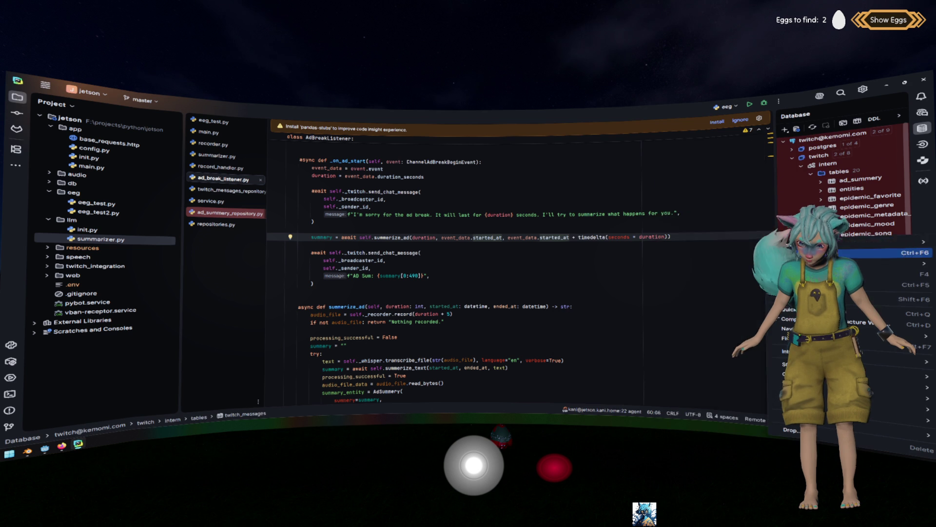
{"action": "left_click", "coordinate": [838, 250]}
{"action": "scroll", "coordinate": [612, 226], "scroll_direction": "down", "scroll_amount": 3}
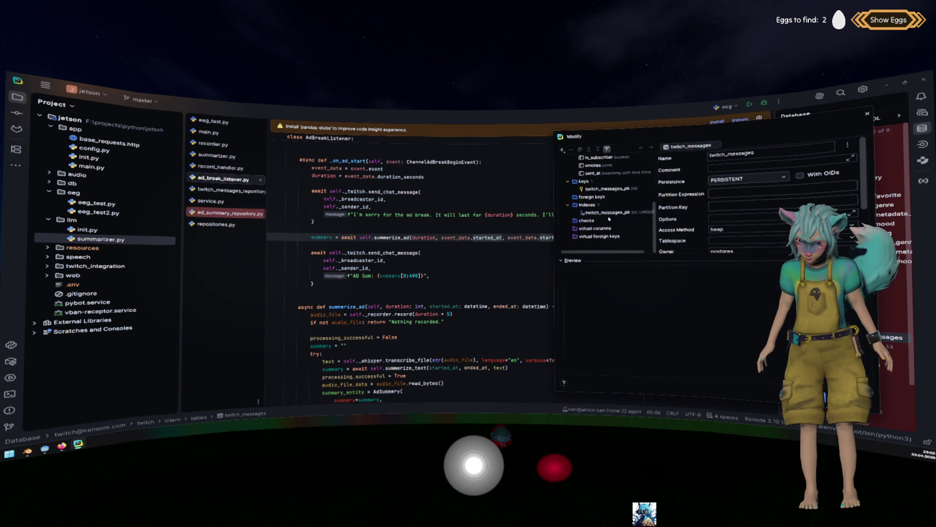
{"action": "left_click", "coordinate": [618, 236]}
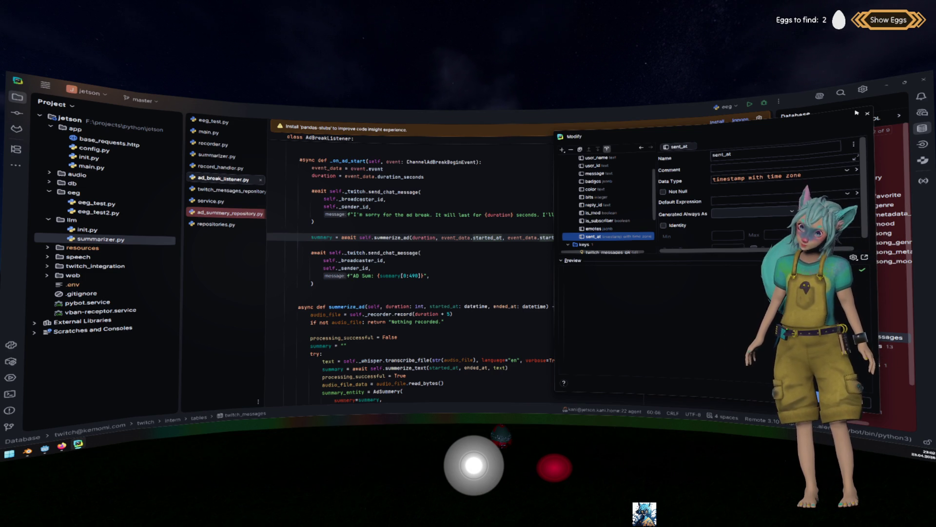
{"action": "left_click", "coordinate": [867, 113]}
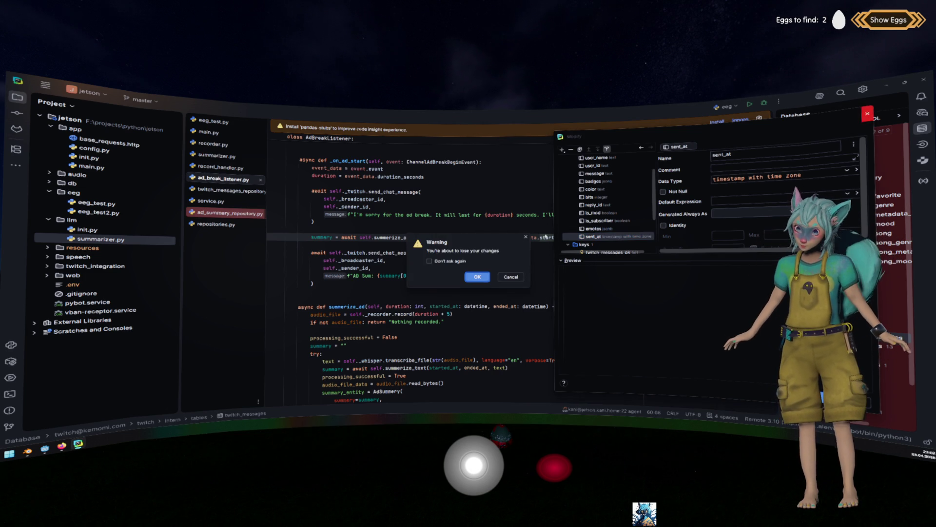
{"action": "key", "text": "Return"}
{"action": "left_click", "coordinate": [588, 262]}
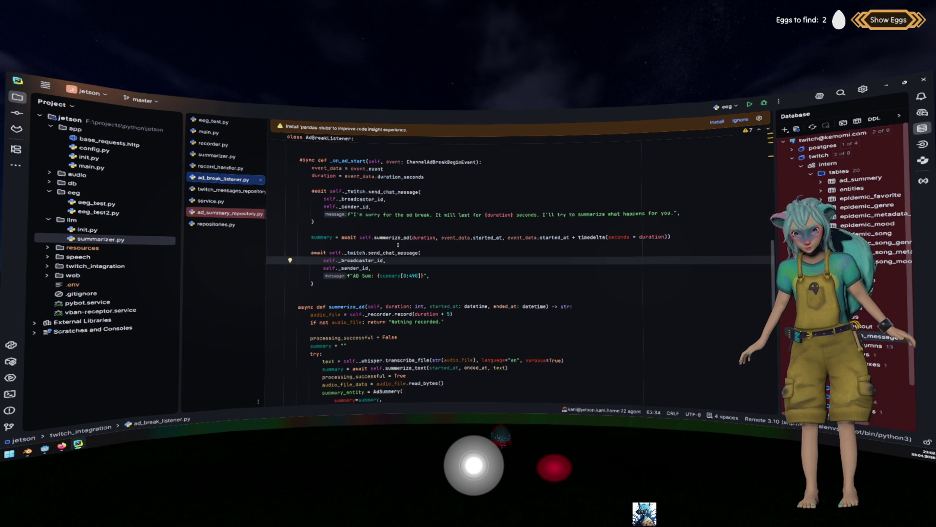
- In summarize_ad, inspect the started_at and ended_at datetime parameters and their usages
{"action": "left_click", "coordinate": [396, 238], "text": "ctrl"}
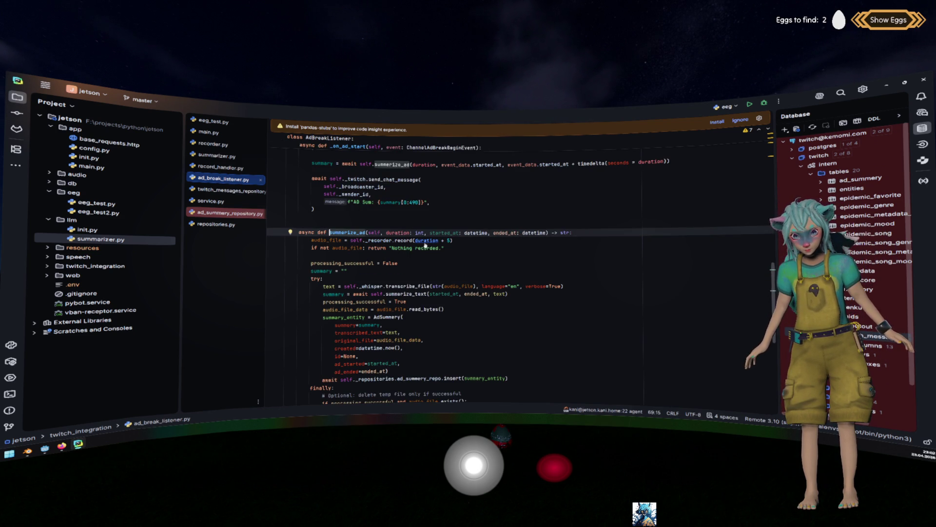
{"action": "double_click", "coordinate": [475, 233]}
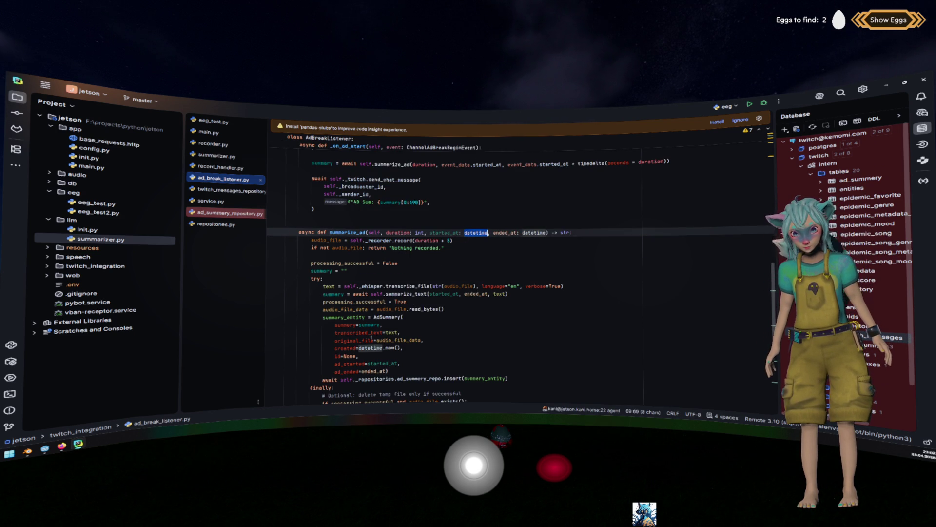
{"action": "scroll", "coordinate": [378, 343], "scroll_direction": "down", "scroll_amount": 2}
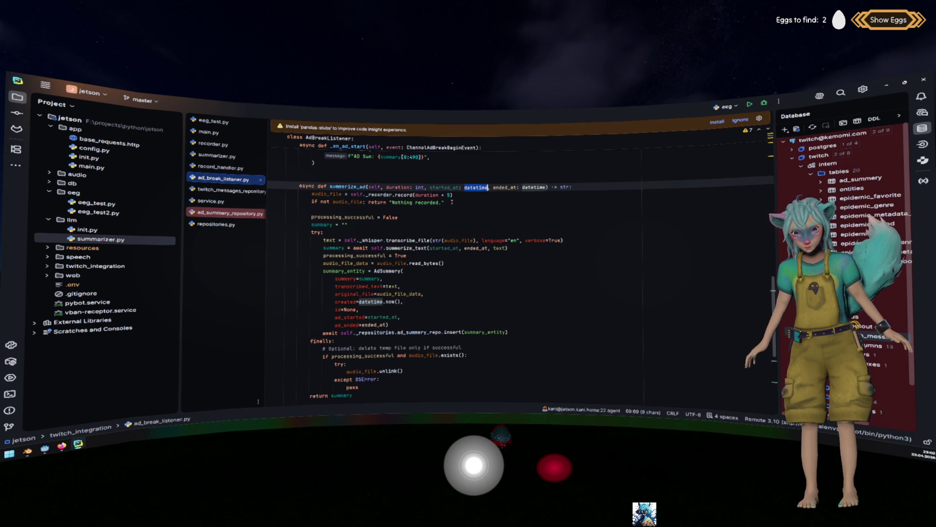
{"action": "left_click", "coordinate": [475, 232]}
{"action": "double_click", "coordinate": [444, 187]}
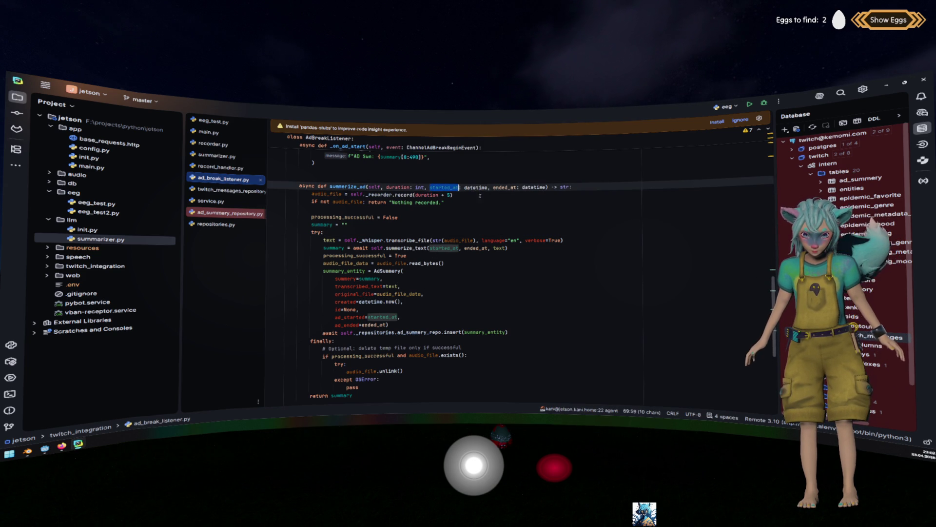
{"action": "double_click", "coordinate": [505, 187]}
- Follow the dates through summarize_text into get_recent_messages in twitch_messages_repository.py
{"action": "left_click", "coordinate": [400, 248]}
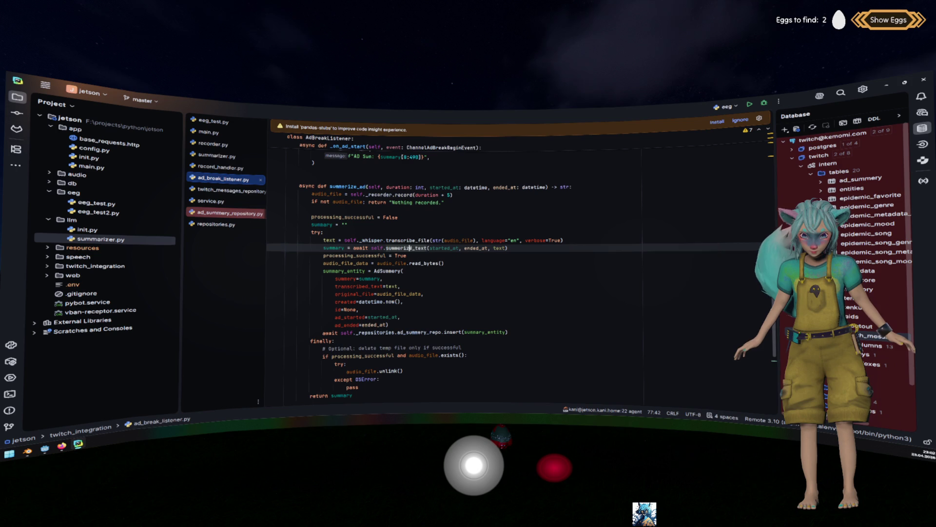
{"action": "left_click", "coordinate": [400, 248], "text": "ctrl"}
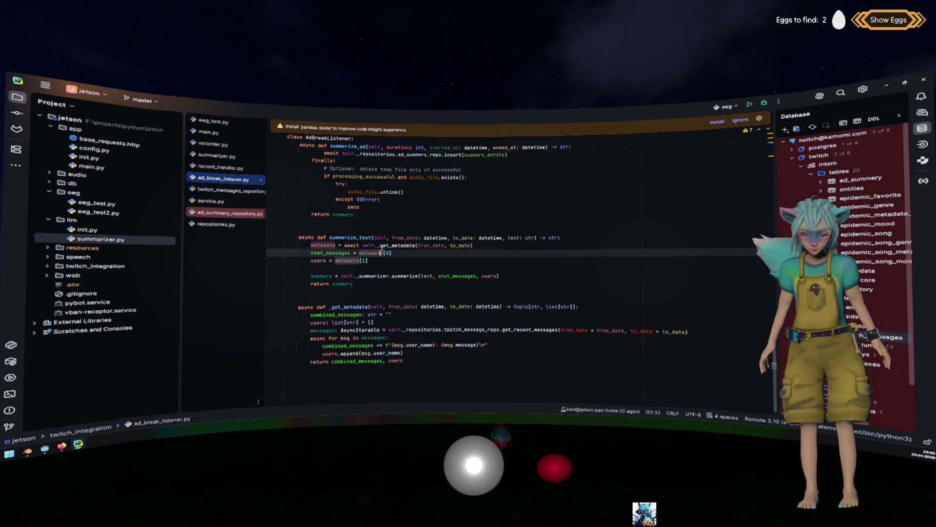
{"action": "double_click", "coordinate": [415, 245]}
{"action": "left_click", "coordinate": [533, 331]}
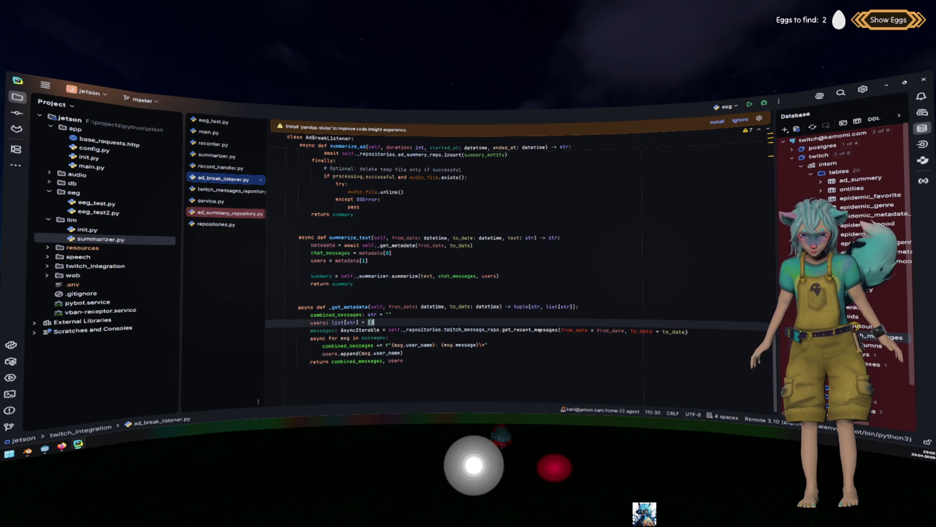
{"action": "mouse_move", "coordinate": [533, 332]}
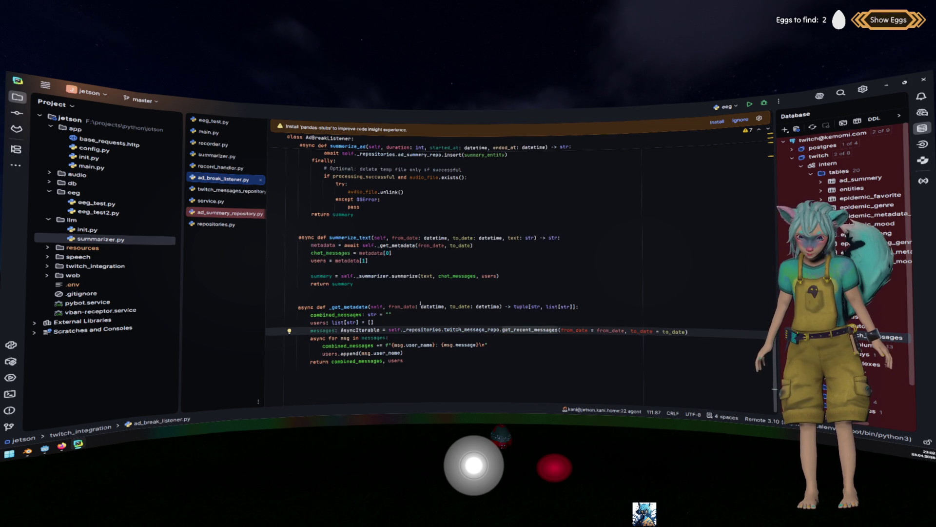
{"action": "left_click", "coordinate": [606, 332], "text": "ctrl"}
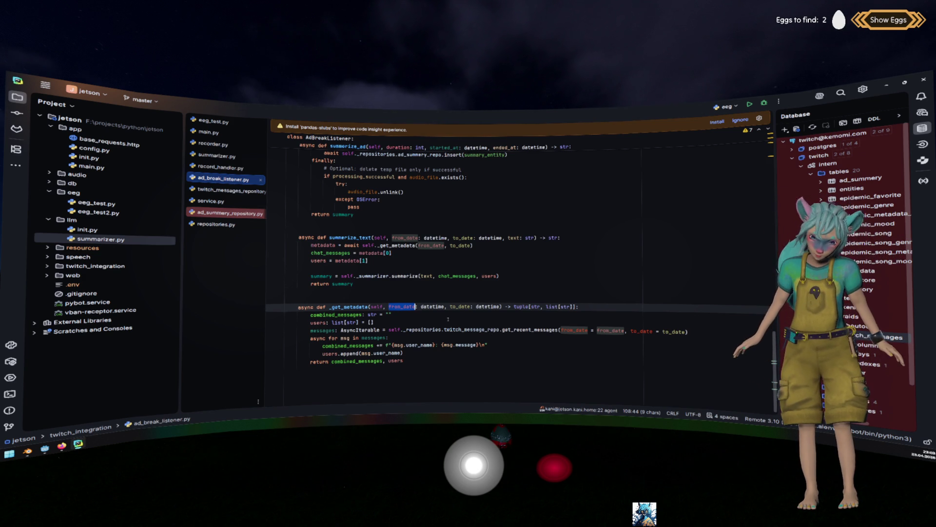
{"action": "left_click", "coordinate": [502, 329], "text": "ctrl"}
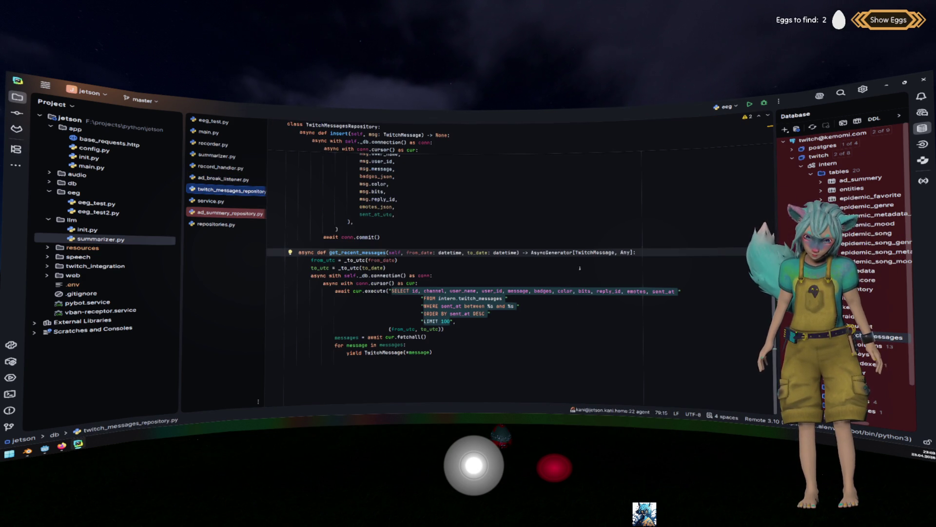
- Trace from_date into the _to_utc call and scroll up to the helper's definition
{"action": "double_click", "coordinate": [444, 253]}
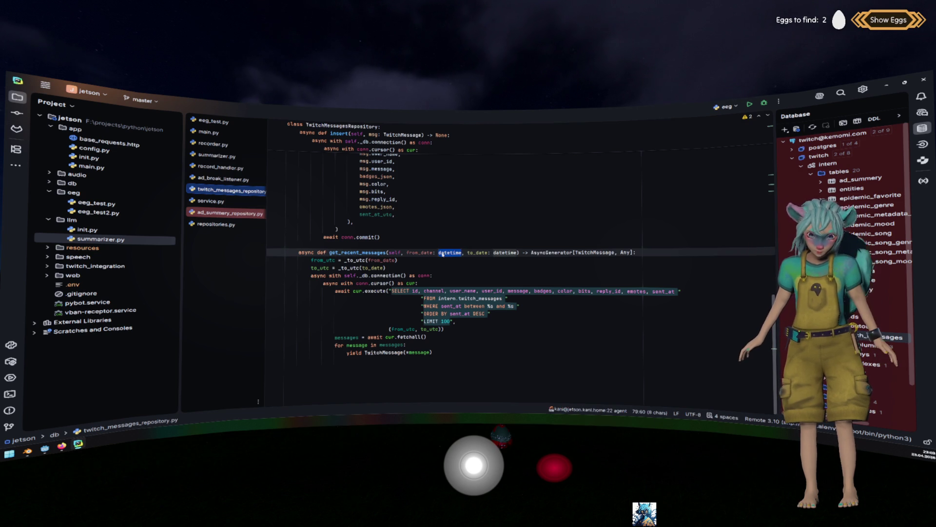
{"action": "double_click", "coordinate": [355, 260]}
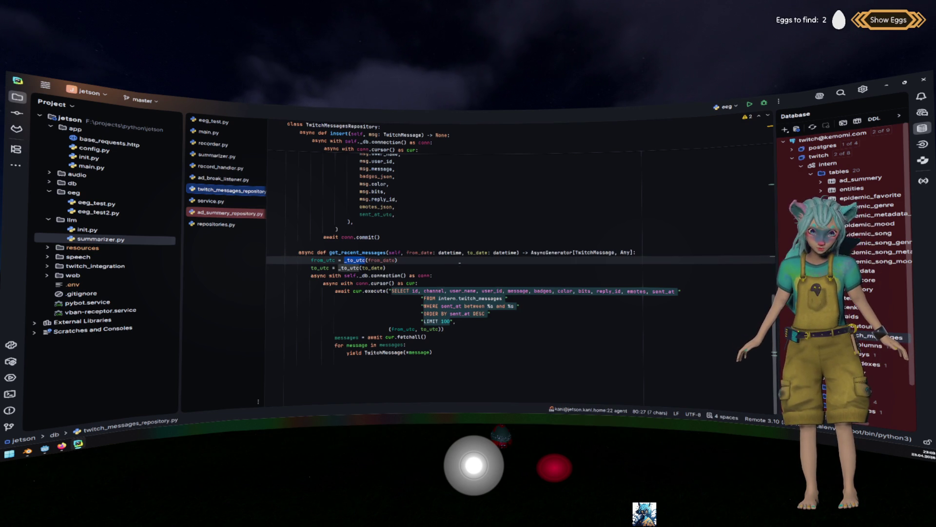
{"action": "scroll", "coordinate": [459, 263], "scroll_direction": "up", "scroll_amount": 10}
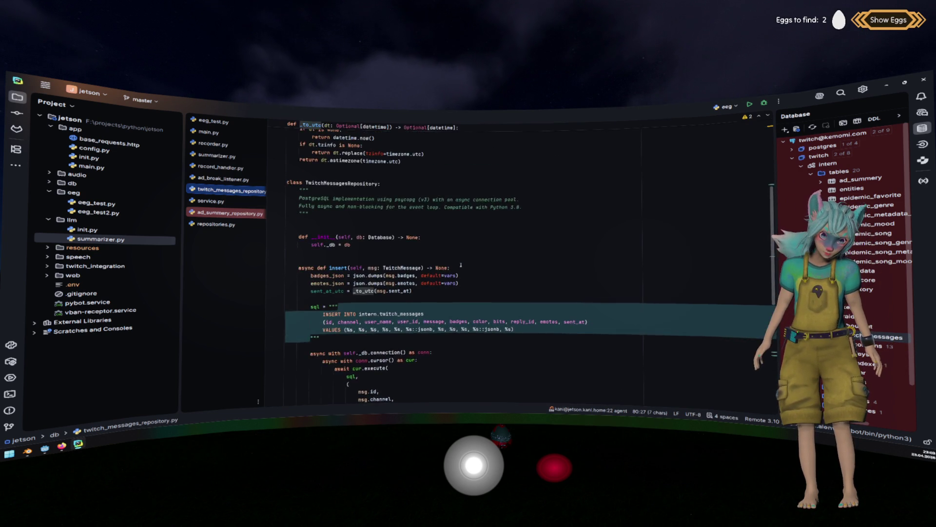
{"action": "scroll", "coordinate": [460, 265], "scroll_direction": "up", "scroll_amount": 6}
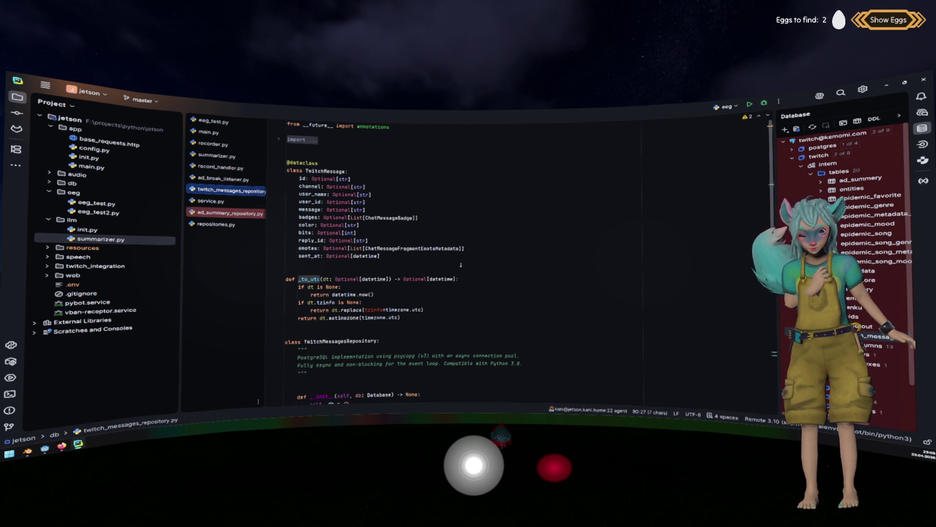
- Examine _to_utc's naive-timestamp handling and astimezone UTC return, then open the astimezone Python docs
{"action": "left_click_drag", "start_coordinate": [404, 318], "coordinate": [319, 318]}
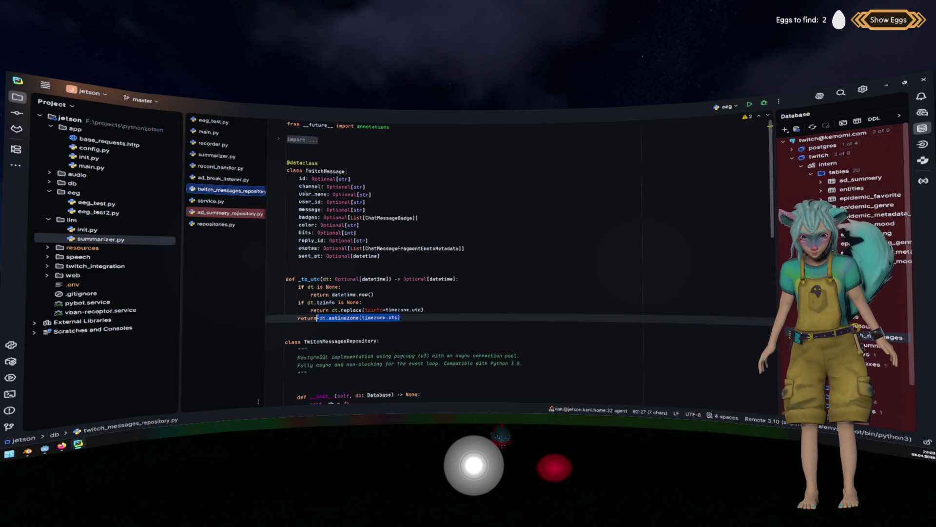
{"action": "left_click", "coordinate": [427, 304]}
{"action": "mouse_move", "coordinate": [286, 302]}
{"action": "left_mouse_down"}
{"action": "mouse_move", "coordinate": [417, 311]}
{"action": "mouse_move", "coordinate": [315, 318]}
{"action": "mouse_move", "coordinate": [359, 317]}
{"action": "left_mouse_up"}
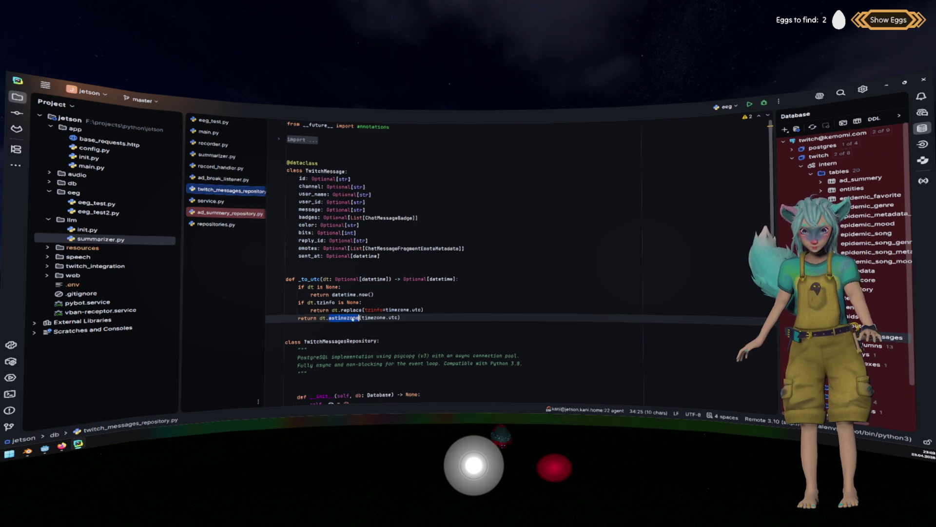
{"action": "mouse_move", "coordinate": [342, 318]}
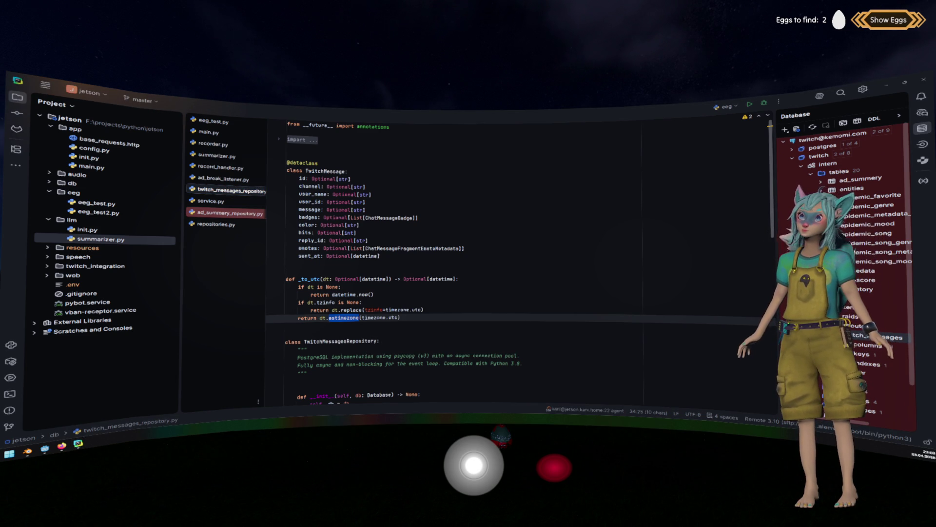
{"action": "key", "text": "shift+F1"}
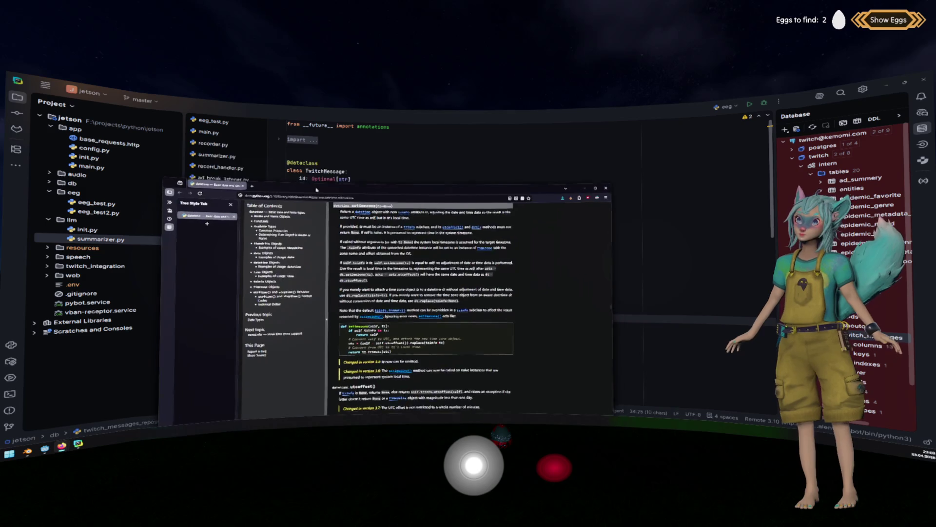
- Maximize the docs and read how astimezone uses the system timezone
{"action": "double_click", "coordinate": [340, 148]}
{"action": "key", "text": "ctrl+plus"}
{"action": "key", "text": "ctrl+plus"}
{"action": "key", "text": "ctrl+plus"}
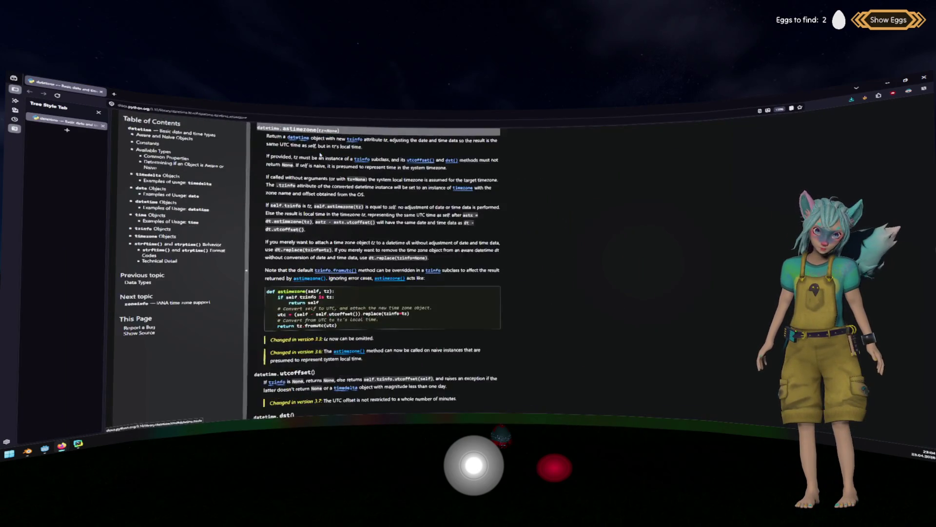
{"action": "key", "text": "ctrl+minus"}
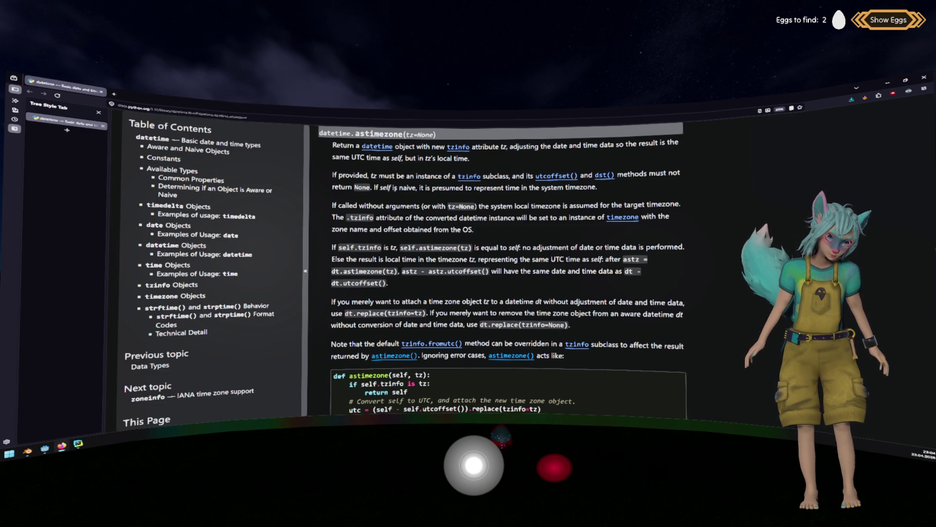
{"action": "mouse_move", "coordinate": [493, 188]}
{"action": "left_mouse_down"}
{"action": "mouse_move", "coordinate": [564, 188]}
{"action": "mouse_move", "coordinate": [461, 189]}
{"action": "left_mouse_up"}
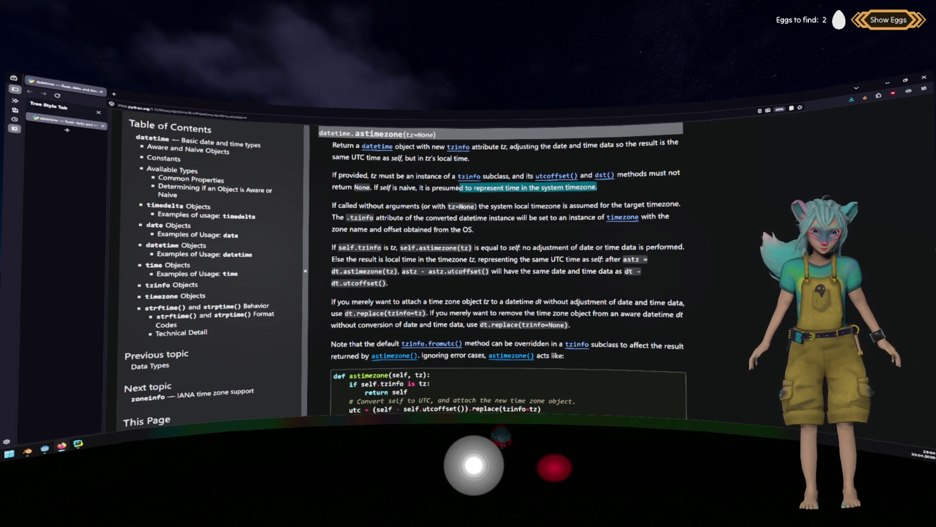
{"action": "scroll", "coordinate": [457, 185], "scroll_direction": "down", "scroll_amount": 2}
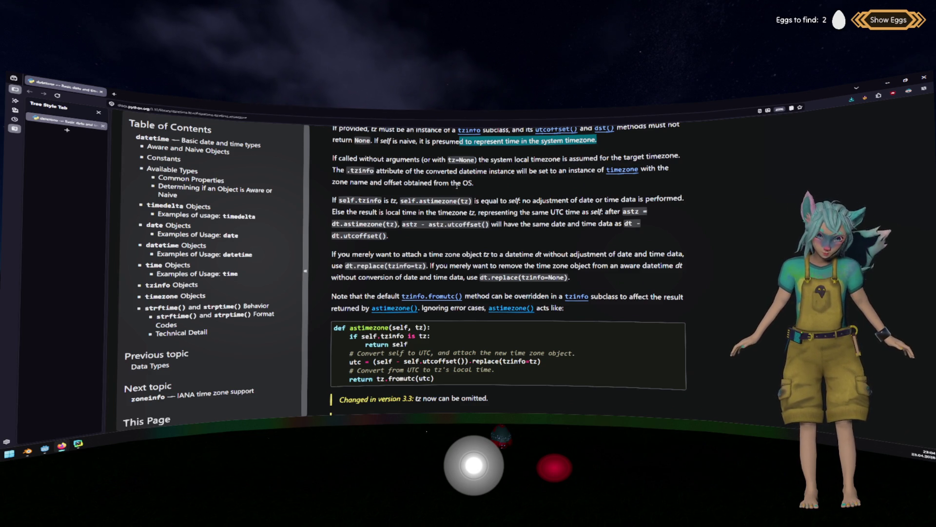
{"action": "scroll", "coordinate": [458, 189], "scroll_direction": "down", "scroll_amount": 5}
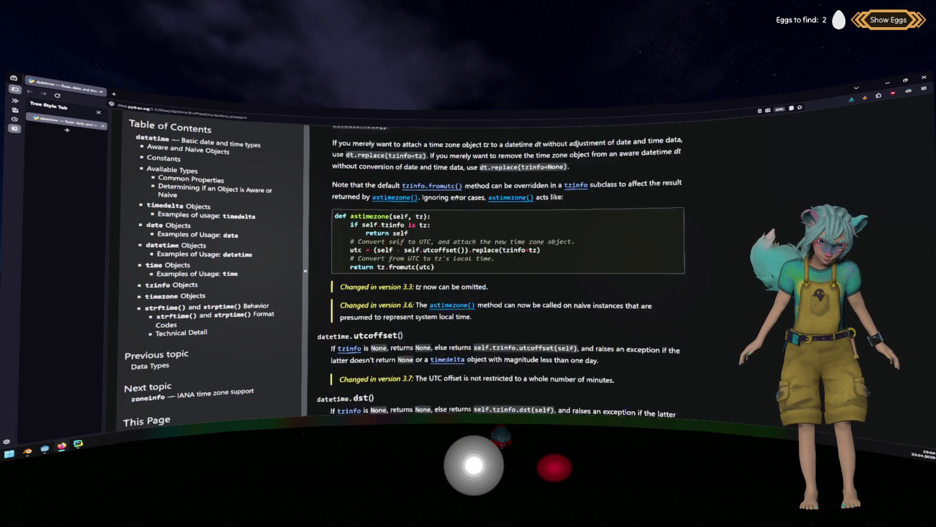
{"action": "scroll", "coordinate": [681, 277], "scroll_direction": "up", "scroll_amount": 4}
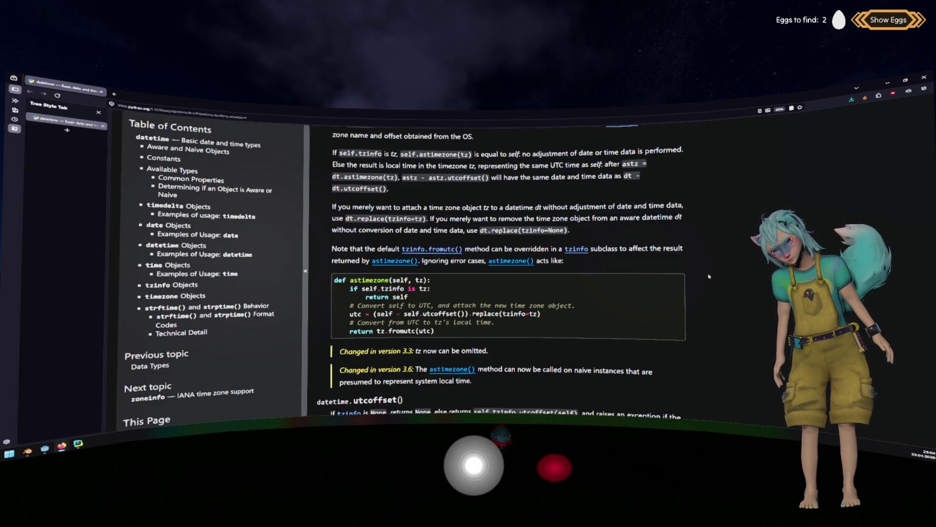
- Return to PyCharm and scroll down to the insert method in twitch_messages_repository.py
{"action": "key", "text": "alt+Tab"}
{"action": "scroll", "coordinate": [583, 290], "scroll_direction": "down", "scroll_amount": 5}
{"action": "scroll", "coordinate": [584, 290], "scroll_direction": "down", "scroll_amount": 2}
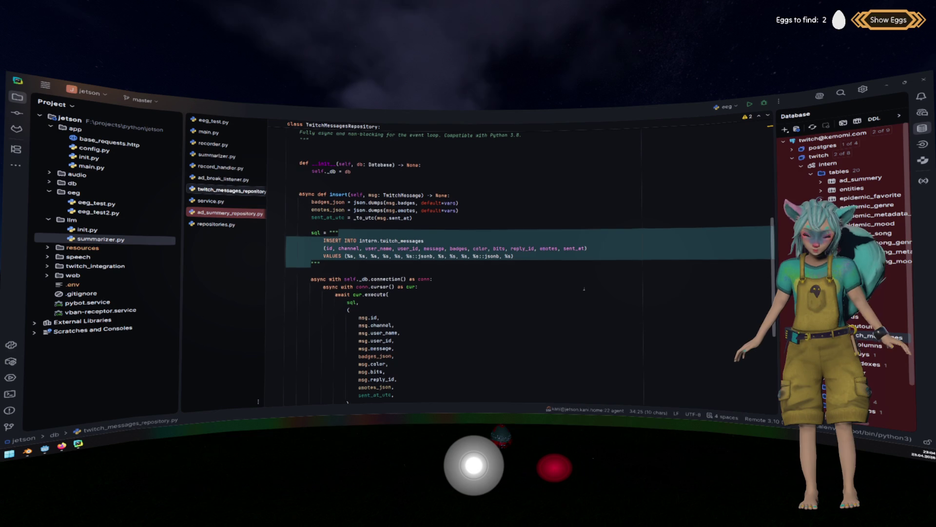
- Review the from_utc and to_utc conversion lines and the INSERT string in the repository
{"action": "left_click", "coordinate": [569, 281]}
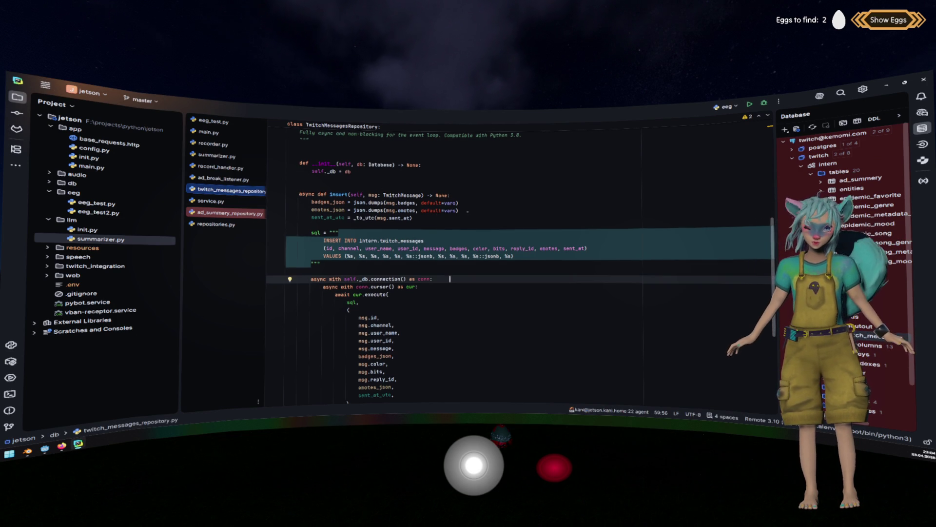
{"action": "scroll", "coordinate": [449, 279], "scroll_direction": "down", "scroll_amount": 8}
{"action": "left_click", "coordinate": [374, 267]}
{"action": "mouse_move", "coordinate": [386, 268]}
{"action": "left_mouse_down"}
{"action": "mouse_move", "coordinate": [273, 252]}
{"action": "mouse_move", "coordinate": [265, 262]}
{"action": "left_mouse_up"}
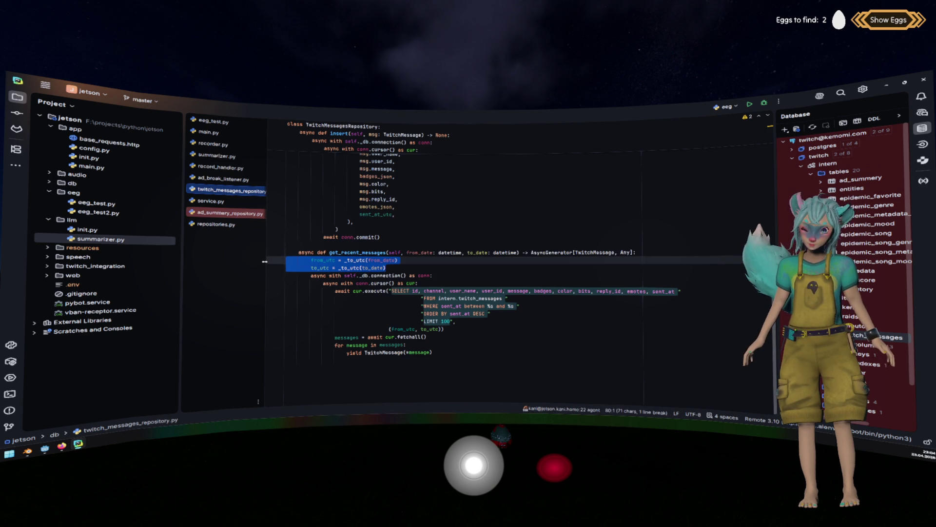
{"action": "left_click", "coordinate": [509, 298]}
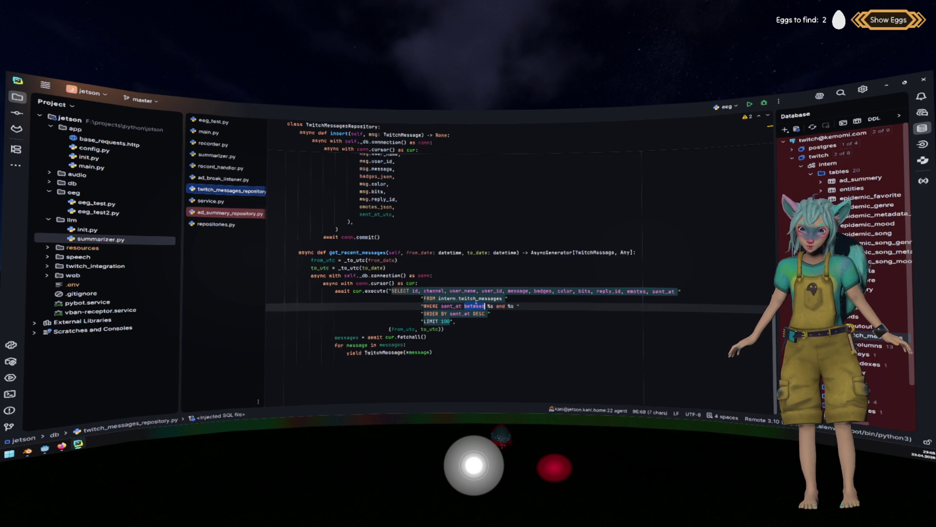
{"action": "scroll", "coordinate": [474, 262], "scroll_direction": "up", "scroll_amount": 3}
{"action": "scroll", "coordinate": [475, 262], "scroll_direction": "up", "scroll_amount": 4}
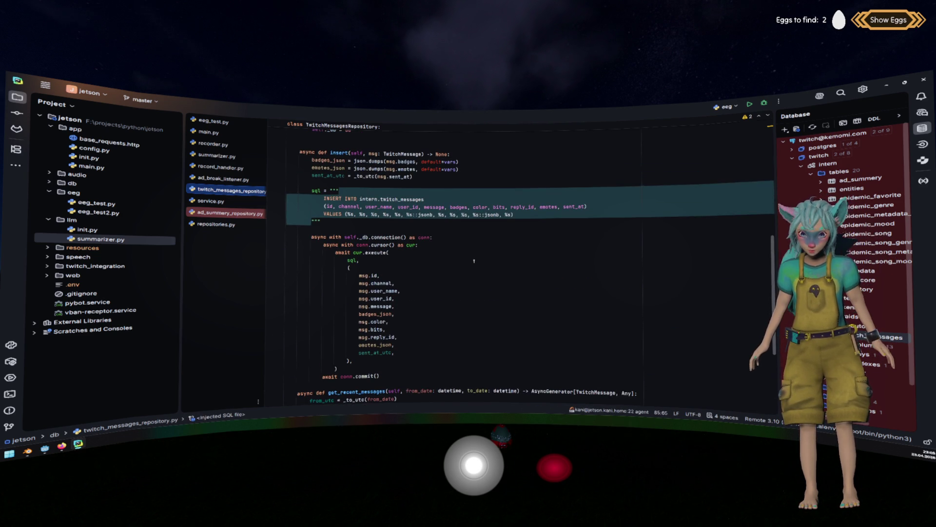
{"action": "scroll", "coordinate": [474, 260], "scroll_direction": "up", "scroll_amount": 3}
{"action": "left_click", "coordinate": [415, 260]}
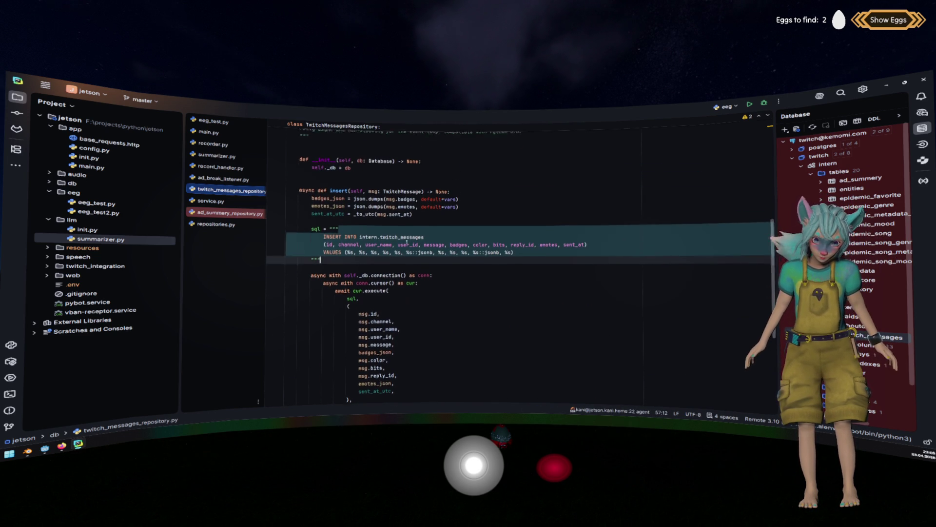
{"action": "scroll", "coordinate": [406, 242], "scroll_direction": "up", "scroll_amount": 2}
- Check how insert converts sent_at with _to_utc and view the TwitchMessage class's sent_at field
{"action": "double_click", "coordinate": [401, 221]}
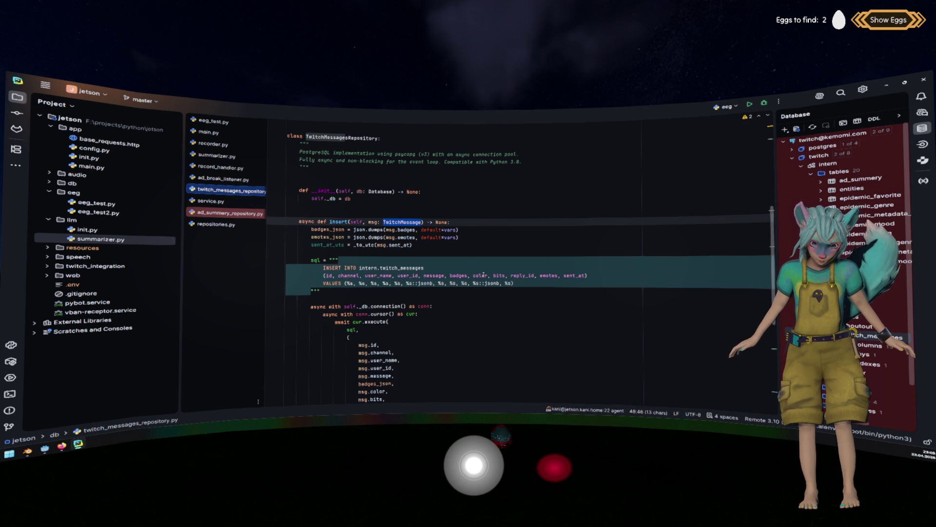
{"action": "double_click", "coordinate": [568, 276]}
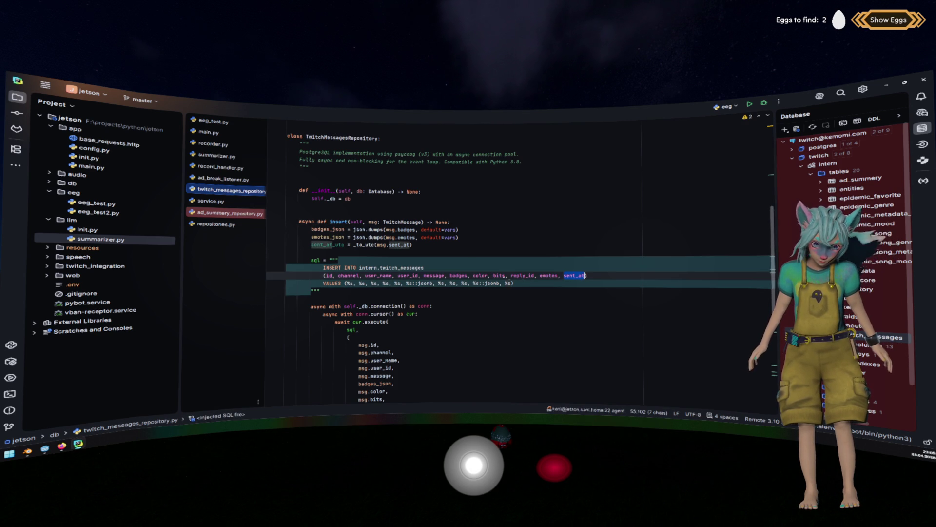
{"action": "double_click", "coordinate": [365, 245]}
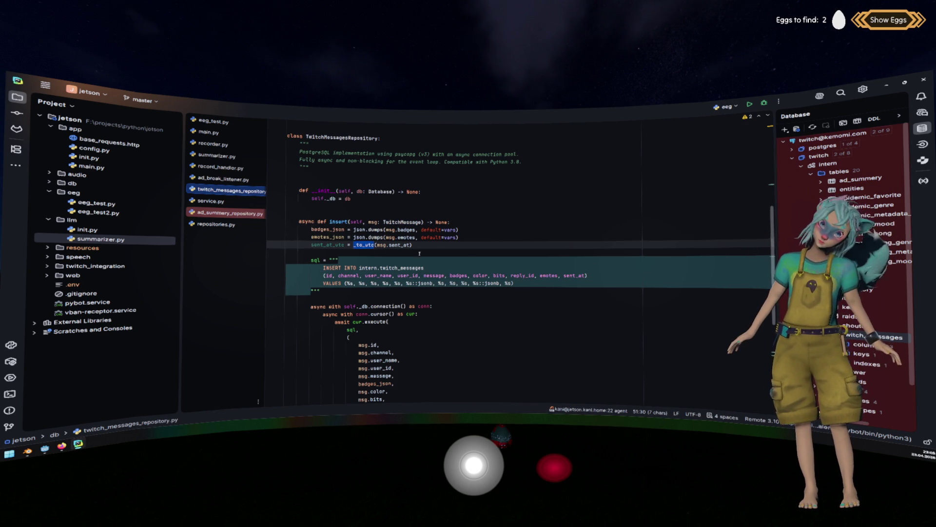
{"action": "left_click", "coordinate": [394, 245]}
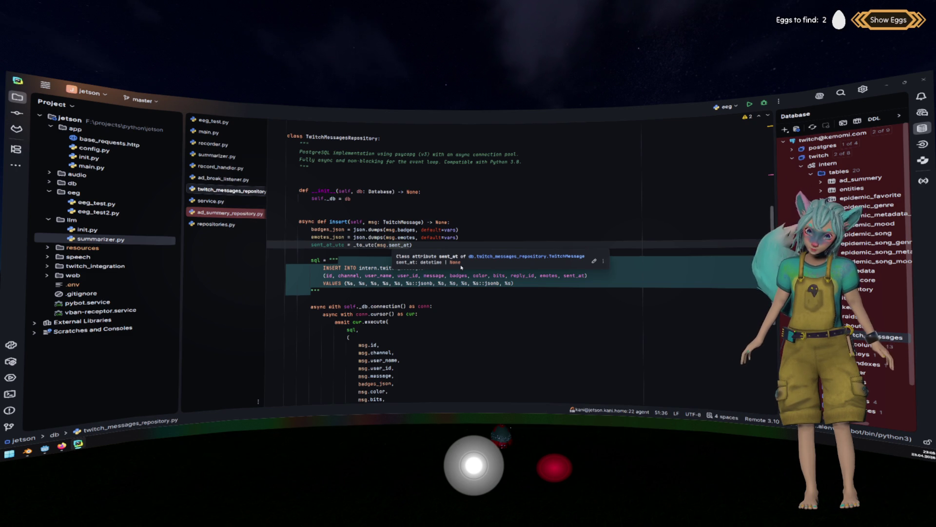
{"action": "left_click", "coordinate": [523, 256]}
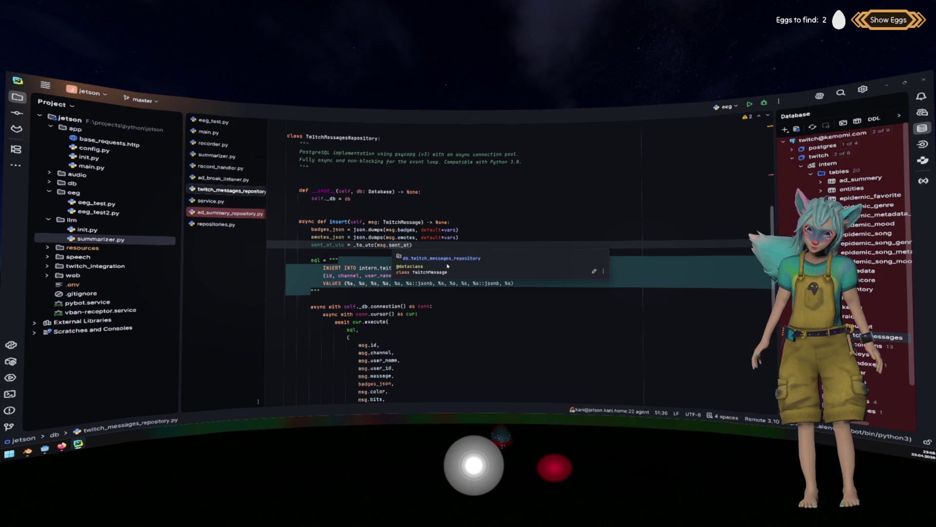
{"action": "left_click", "coordinate": [439, 258]}
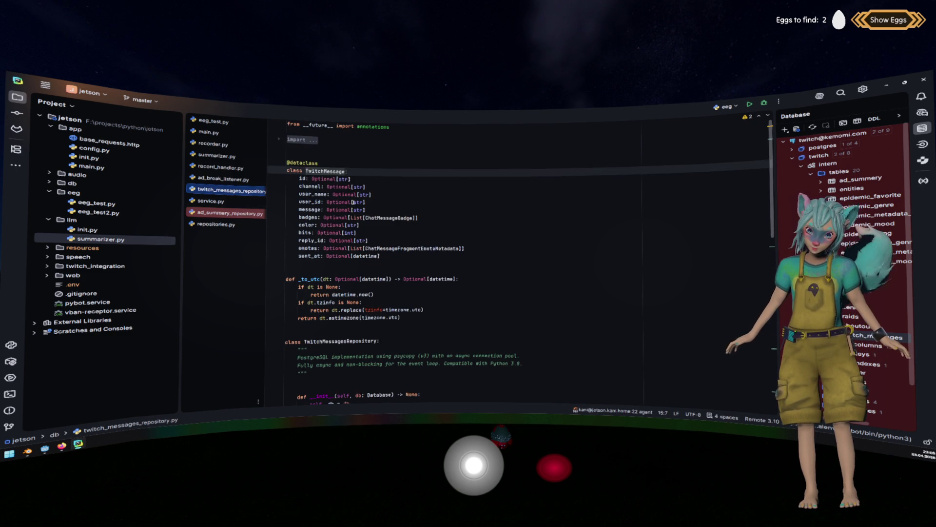
{"action": "double_click", "coordinate": [310, 256]}
{"action": "scroll", "coordinate": [397, 257], "scroll_direction": "down", "scroll_amount": 5}
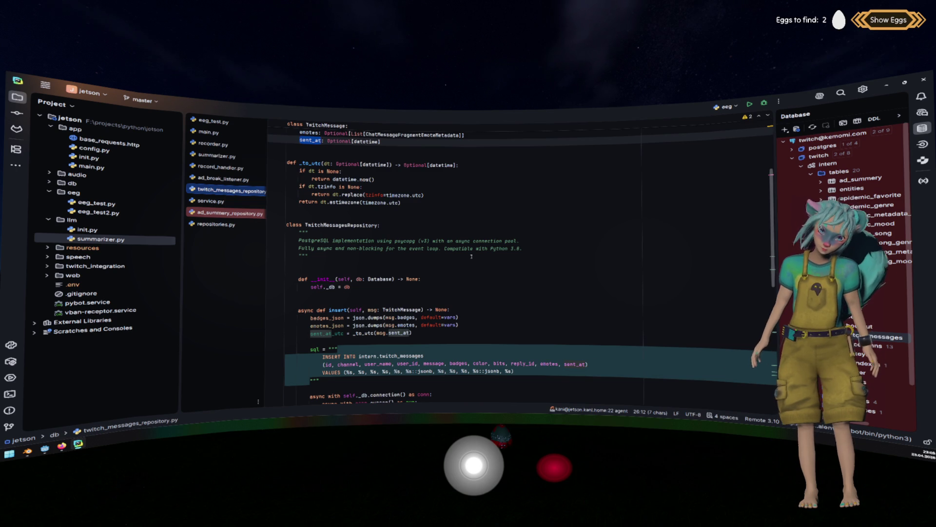
{"action": "scroll", "coordinate": [471, 256], "scroll_direction": "up", "scroll_amount": 4}
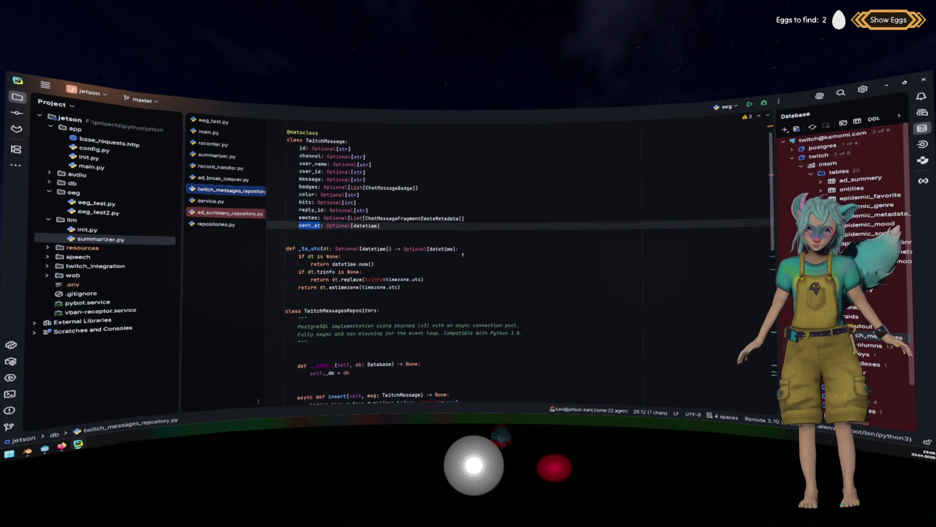
- Find TwitchMessage usages and open its creation in chat_message_listener.py, selecting the sent_at value
{"action": "left_click", "coordinate": [323, 148], "text": "ctrl"}
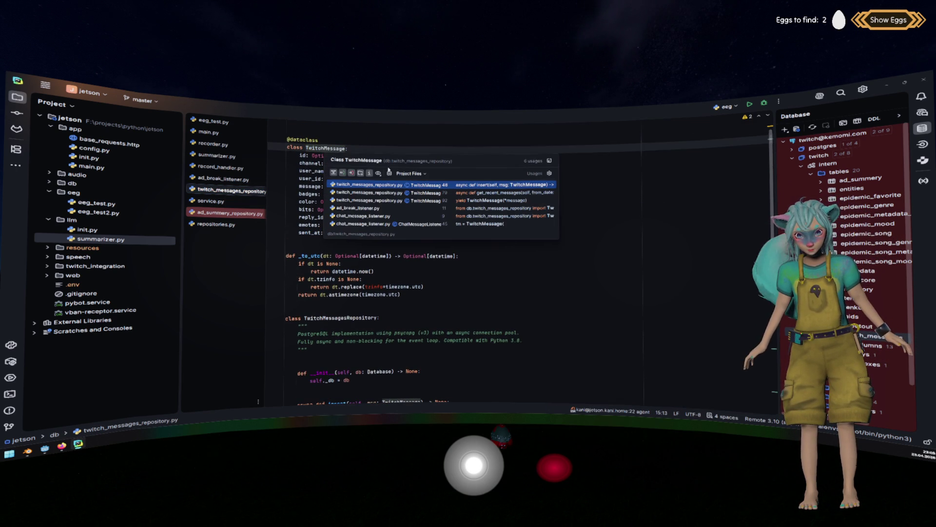
{"action": "left_click", "coordinate": [475, 200]}
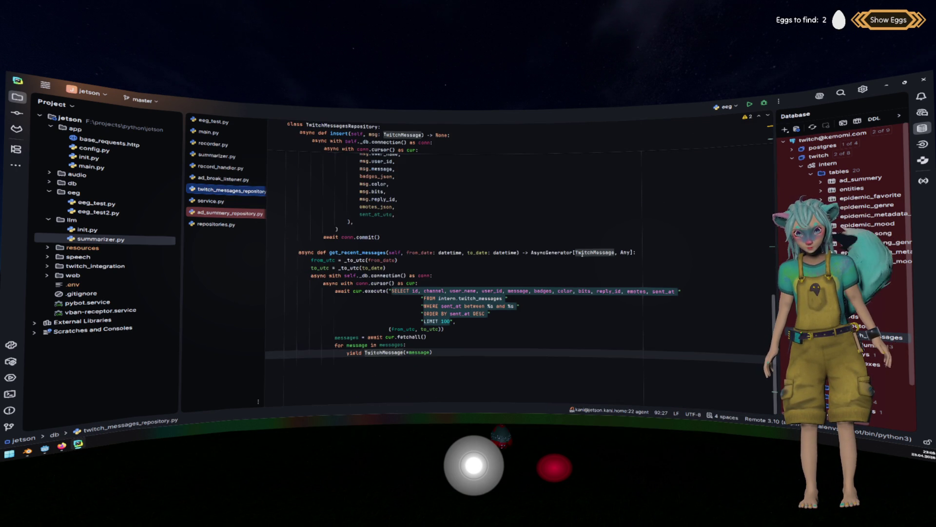
{"action": "double_click", "coordinate": [383, 352]}
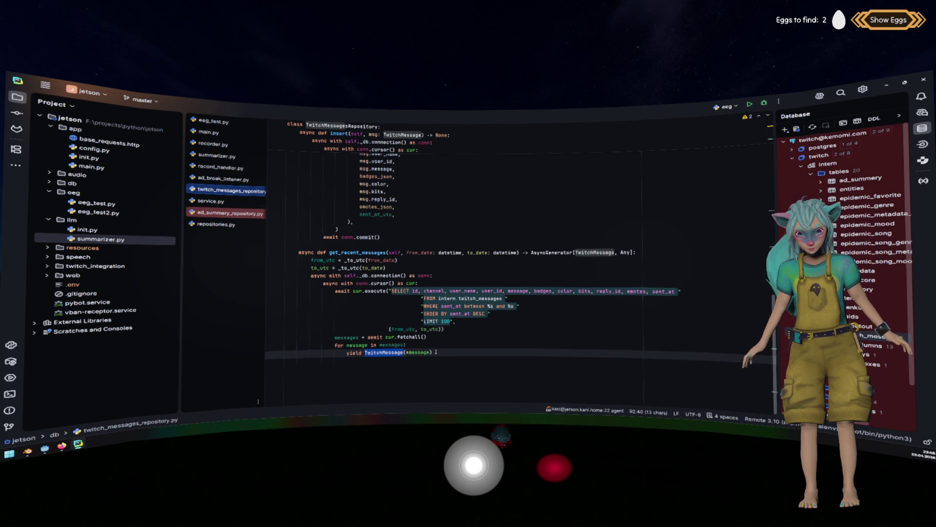
{"action": "left_click", "coordinate": [383, 352], "text": "ctrl"}
{"action": "left_click", "coordinate": [324, 149], "text": "ctrl"}
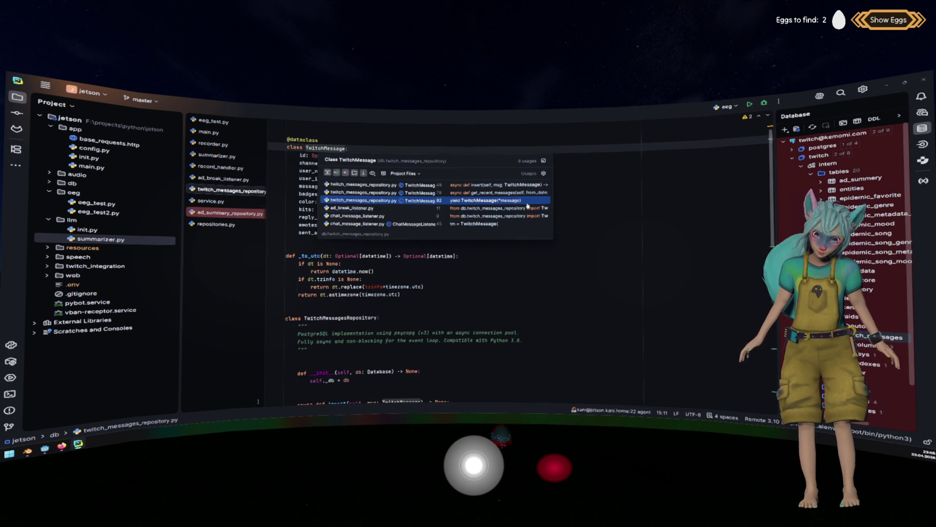
{"action": "left_click", "coordinate": [488, 223]}
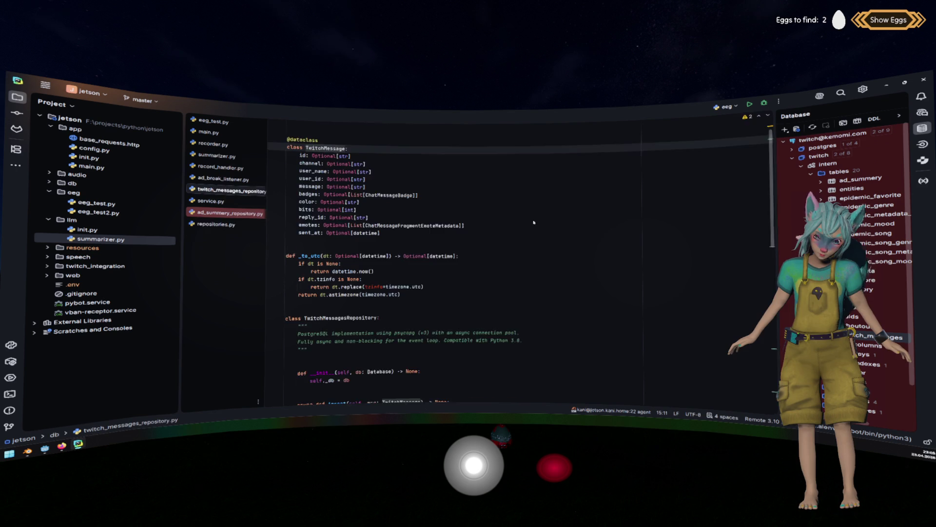
{"action": "double_click", "coordinate": [357, 337]}
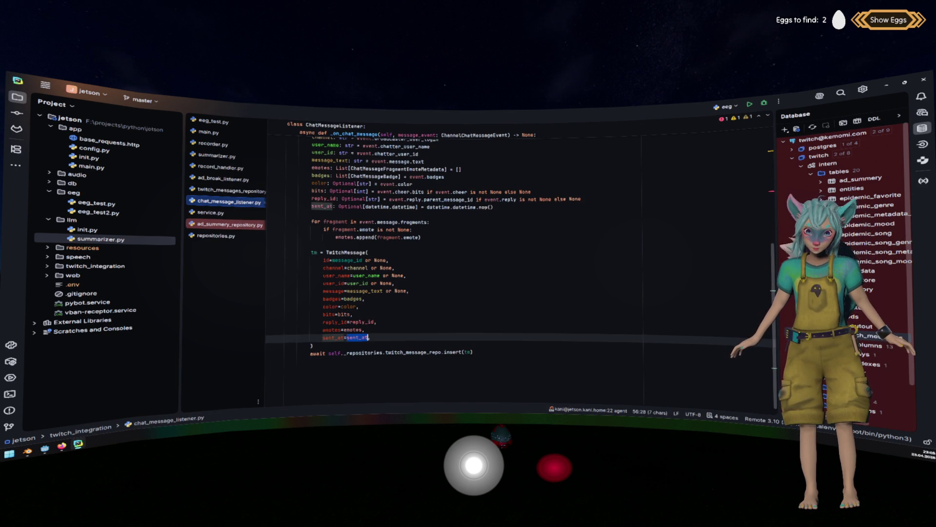
- Read the datetime.now quick documentation for sent_at, then return to the Godot editor
{"action": "mouse_move", "coordinate": [490, 207]}
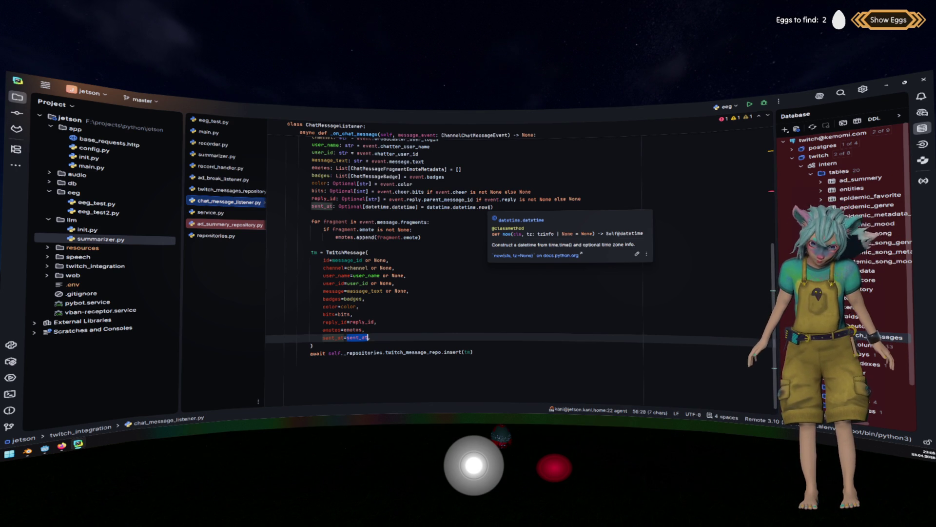
{"action": "left_click", "coordinate": [494, 206]}
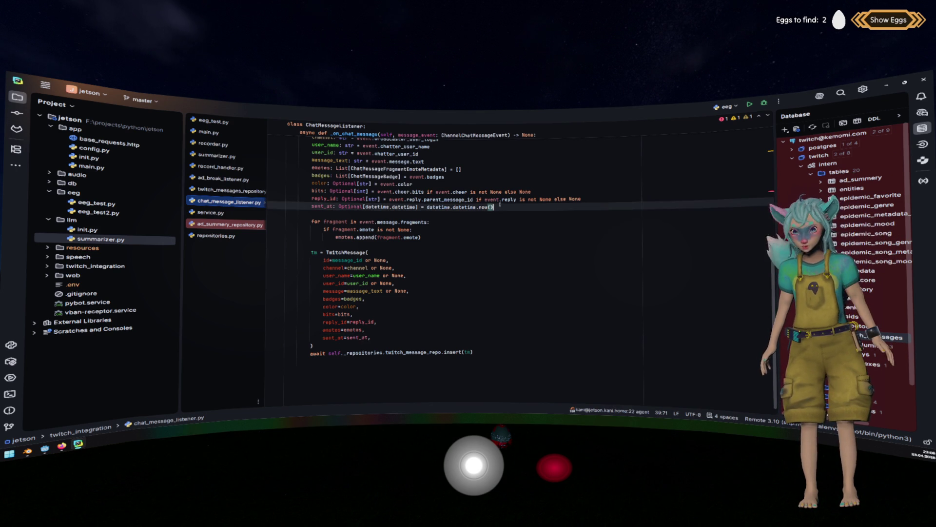
{"action": "left_click", "coordinate": [281, 212]}
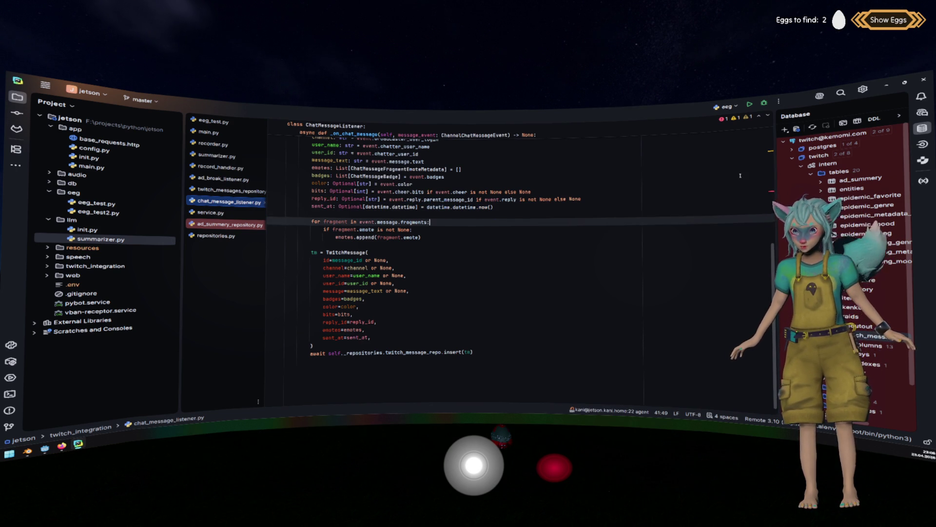
{"action": "key", "text": "alt+Tab"}
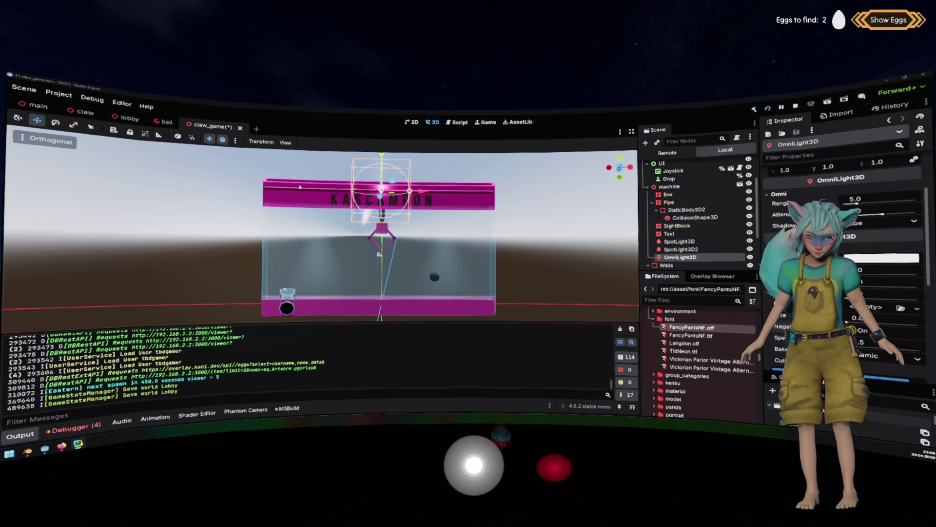
- Zoom the viewport and move the OmniLight3D 8.672 units along Z in front of the KASCAMPON sign
{"action": "scroll", "coordinate": [337, 218], "scroll_direction": "up", "scroll_amount": 3}
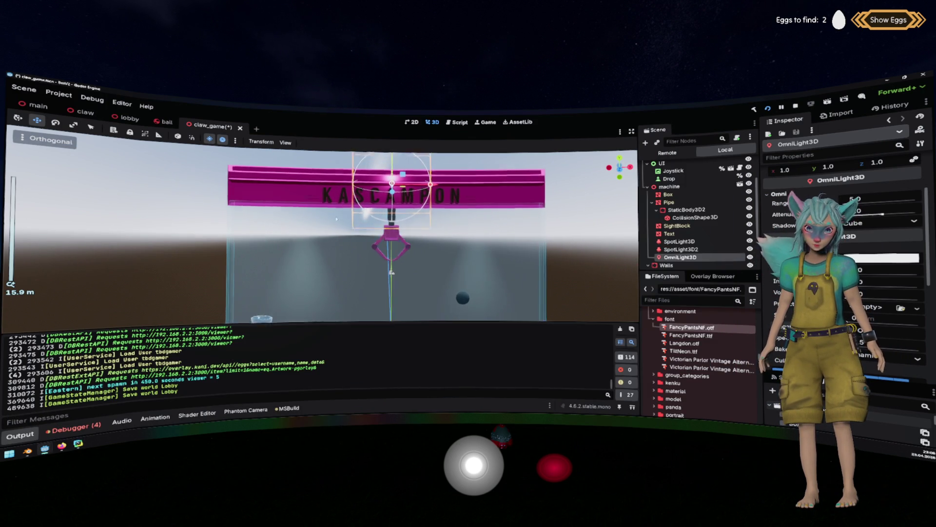
{"action": "left_click_drag", "start_coordinate": [399, 223], "coordinate": [398, 256]}
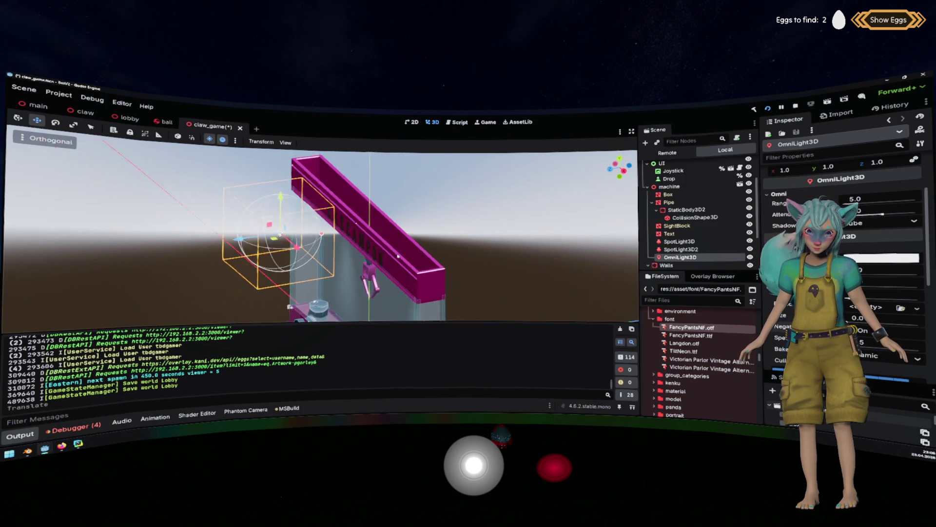